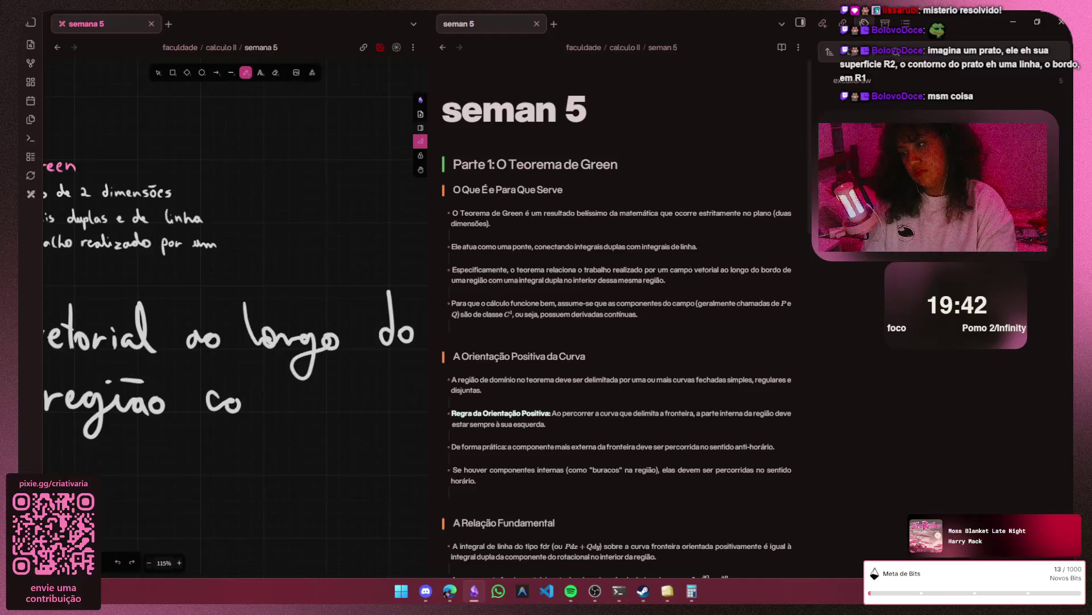
- Handwrite 'com uma integral' after the existing note, undoing a mistaken stroke
{"action": "left_click_drag", "start_coordinate": [338, 401], "coordinate": [357, 413]}
{"action": "left_click_drag", "start_coordinate": [372, 401], "coordinate": [379, 413]}
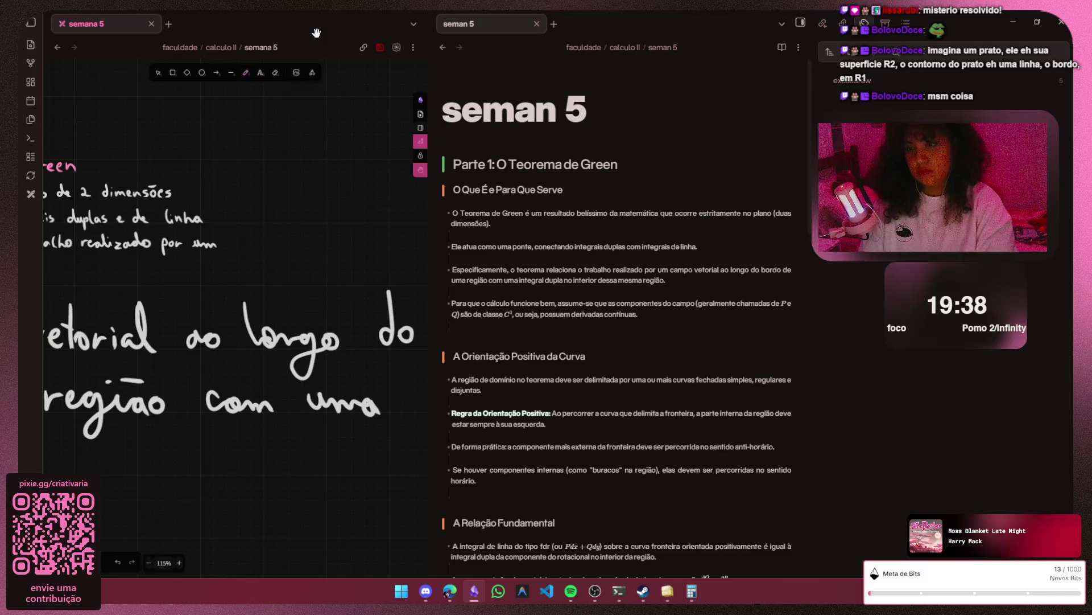
{"action": "scroll", "coordinate": [231, 342], "scroll_direction": "right", "scroll_amount": 5}
{"action": "scroll", "coordinate": [231, 341], "scroll_direction": "right", "scroll_amount": 3}
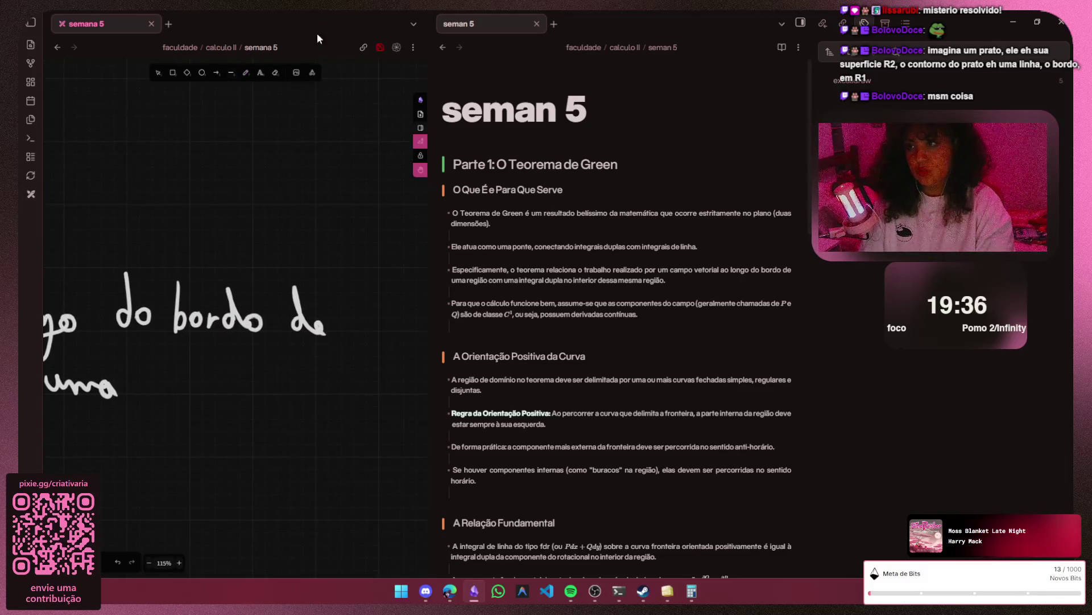
{"action": "key", "text": "p"}
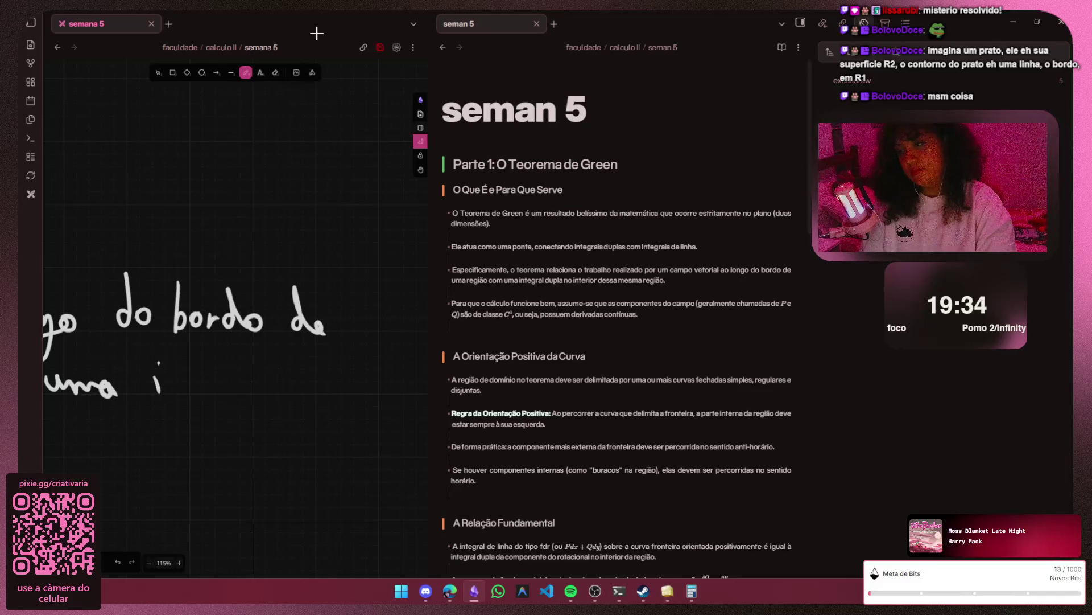
{"action": "mouse_move", "coordinate": [198, 365]}
{"action": "left_mouse_down"}
{"action": "mouse_move", "coordinate": [199, 393]}
{"action": "mouse_move", "coordinate": [218, 393]}
{"action": "left_mouse_up"}
{"action": "mouse_move", "coordinate": [221, 381]}
{"action": "left_mouse_down"}
{"action": "mouse_move", "coordinate": [233, 381]}
{"action": "mouse_move", "coordinate": [221, 422]}
{"action": "left_mouse_up"}
{"action": "key", "text": "ctrl+z"}
{"action": "key", "text": "ctrl+z"}
{"action": "mouse_move", "coordinate": [212, 384]}
{"action": "left_mouse_down"}
{"action": "mouse_move", "coordinate": [226, 415]}
{"action": "mouse_move", "coordinate": [260, 380]}
{"action": "mouse_move", "coordinate": [294, 398]}
{"action": "mouse_move", "coordinate": [369, 394]}
{"action": "left_mouse_up"}
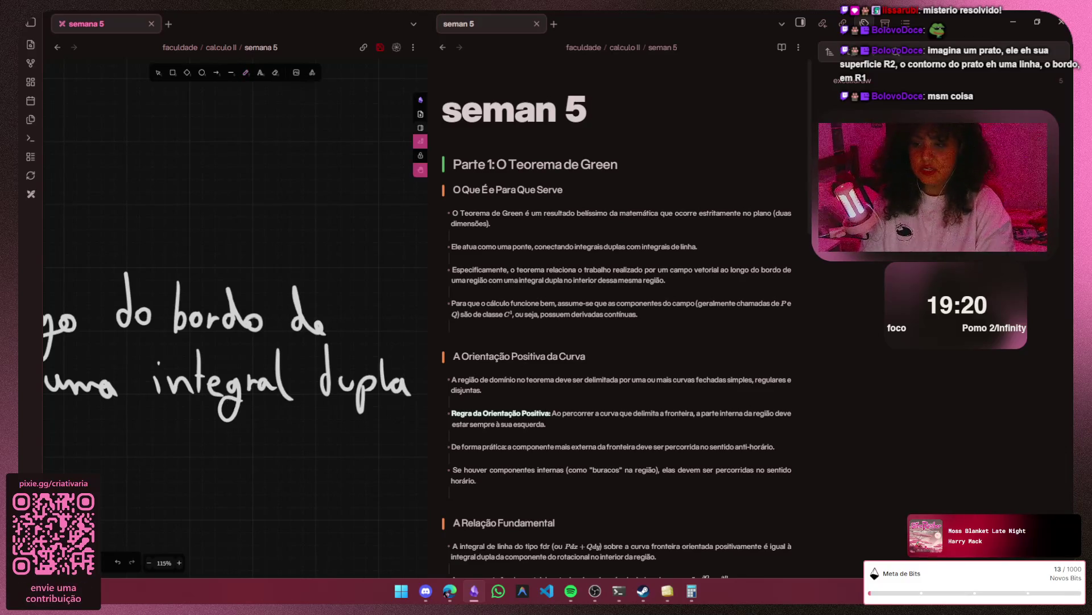
{"action": "scroll", "coordinate": [229, 408], "scroll_direction": "left", "scroll_amount": 5}
{"action": "scroll", "coordinate": [229, 406], "scroll_direction": "up", "scroll_amount": 2}
{"action": "scroll", "coordinate": [229, 403], "scroll_direction": "left", "scroll_amount": 2}
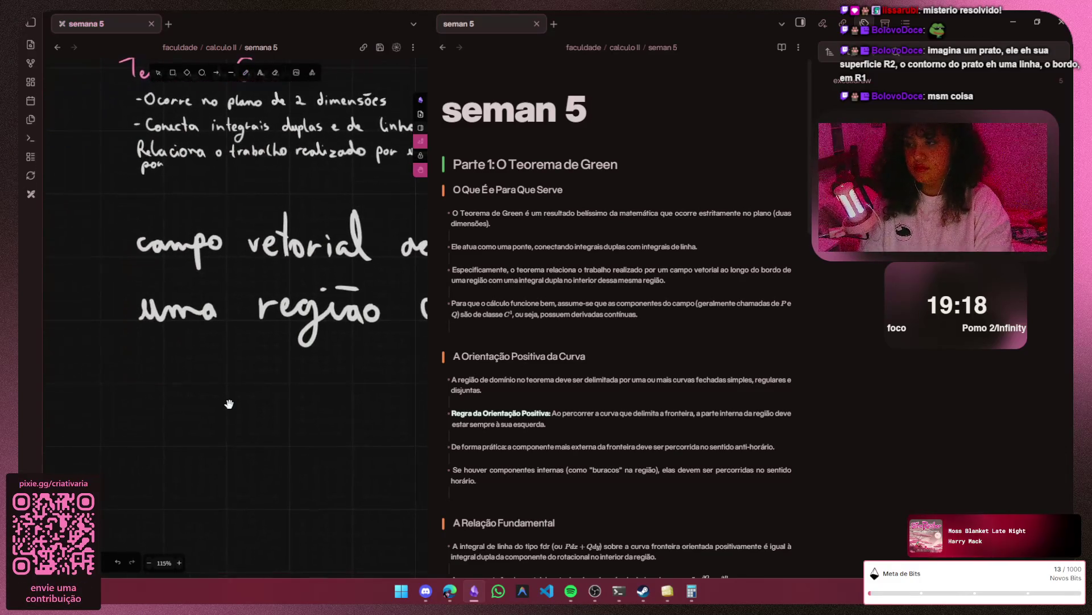
- Finish the sentence with 'dupla … dessa mesma região', correcting a c into a d
{"action": "key", "text": "p"}
{"action": "left_click_drag", "start_coordinate": [150, 333], "coordinate": [150, 379]}
{"action": "mouse_move", "coordinate": [163, 358]}
{"action": "left_mouse_down"}
{"action": "mouse_move", "coordinate": [202, 381]}
{"action": "mouse_move", "coordinate": [364, 389]}
{"action": "left_mouse_up"}
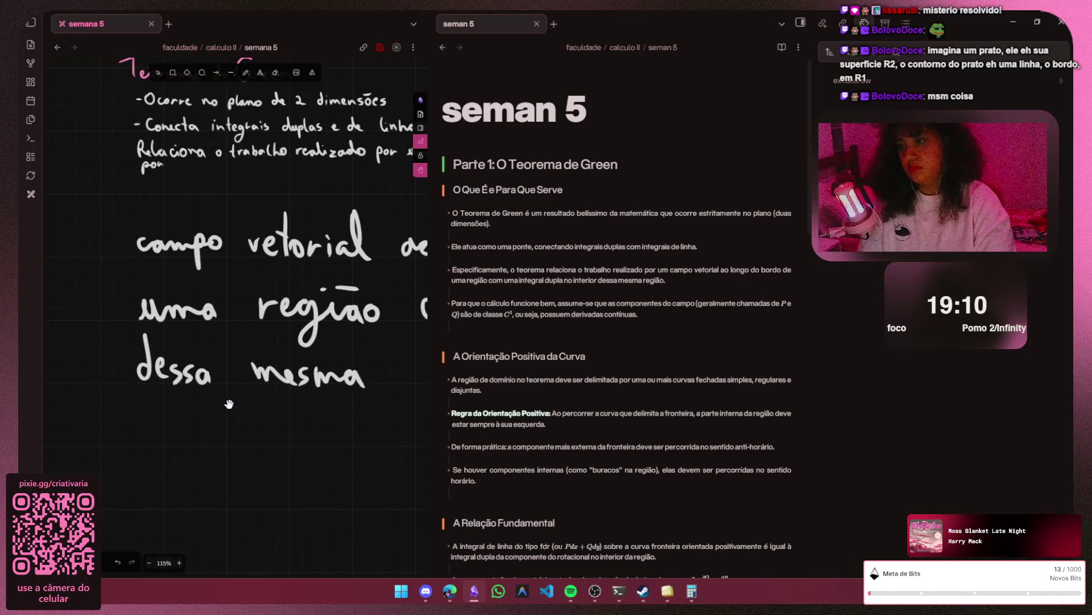
{"action": "scroll", "coordinate": [229, 403], "scroll_direction": "right", "scroll_amount": 5}
{"action": "left_click_drag", "start_coordinate": [182, 369], "coordinate": [224, 404]}
{"action": "mouse_move", "coordinate": [239, 368]}
{"action": "left_mouse_down"}
{"action": "mouse_move", "coordinate": [242, 389]}
{"action": "mouse_move", "coordinate": [272, 390]}
{"action": "mouse_move", "coordinate": [291, 371]}
{"action": "mouse_move", "coordinate": [275, 346]}
{"action": "left_mouse_up"}
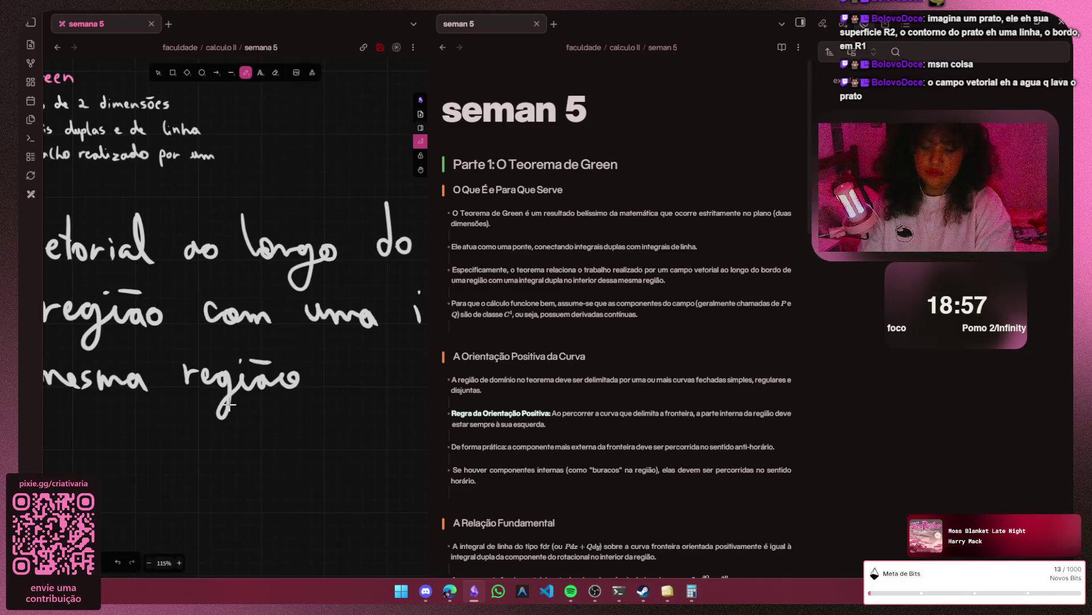
{"action": "scroll", "coordinate": [229, 405], "scroll_direction": "right", "scroll_amount": 10}
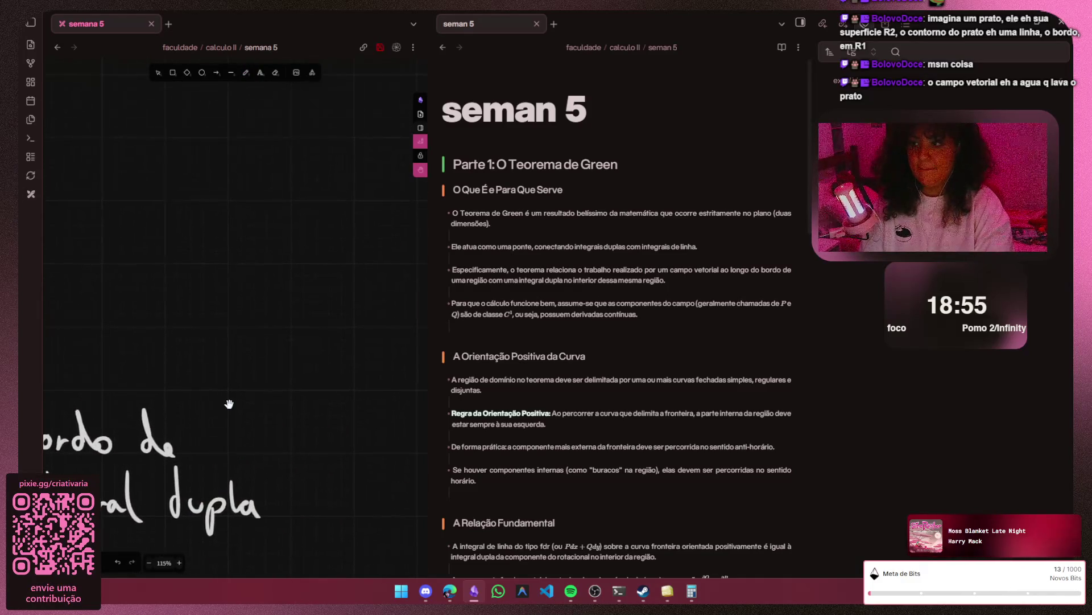
{"action": "scroll", "coordinate": [229, 404], "scroll_direction": "left", "scroll_amount": 3}
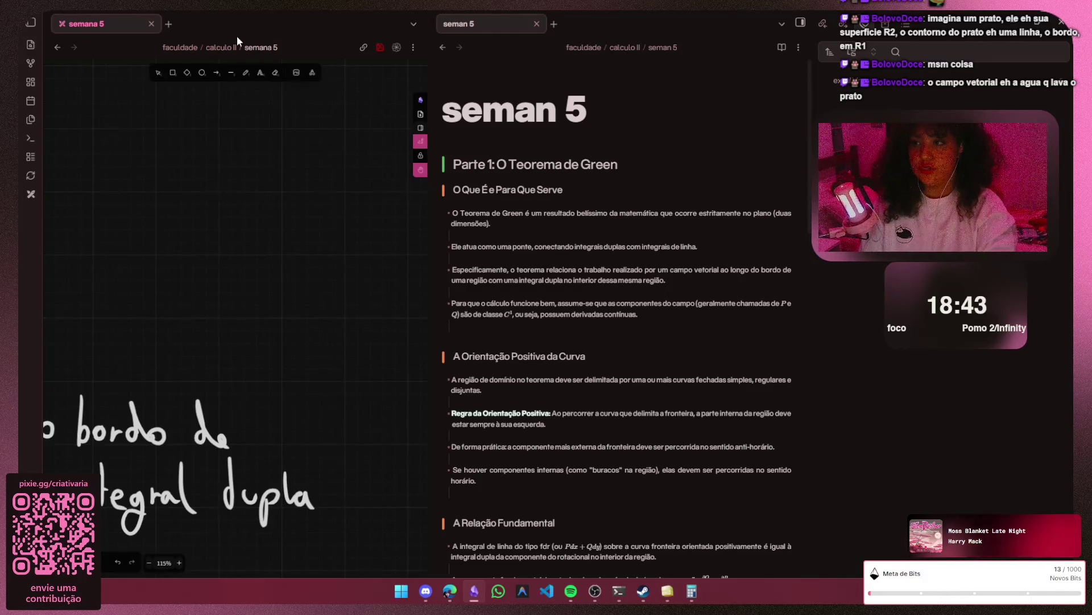
- Draw a large circle with inner circle and 'bordo' label, then undo all but the outer circle
{"action": "key", "text": "p"}
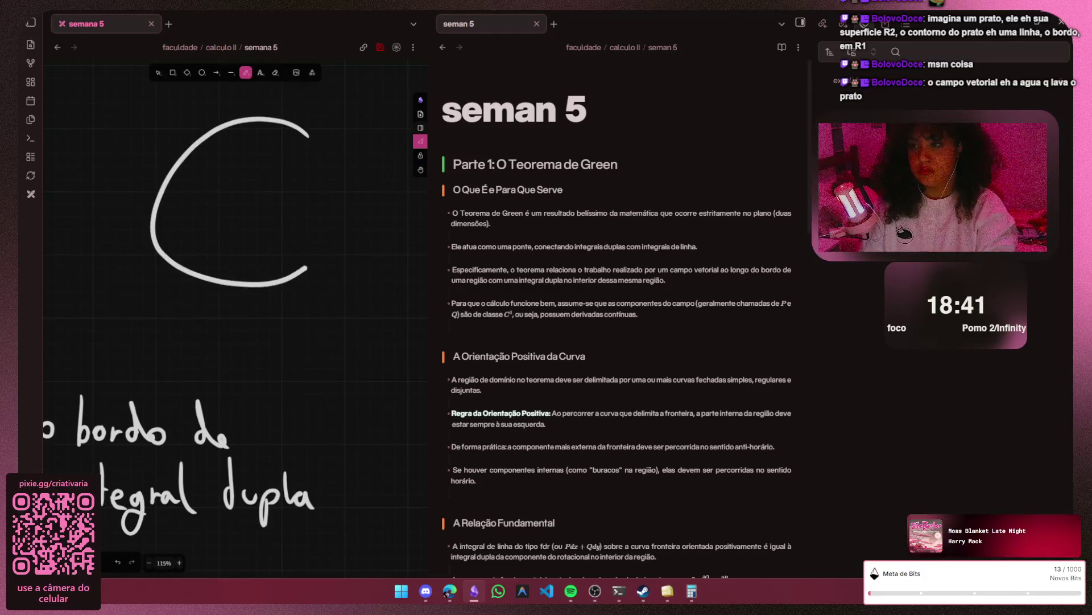
{"action": "left_click_drag", "start_coordinate": [308, 128], "coordinate": [312, 132]}
{"action": "left_click_drag", "start_coordinate": [247, 175], "coordinate": [261, 179]}
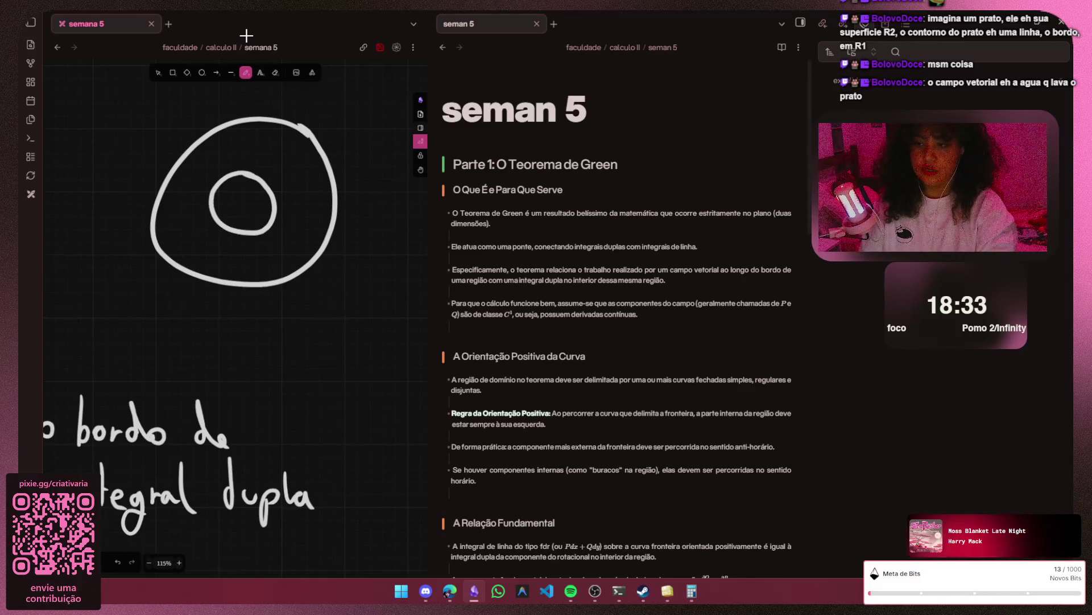
{"action": "mouse_move", "coordinate": [307, 322]}
{"action": "left_mouse_down"}
{"action": "mouse_move", "coordinate": [312, 346]}
{"action": "mouse_move", "coordinate": [352, 333]}
{"action": "left_mouse_up"}
{"action": "left_click_drag", "start_coordinate": [357, 335], "coordinate": [376, 344]}
{"action": "left_click_drag", "start_coordinate": [394, 326], "coordinate": [391, 328]}
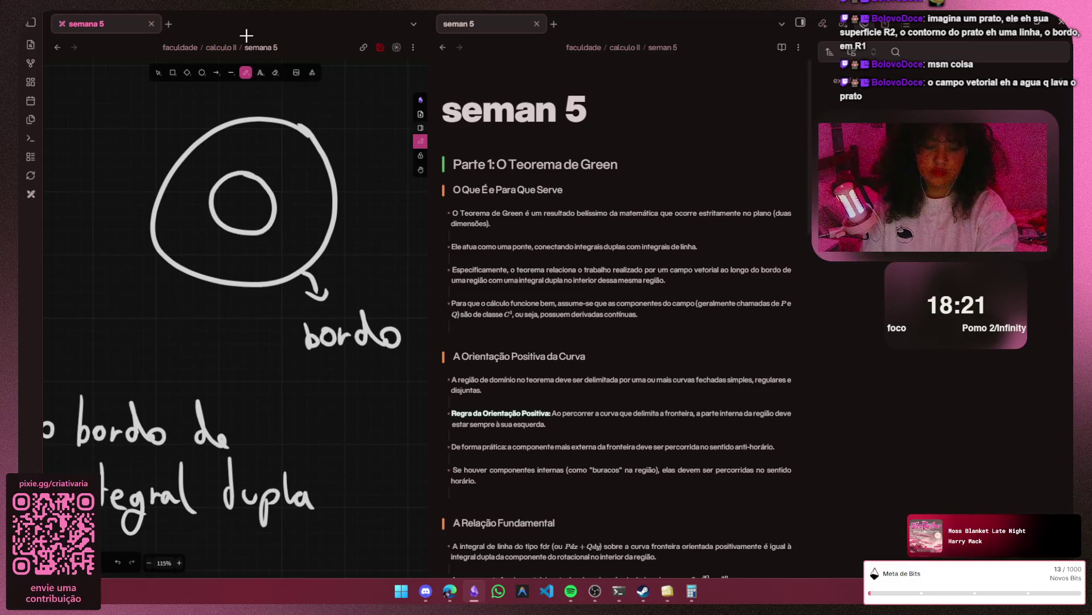
{"action": "key", "text": "ctrl+z"}
{"action": "key", "text": "ctrl+z"}
{"action": "key", "text": "ctrl+z"}
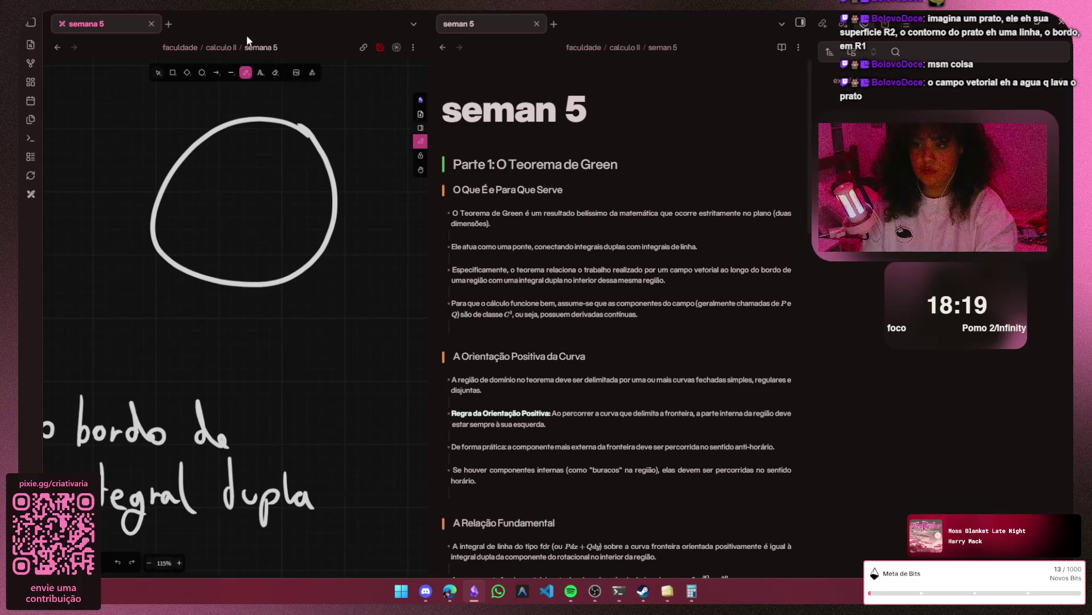
{"action": "key", "text": "ctrl+z"}
- Draw a flat ellipse with a curved underside forming a plate, removing the tried hatching
{"action": "mouse_move", "coordinate": [309, 250]}
{"action": "left_mouse_down"}
{"action": "mouse_move", "coordinate": [229, 231]}
{"action": "mouse_move", "coordinate": [281, 273]}
{"action": "left_mouse_up"}
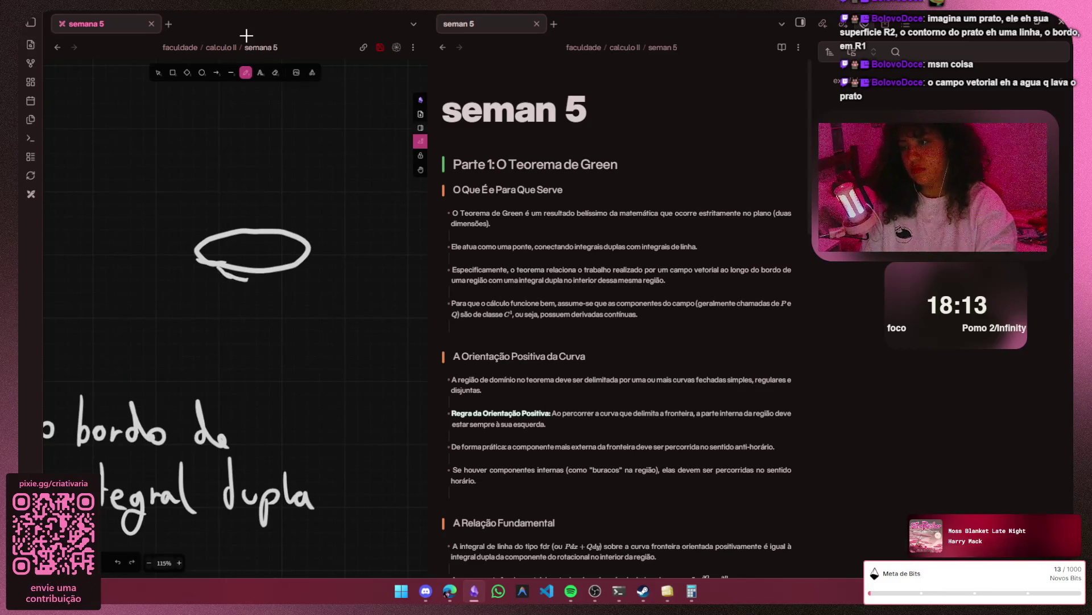
{"action": "key", "text": "ctrl+z"}
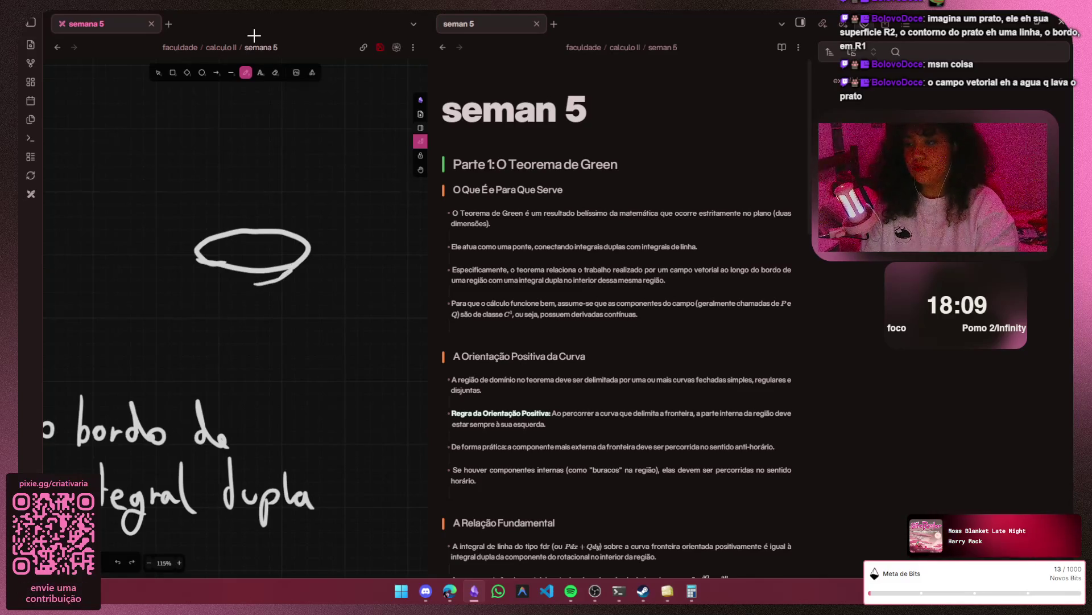
{"action": "scroll", "coordinate": [239, 253], "scroll_direction": "up", "scroll_amount": 3}
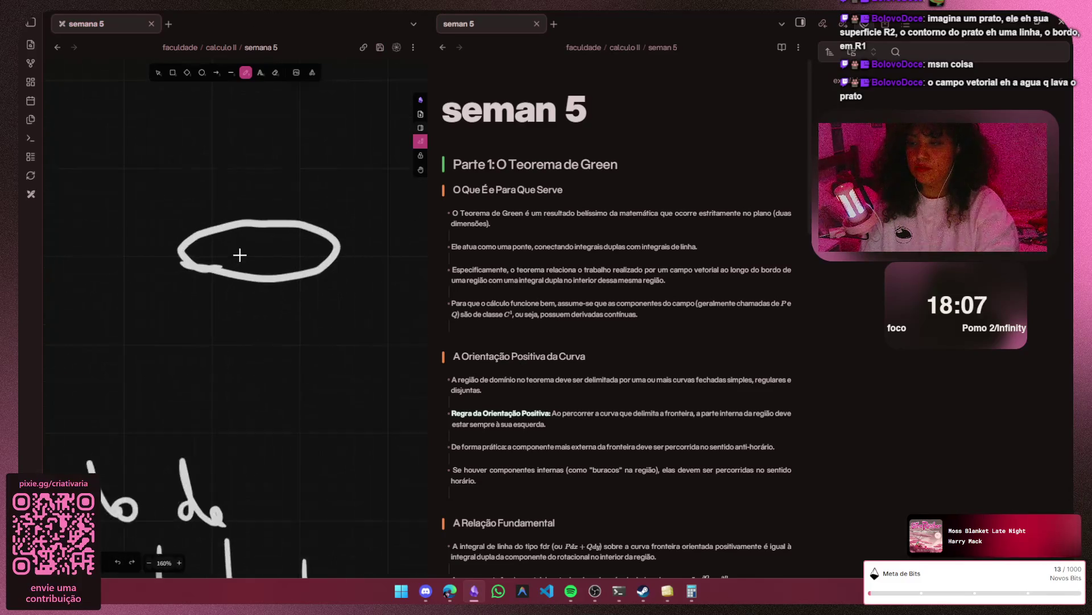
{"action": "scroll", "coordinate": [241, 282], "scroll_direction": "up", "scroll_amount": 3}
{"action": "left_click_drag", "start_coordinate": [161, 255], "coordinate": [216, 283]}
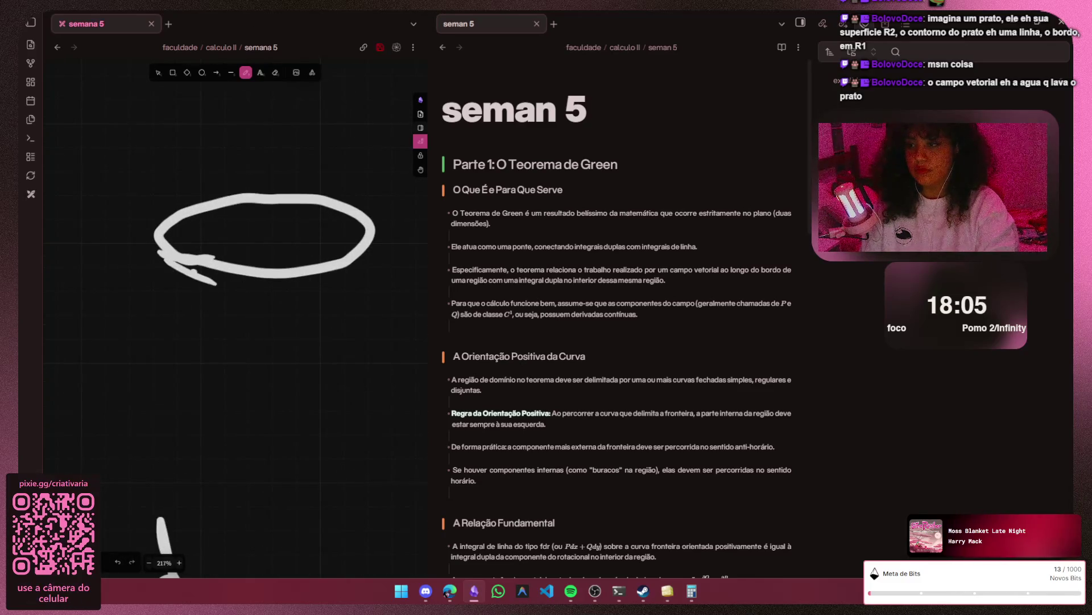
{"action": "left_click_drag", "start_coordinate": [300, 291], "coordinate": [360, 259]}
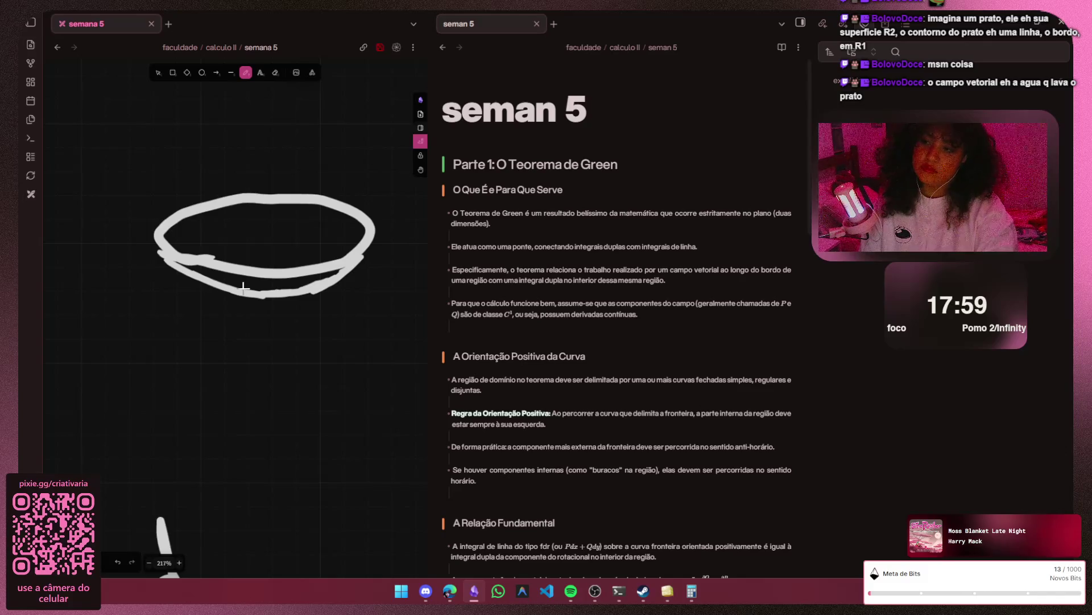
{"action": "mouse_move", "coordinate": [164, 245]}
{"action": "left_mouse_down"}
{"action": "mouse_move", "coordinate": [186, 220]}
{"action": "mouse_move", "coordinate": [237, 209]}
{"action": "mouse_move", "coordinate": [282, 248]}
{"action": "left_mouse_up"}
{"action": "key", "text": "ctrl+z"}
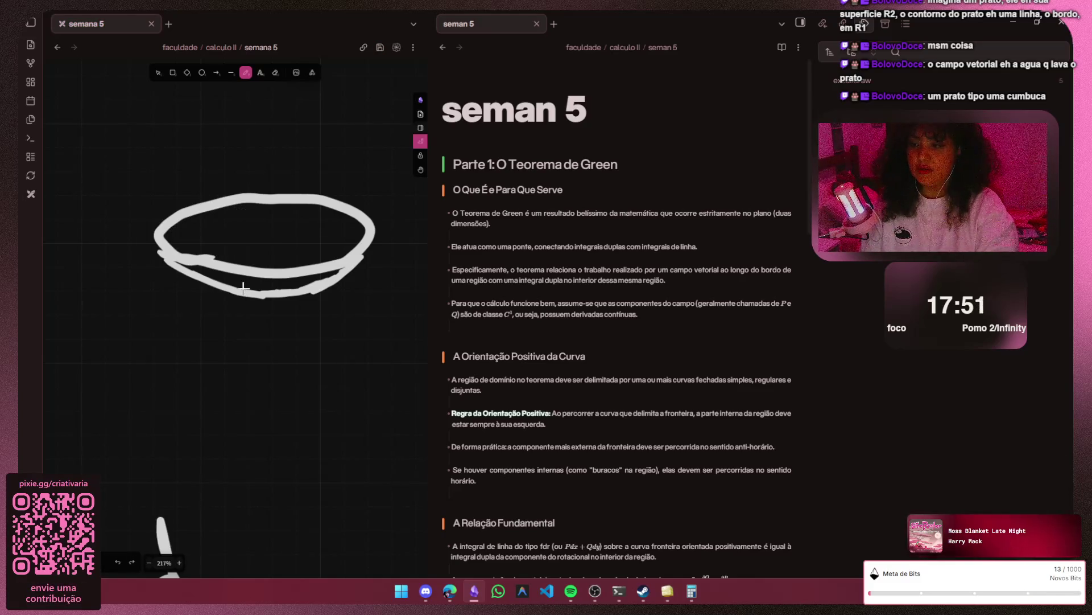
{"action": "left_click", "coordinate": [245, 294]}
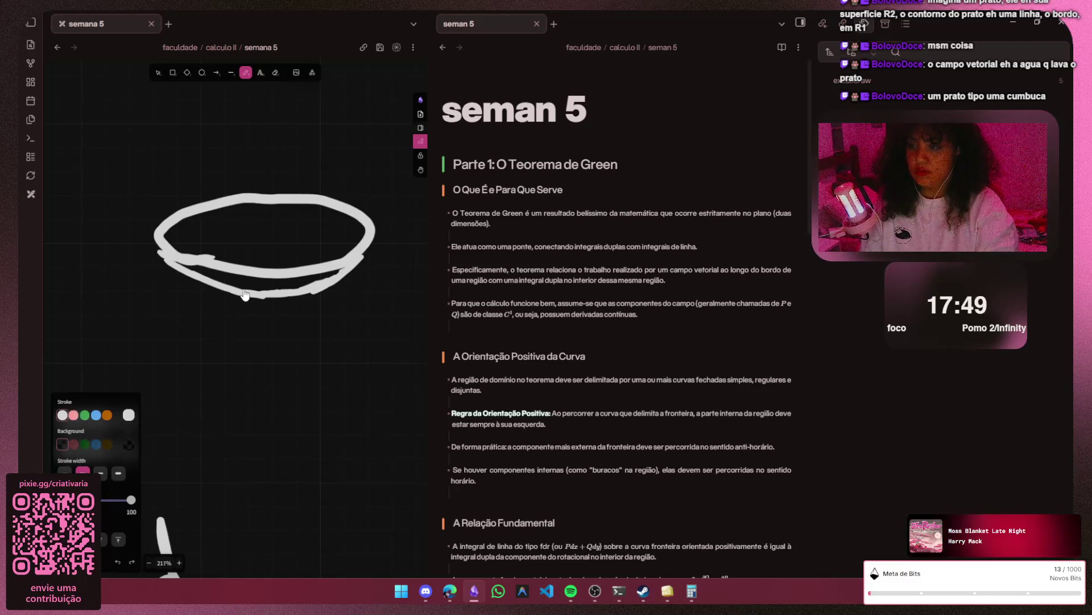
- Label the plate with an upward arrow and the handwritten word 'prato'
{"action": "left_click", "coordinate": [85, 415]}
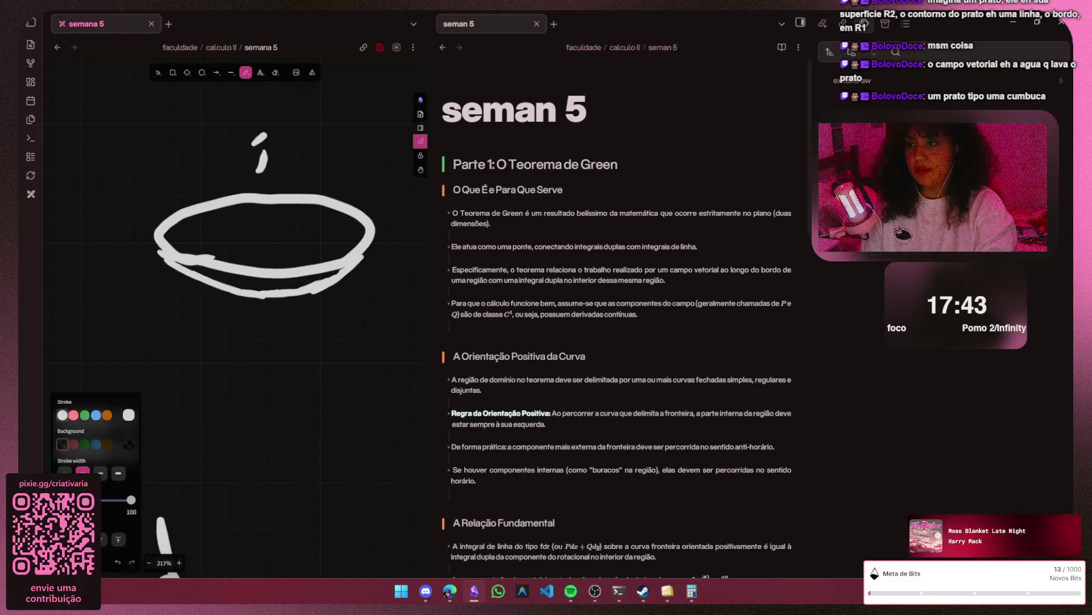
{"action": "key", "text": "h"}
{"action": "scroll", "coordinate": [228, 34], "scroll_direction": "up", "scroll_amount": 3}
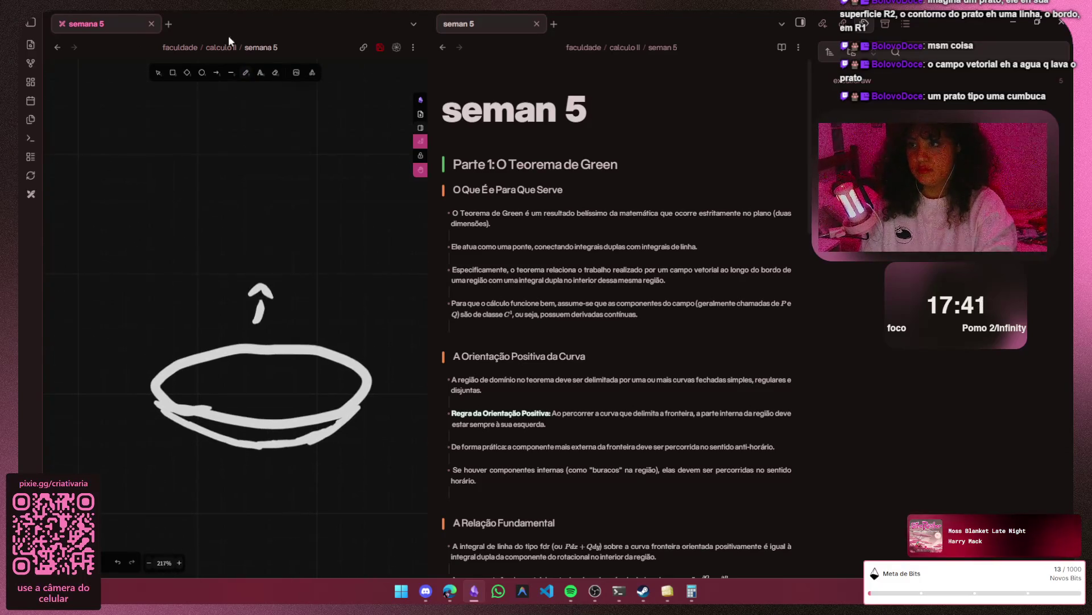
{"action": "key", "text": "p"}
{"action": "mouse_move", "coordinate": [189, 203]}
{"action": "left_mouse_down"}
{"action": "mouse_move", "coordinate": [190, 248]}
{"action": "mouse_move", "coordinate": [224, 209]}
{"action": "mouse_move", "coordinate": [249, 229]}
{"action": "left_mouse_up"}
{"action": "mouse_move", "coordinate": [269, 181]}
{"action": "left_mouse_down"}
{"action": "mouse_move", "coordinate": [270, 233]}
{"action": "mouse_move", "coordinate": [279, 209]}
{"action": "left_mouse_up"}
{"action": "left_click_drag", "start_coordinate": [287, 206], "coordinate": [286, 209]}
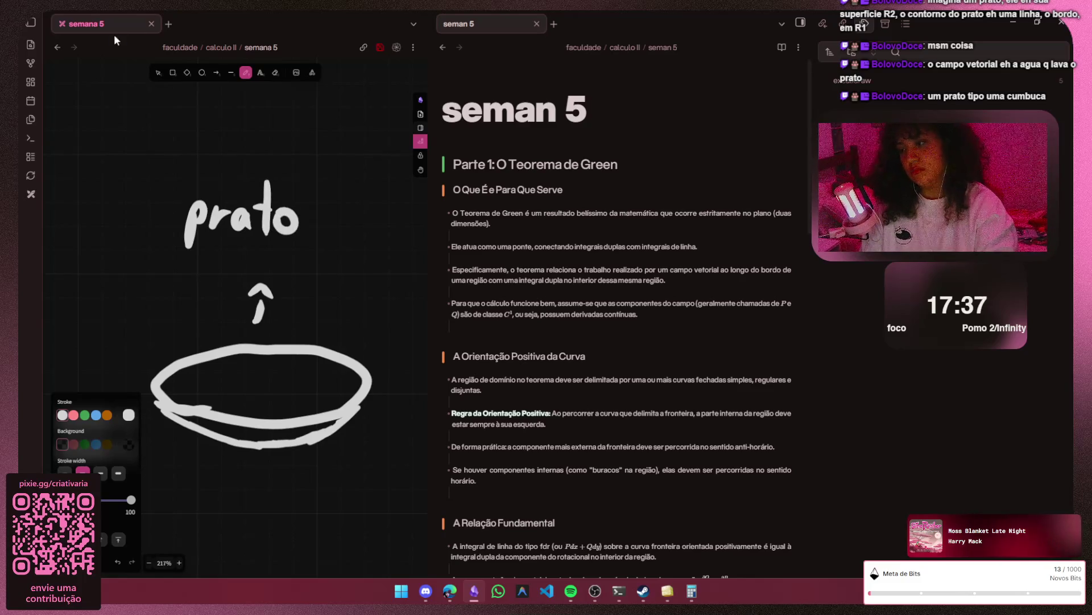
- Recentre the plate higher in view and set violet as the pen colour
{"action": "key", "text": "h"}
{"action": "mouse_move", "coordinate": [189, 241]}
{"action": "left_mouse_down"}
{"action": "mouse_move", "coordinate": [149, 68]}
{"action": "mouse_move", "coordinate": [257, 60]}
{"action": "mouse_move", "coordinate": [179, 107]}
{"action": "left_mouse_up"}
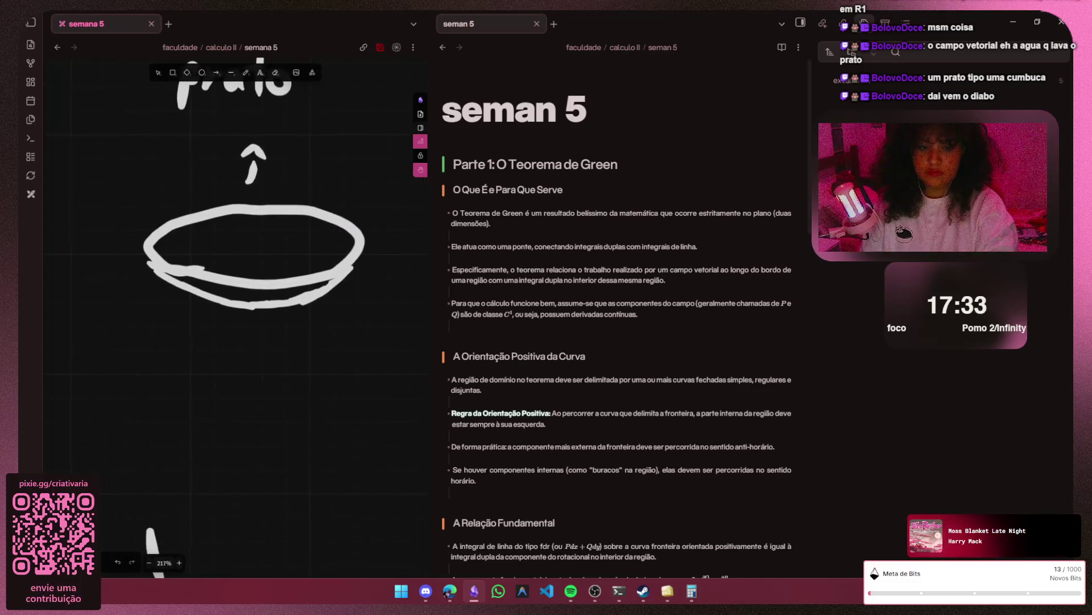
{"action": "left_click_drag", "start_coordinate": [259, 49], "coordinate": [267, 59]}
{"action": "key", "text": "p"}
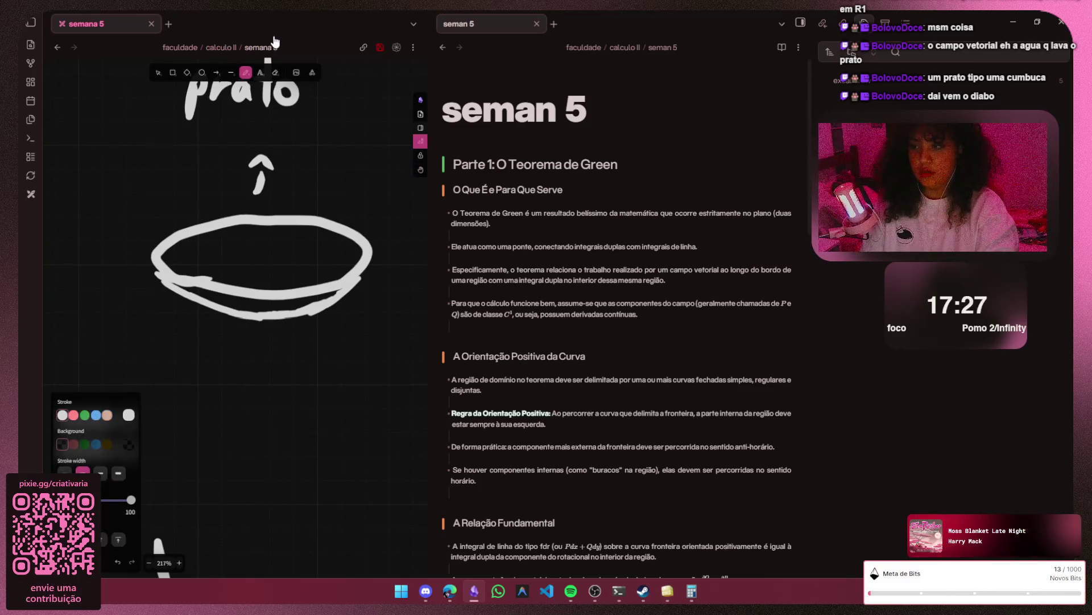
{"action": "key", "text": "s"}
{"action": "key", "text": "d"}
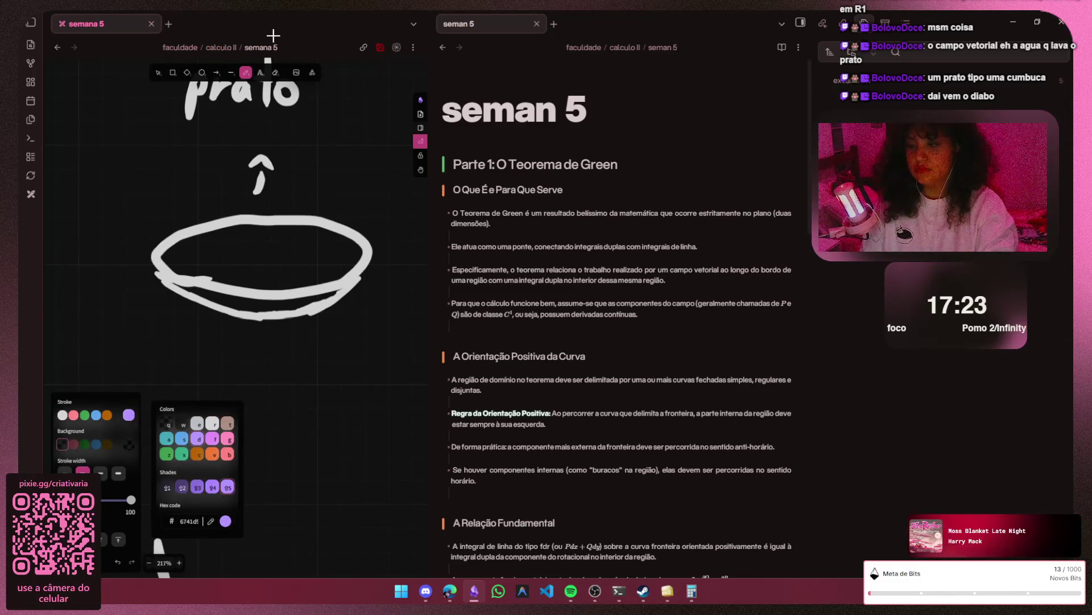
- Trace the plate ellipse's left rim in violet and make room to its left
{"action": "left_click", "coordinate": [154, 254]}
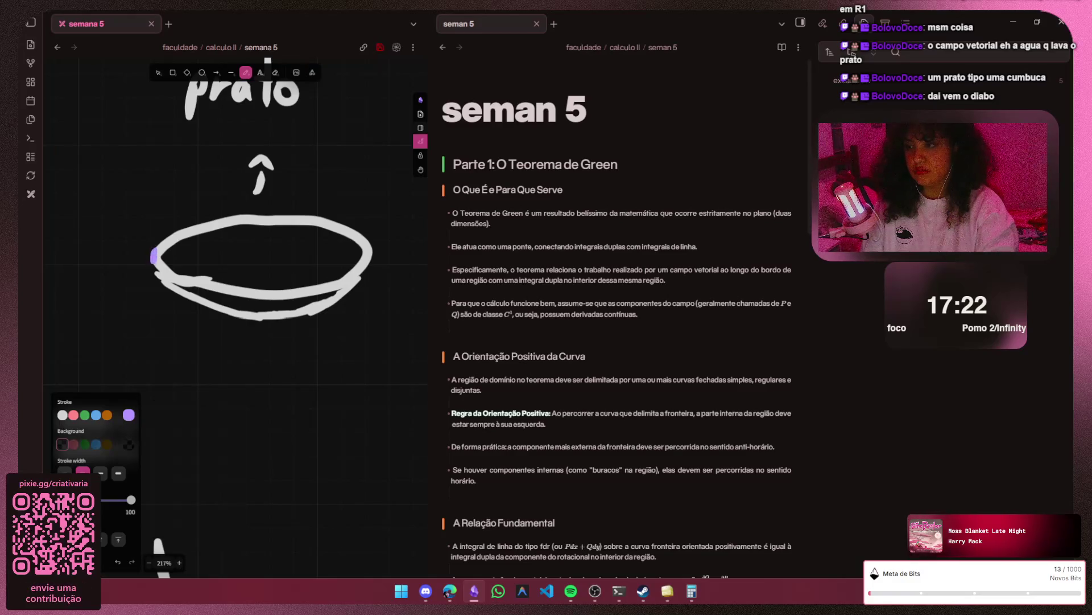
{"action": "left_click_drag", "start_coordinate": [175, 233], "coordinate": [202, 226]}
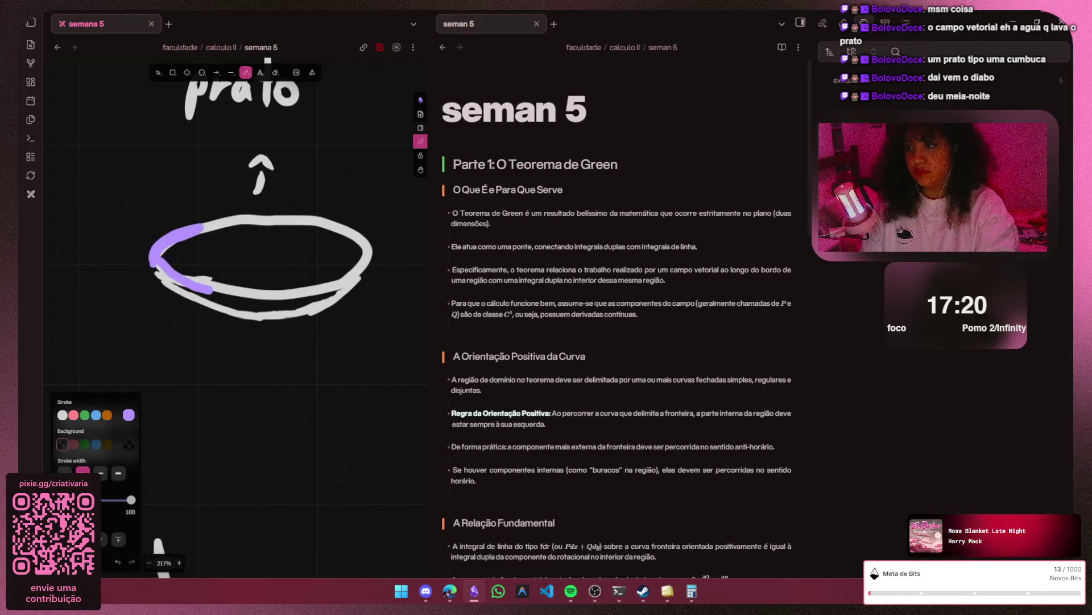
{"action": "key", "text": "ctrl+z"}
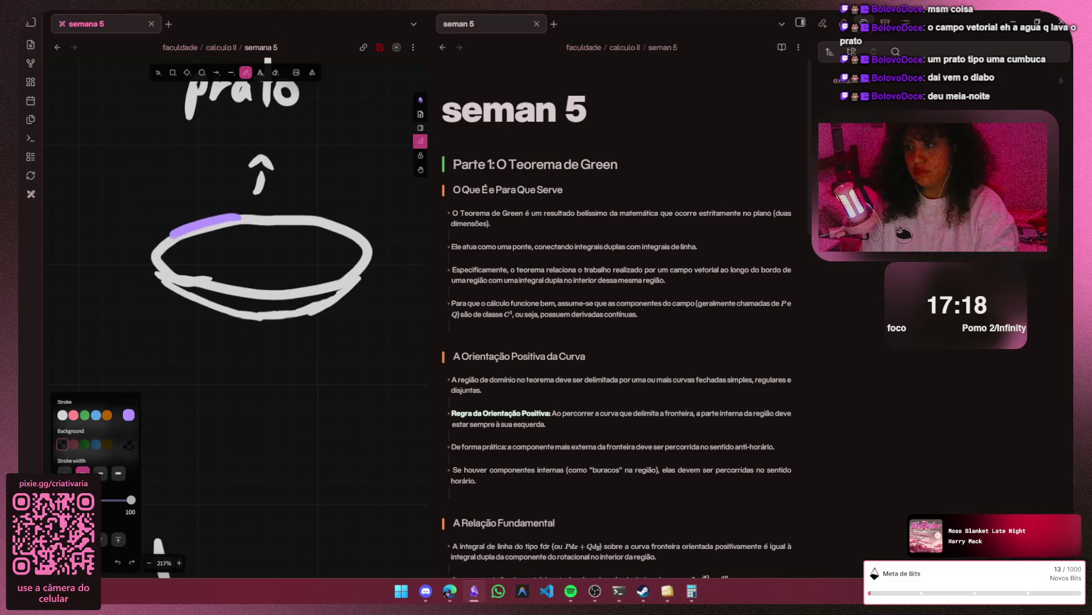
{"action": "left_click_drag", "start_coordinate": [209, 281], "coordinate": [229, 285]}
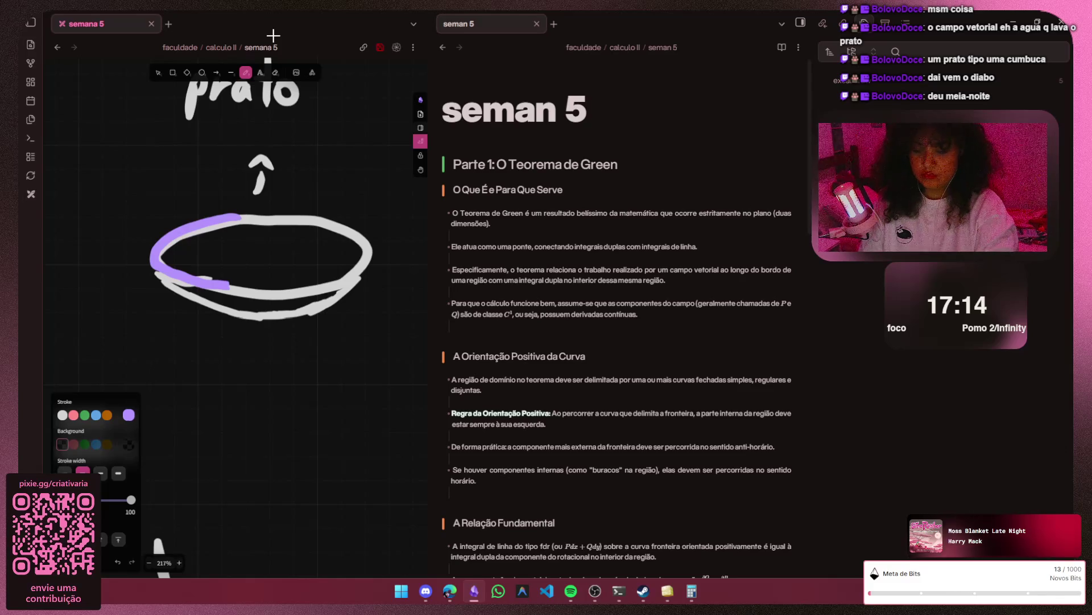
{"action": "key", "text": "h"}
{"action": "left_click_drag", "start_coordinate": [273, 78], "coordinate": [343, 86]}
{"action": "left_click_drag", "start_coordinate": [207, 306], "coordinate": [276, 312]}
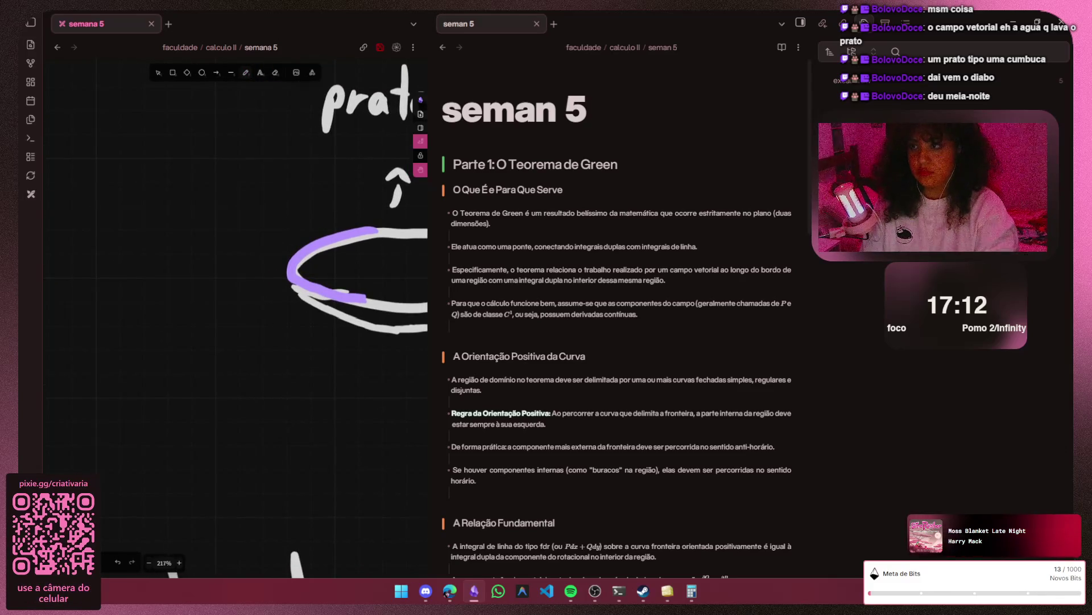
- Draw a violet arrow from the rim and write 'bordo' beside it
{"action": "key", "text": "p"}
{"action": "left_click_drag", "start_coordinate": [247, 205], "coordinate": [310, 220]}
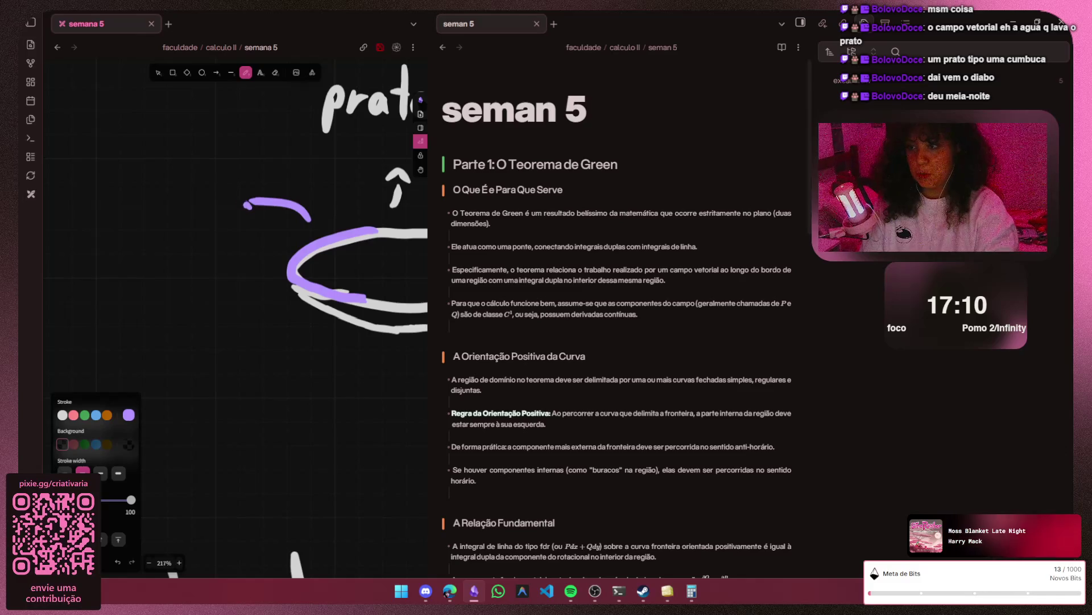
{"action": "left_click_drag", "start_coordinate": [253, 190], "coordinate": [253, 210]}
{"action": "left_click_drag", "start_coordinate": [128, 195], "coordinate": [198, 216]}
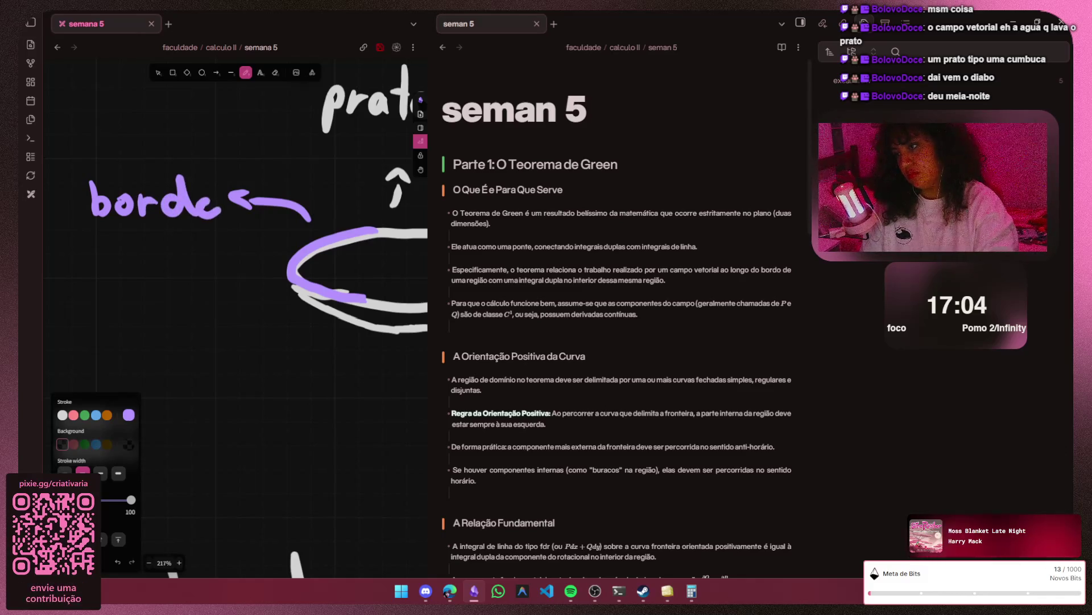
{"action": "scroll", "coordinate": [214, 256], "scroll_direction": "right", "scroll_amount": 5}
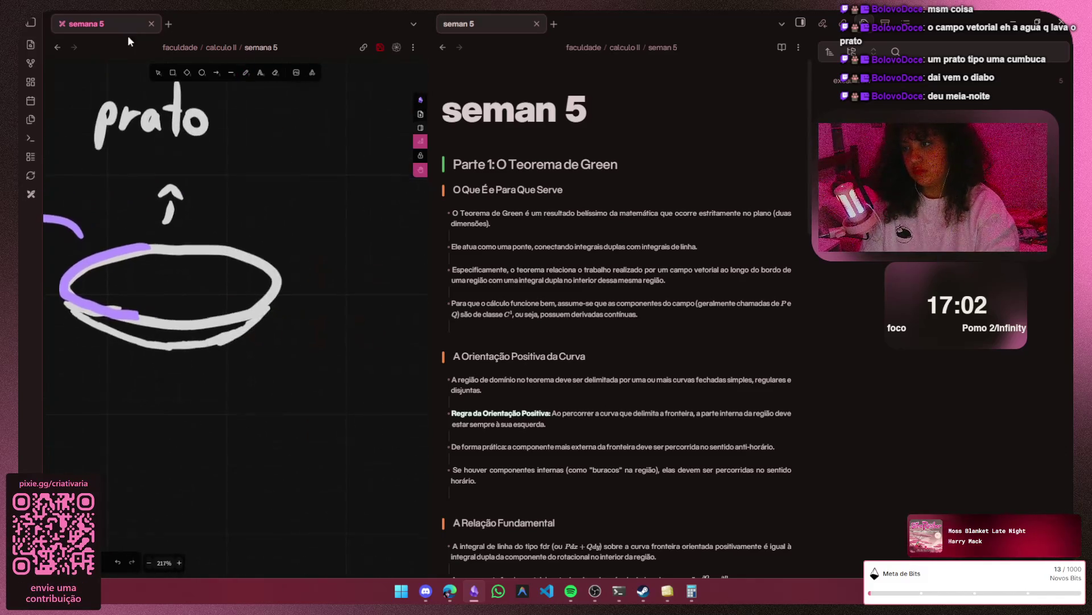
- Trace the entire plate rim in violet, redoing the first attempt
{"action": "key", "text": "p"}
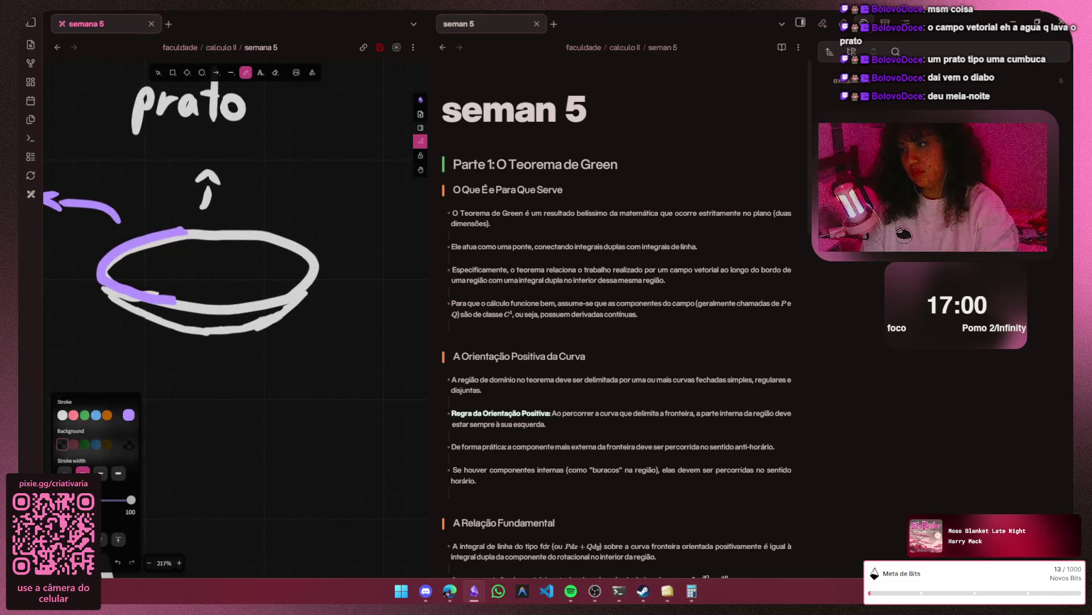
{"action": "mouse_move", "coordinate": [184, 229]}
{"action": "left_mouse_down"}
{"action": "mouse_move", "coordinate": [320, 271]}
{"action": "mouse_move", "coordinate": [175, 300]}
{"action": "left_mouse_up"}
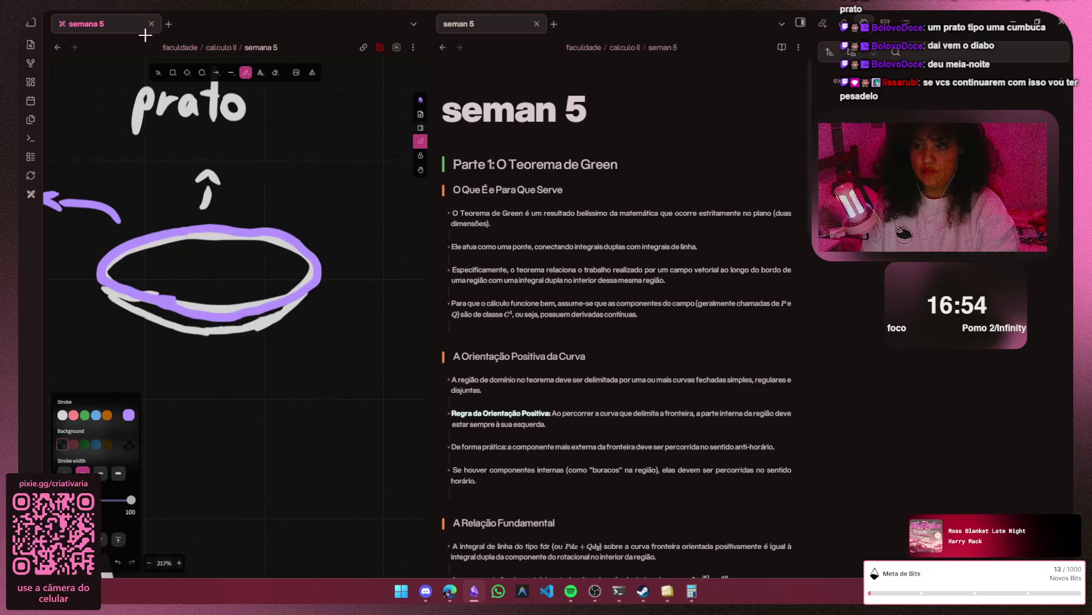
{"action": "key", "text": "ctrl+z"}
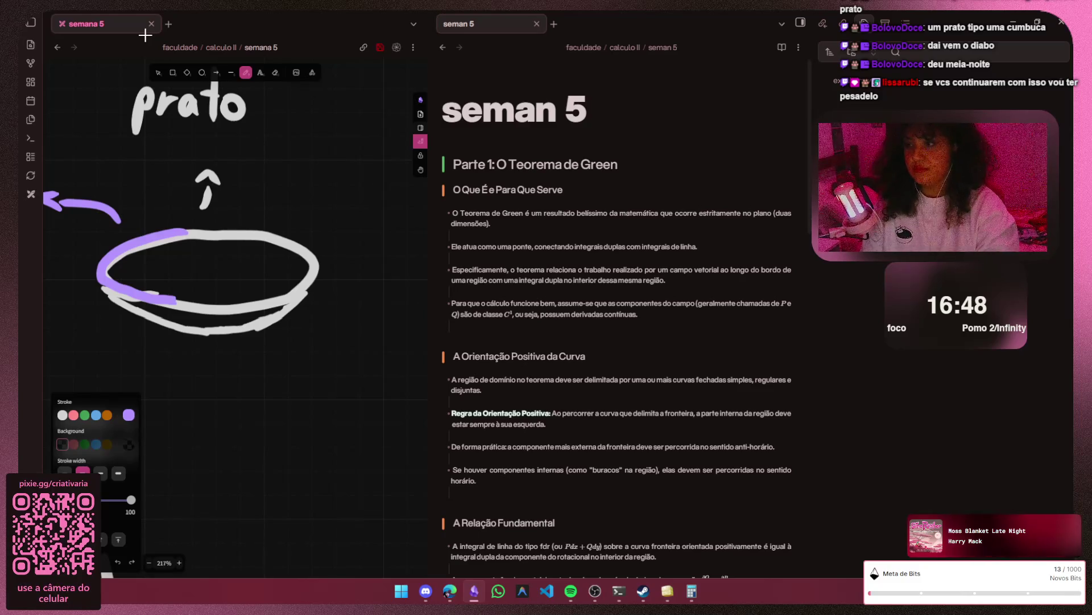
{"action": "mouse_move", "coordinate": [110, 243]}
{"action": "left_mouse_down"}
{"action": "mouse_move", "coordinate": [320, 267]}
{"action": "mouse_move", "coordinate": [150, 307]}
{"action": "left_mouse_up"}
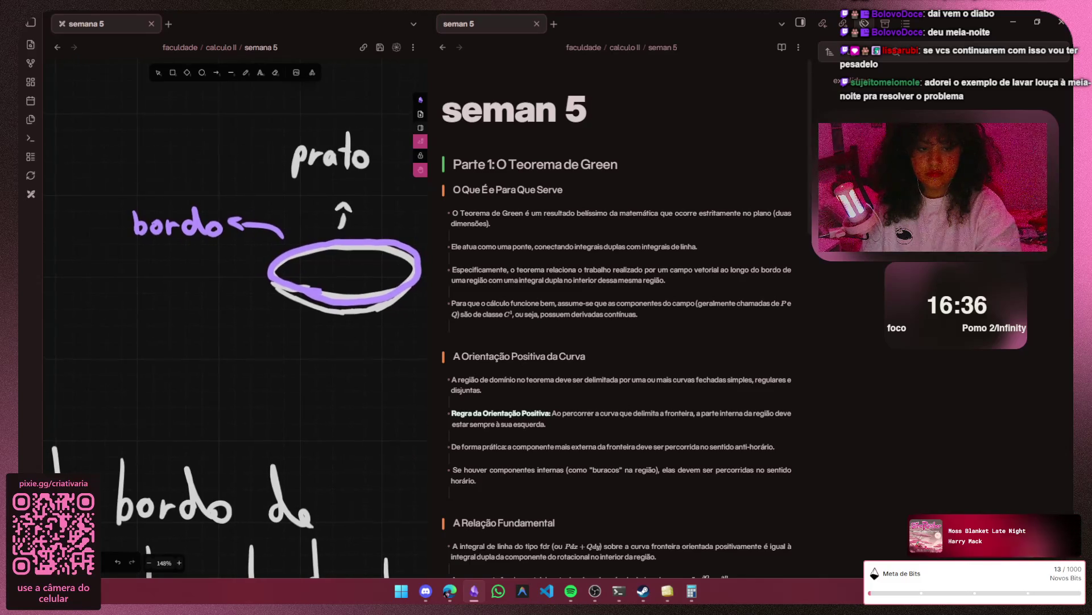
- Bring the 'integral dupla' note into view and underline 'bordo' in violet
{"action": "left_click_drag", "start_coordinate": [345, 317], "coordinate": [211, 332]}
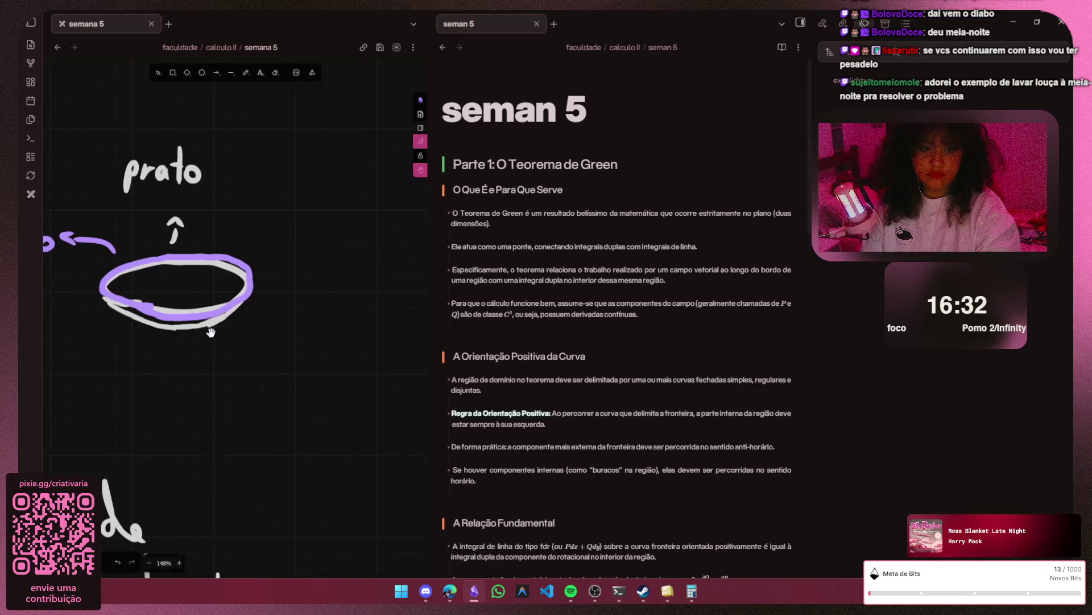
{"action": "mouse_move", "coordinate": [212, 332]}
{"action": "left_mouse_down"}
{"action": "mouse_move", "coordinate": [355, 262]}
{"action": "mouse_move", "coordinate": [211, 332]}
{"action": "left_mouse_up"}
{"action": "key", "text": "p"}
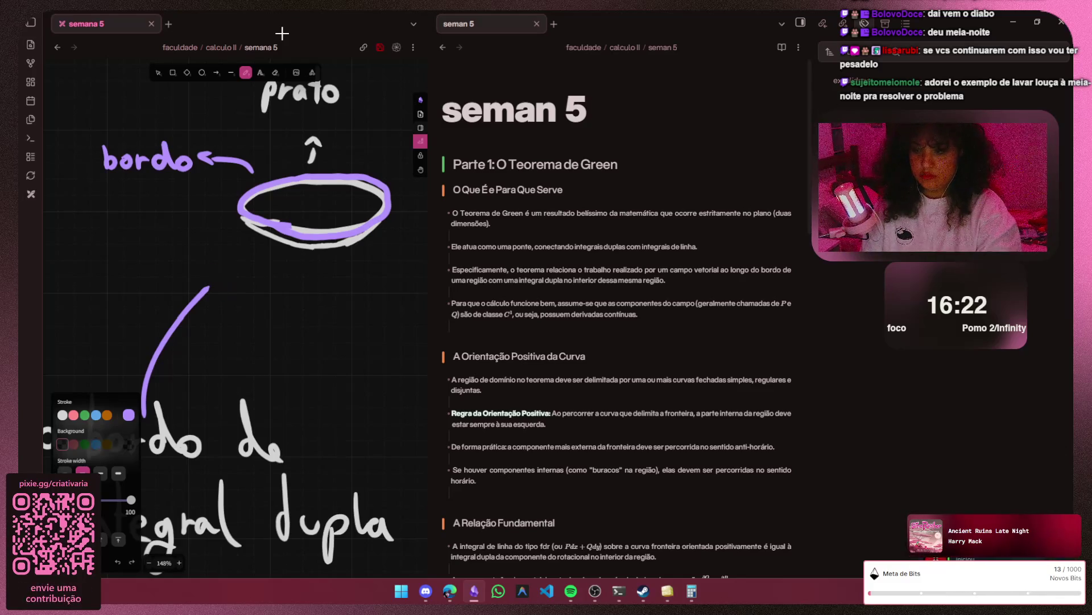
{"action": "key", "text": "h"}
{"action": "scroll", "coordinate": [234, 317], "scroll_direction": "left", "scroll_amount": 2}
{"action": "key", "text": "p"}
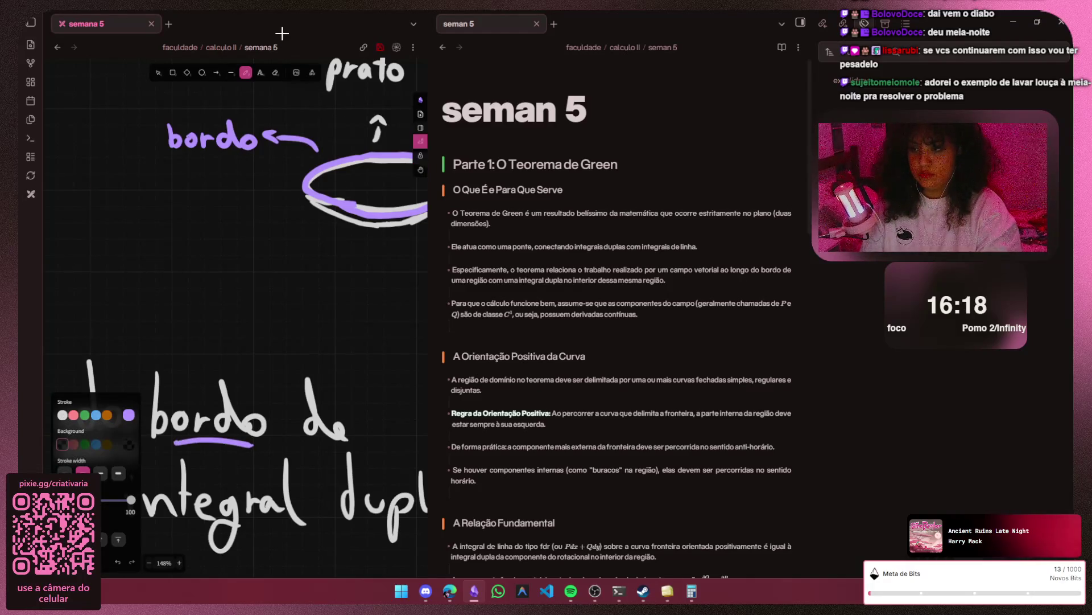
- Draw a curved violet arrow from the underlined 'bordo' up to the plate rim, retrying twice
{"action": "left_click_drag", "start_coordinate": [191, 388], "coordinate": [310, 201]}
{"action": "key", "text": "ctrl+z"}
{"action": "left_click_drag", "start_coordinate": [190, 394], "coordinate": [268, 229]}
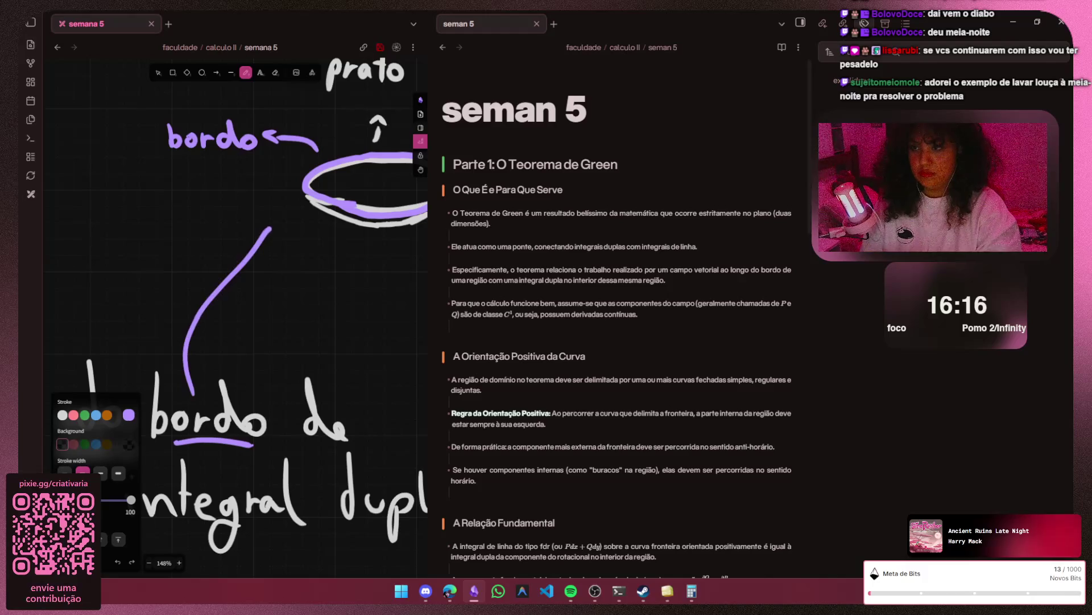
{"action": "key", "text": "ctrl+z"}
{"action": "left_click_drag", "start_coordinate": [191, 397], "coordinate": [295, 220]}
{"action": "left_click_drag", "start_coordinate": [270, 224], "coordinate": [291, 240]}
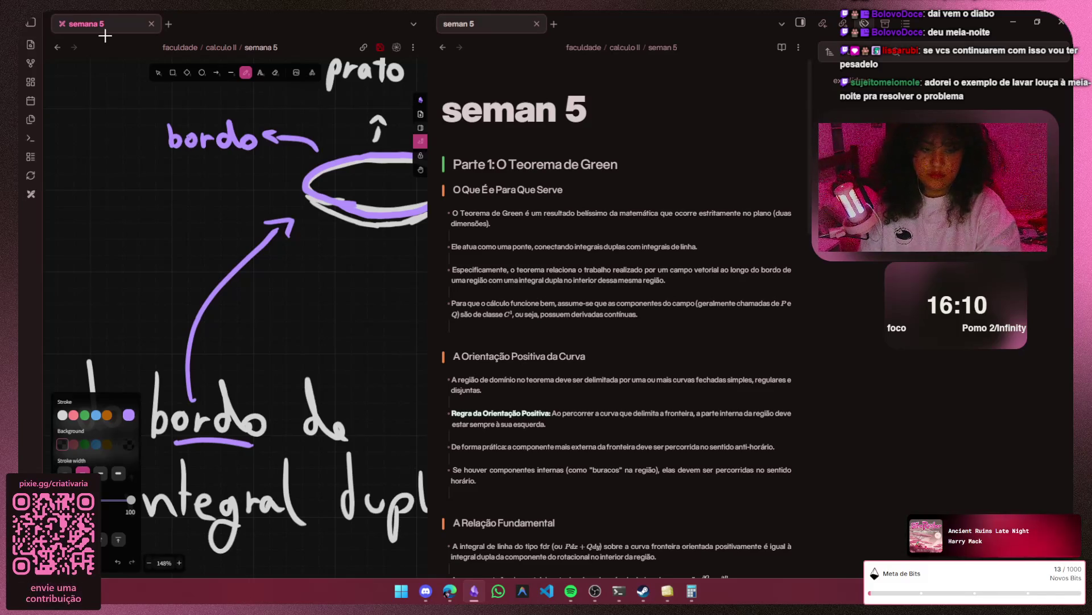
{"action": "scroll", "coordinate": [253, 325], "scroll_direction": "down", "scroll_amount": 3}
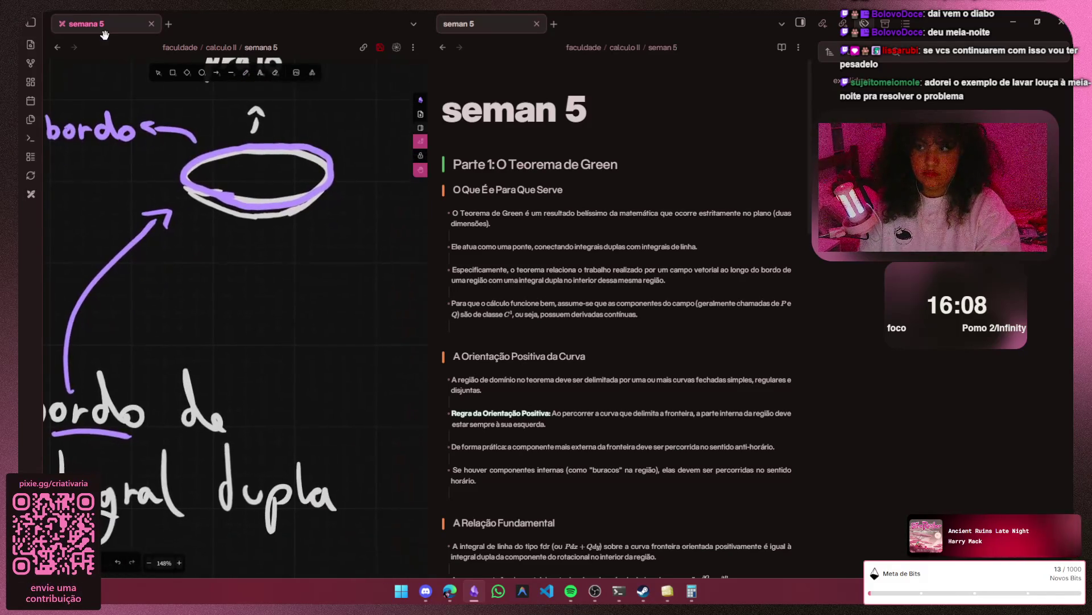
{"action": "scroll", "coordinate": [252, 325], "scroll_direction": "down", "scroll_amount": 2}
{"action": "scroll", "coordinate": [239, 326], "scroll_direction": "down", "scroll_amount": 2}
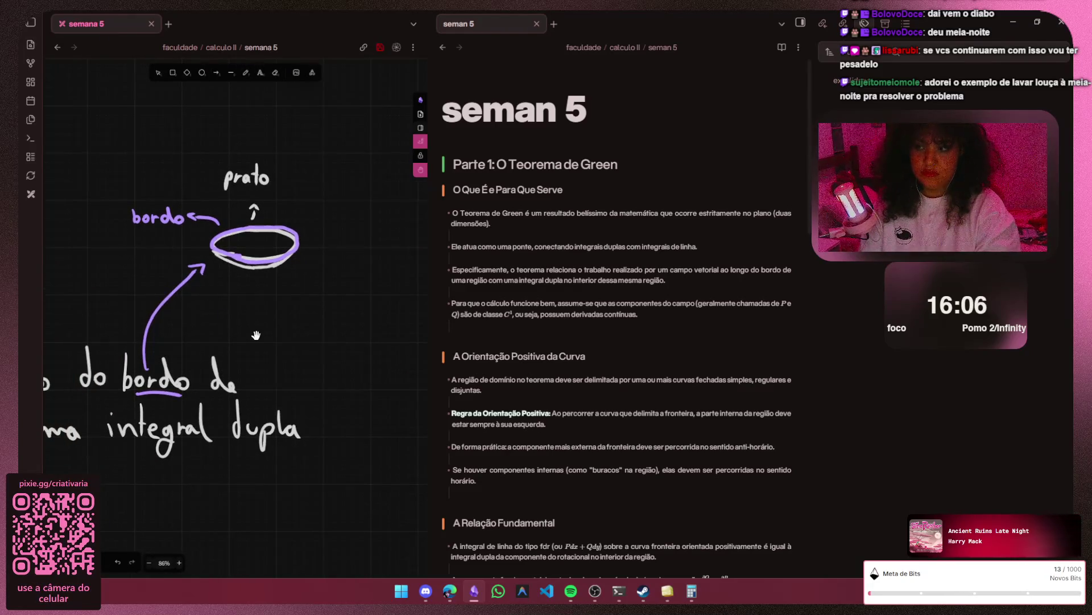
{"action": "scroll", "coordinate": [226, 329], "scroll_direction": "up", "scroll_amount": 1}
{"action": "scroll", "coordinate": [226, 329], "scroll_direction": "up", "scroll_amount": 1}
{"action": "scroll", "coordinate": [225, 329], "scroll_direction": "right", "scroll_amount": 5}
{"action": "scroll", "coordinate": [225, 328], "scroll_direction": "down", "scroll_amount": 3}
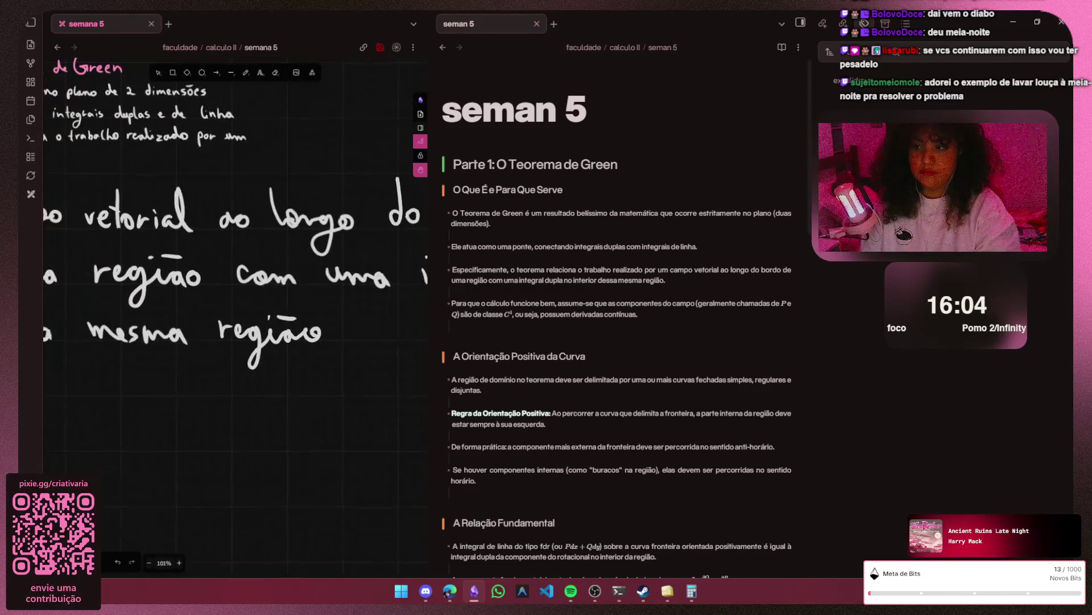
{"action": "scroll", "coordinate": [225, 325], "scroll_direction": "up", "scroll_amount": 2}
{"action": "scroll", "coordinate": [224, 325], "scroll_direction": "right", "scroll_amount": 5}
{"action": "scroll", "coordinate": [225, 325], "scroll_direction": "up", "scroll_amount": 2}
{"action": "scroll", "coordinate": [207, 399], "scroll_direction": "up", "scroll_amount": 2}
{"action": "scroll", "coordinate": [207, 398], "scroll_direction": "right", "scroll_amount": 3}
{"action": "scroll", "coordinate": [206, 399], "scroll_direction": "up", "scroll_amount": 2}
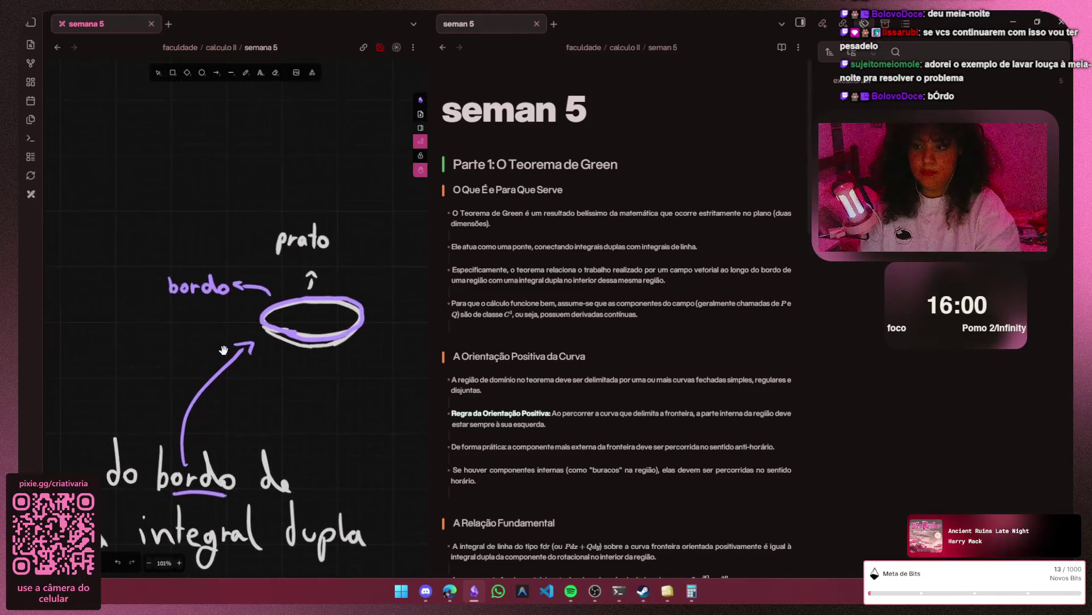
{"action": "scroll", "coordinate": [206, 398], "scroll_direction": "up", "scroll_amount": 2}
{"action": "scroll", "coordinate": [208, 406], "scroll_direction": "down", "scroll_amount": 3}
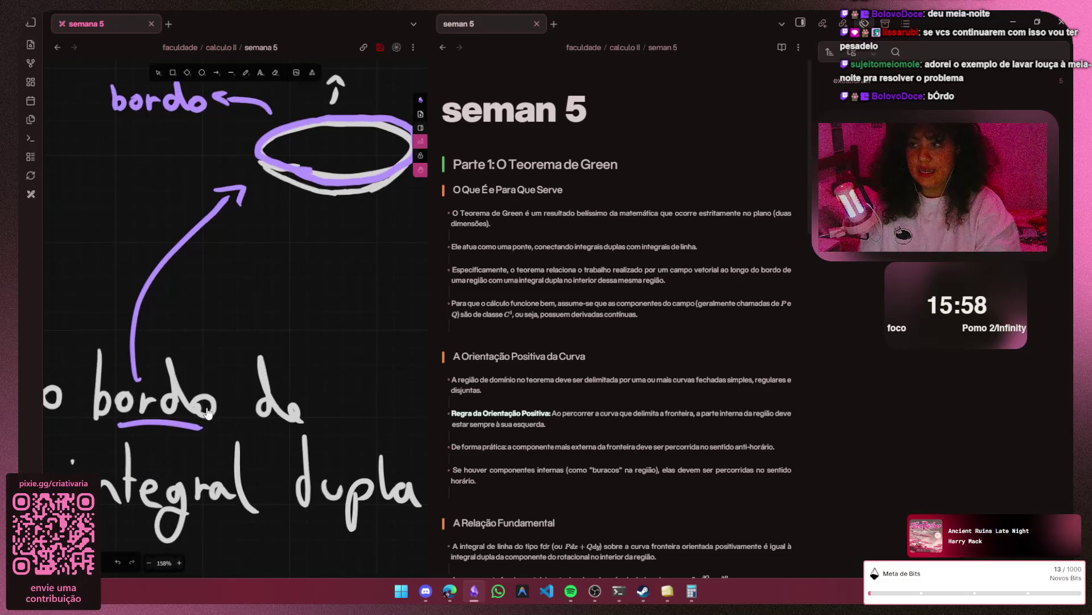
{"action": "left_click", "coordinate": [149, 282]}
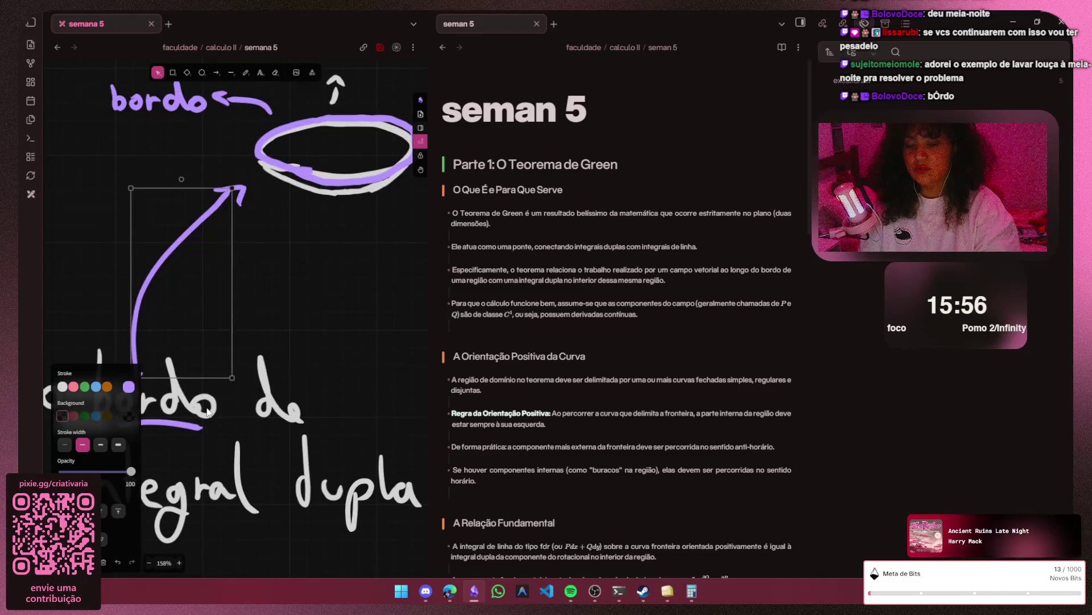
- Delete the arrow shaft and redraw a curved violet shaft up to the arrowhead
{"action": "key", "text": "Delete"}
{"action": "left_click", "coordinate": [245, 72]}
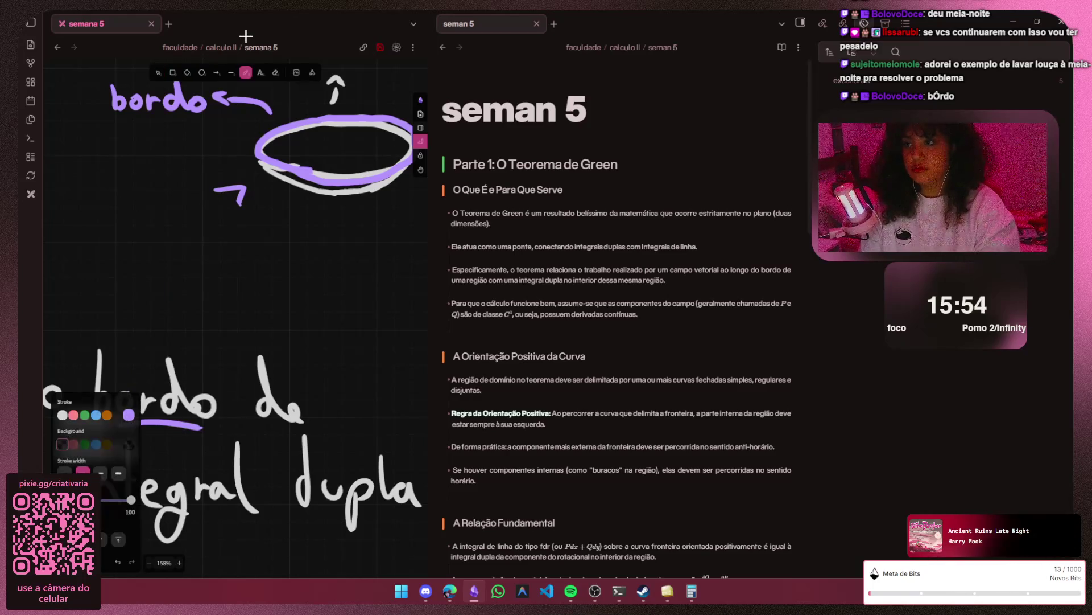
{"action": "left_click_drag", "start_coordinate": [201, 381], "coordinate": [235, 208]}
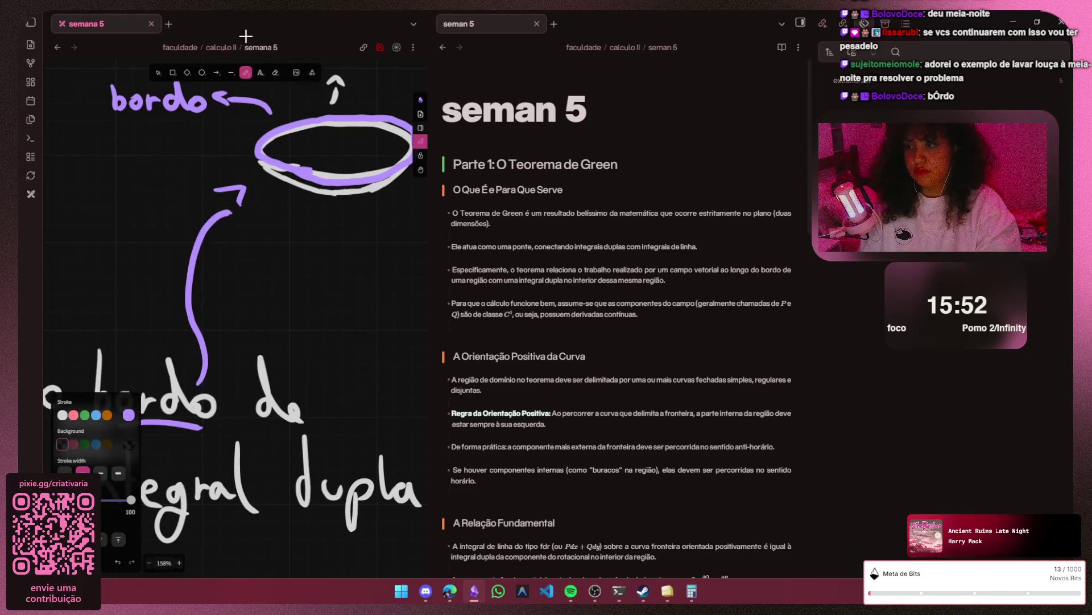
{"action": "key", "text": "ctrl+z"}
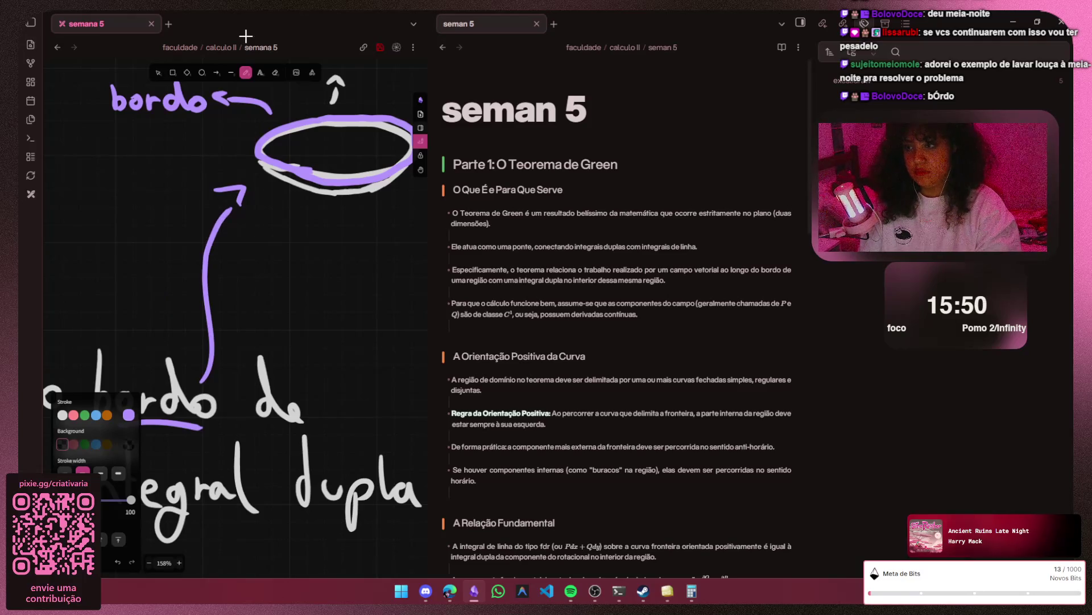
{"action": "key", "text": "ctrl+z"}
{"action": "left_click_drag", "start_coordinate": [207, 381], "coordinate": [220, 220]}
{"action": "key", "text": "ctrl+z"}
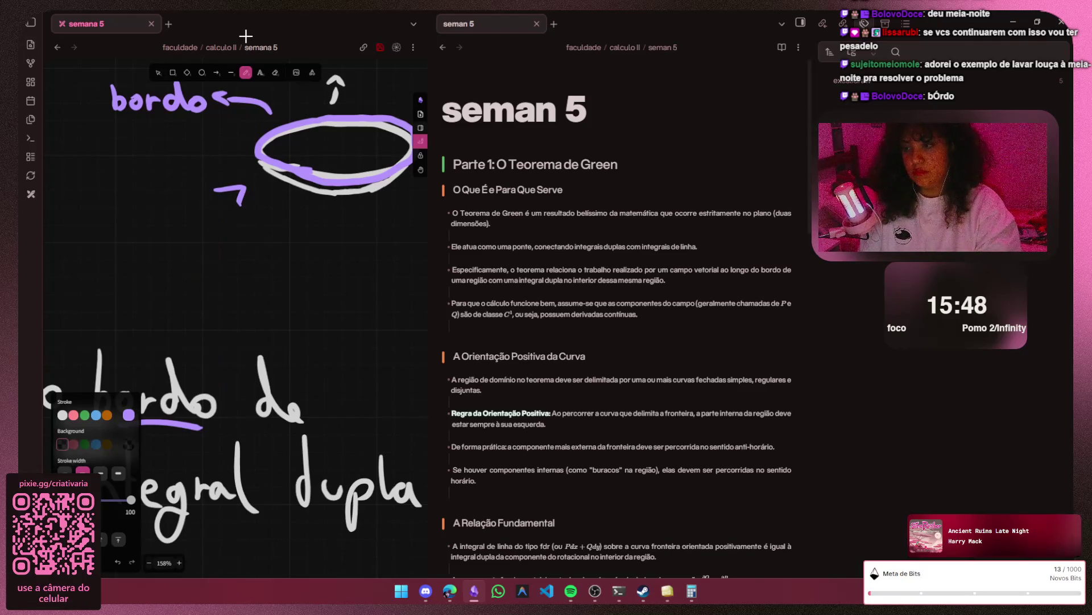
{"action": "key", "text": "ctrl+z"}
{"action": "left_click_drag", "start_coordinate": [220, 381], "coordinate": [205, 221]}
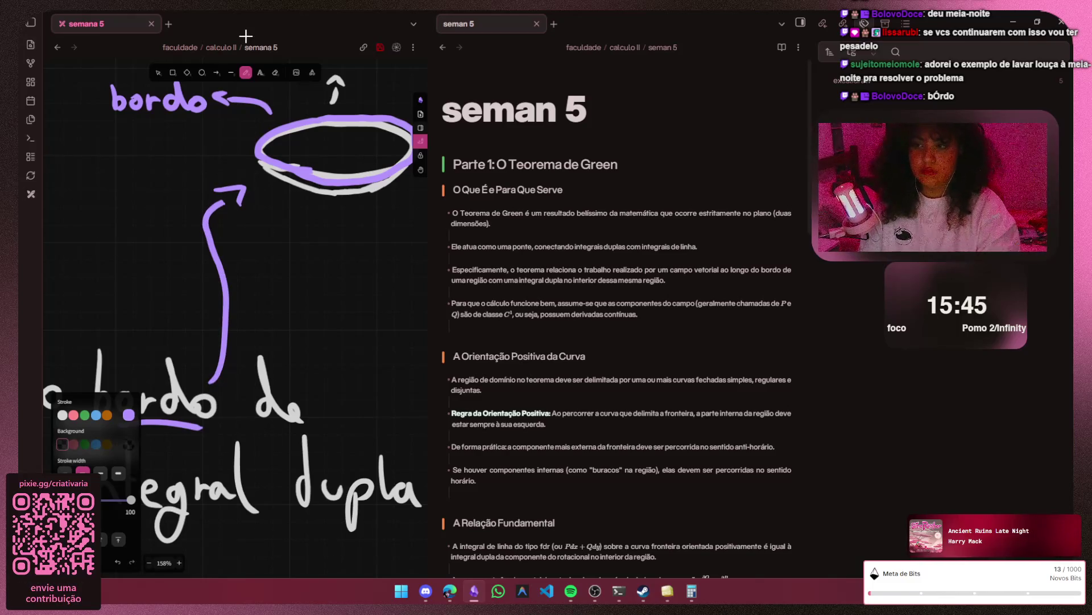
{"action": "scroll", "coordinate": [288, 418], "scroll_direction": "down", "scroll_amount": 5}
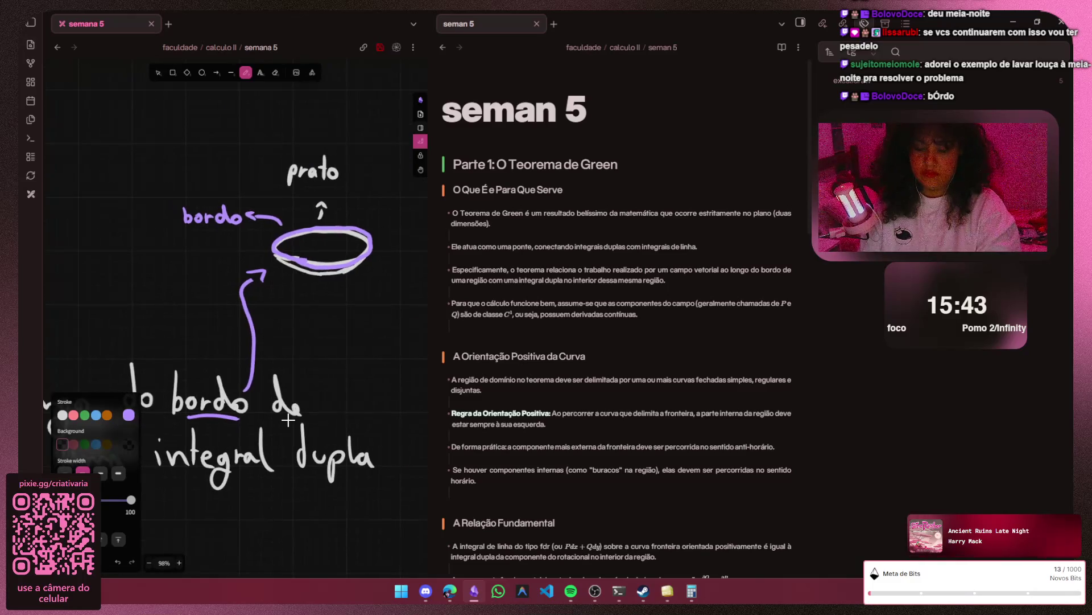
- Pan to bring the Teorema de Green notes on the left into view
{"action": "key", "text": "h"}
{"action": "left_click_drag", "start_coordinate": [289, 419], "coordinate": [455, 405]}
{"action": "scroll", "coordinate": [289, 418], "scroll_direction": "left", "scroll_amount": 3}
{"action": "scroll", "coordinate": [288, 419], "scroll_direction": "left", "scroll_amount": 2}
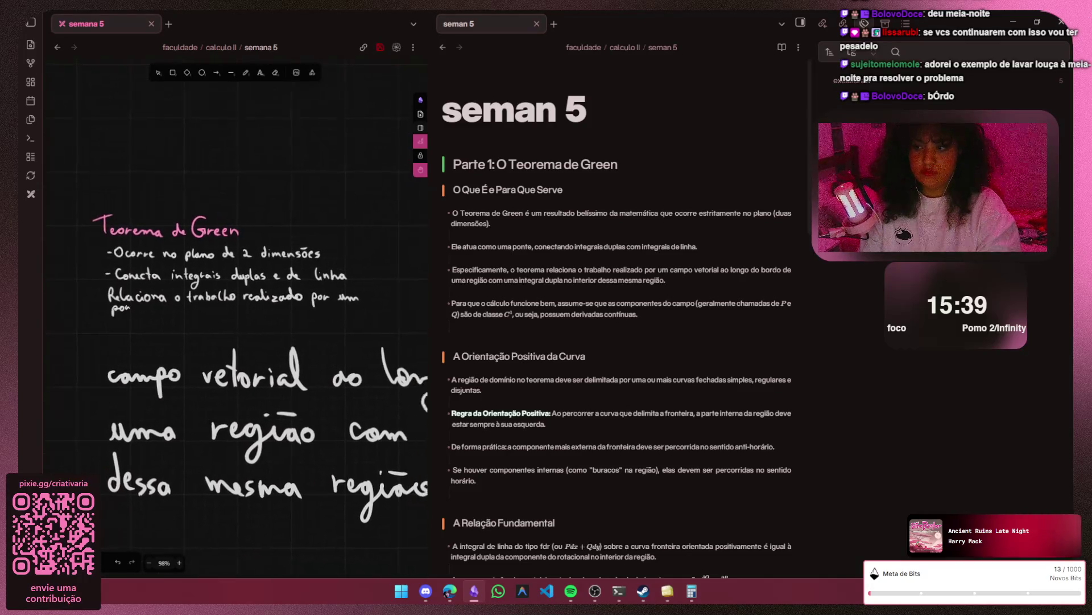
{"action": "scroll", "coordinate": [273, 392], "scroll_direction": "down", "scroll_amount": 2}
{"action": "scroll", "coordinate": [238, 342], "scroll_direction": "down", "scroll_amount": 2}
- Select the Teorema de Green notes block and scale and shift it
{"action": "key", "text": "v"}
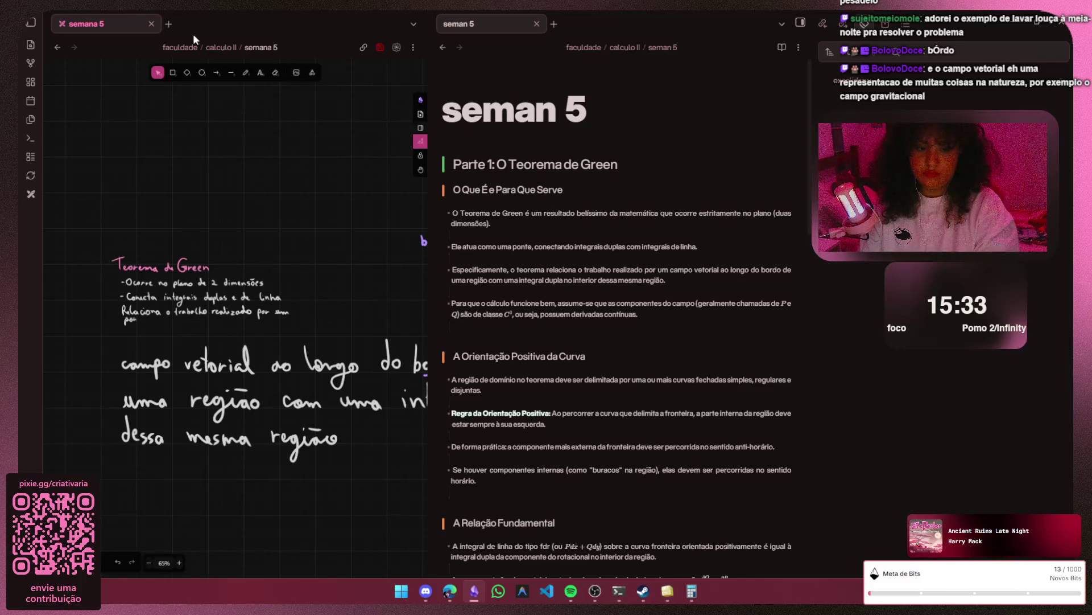
{"action": "left_click_drag", "start_coordinate": [305, 234], "coordinate": [100, 340]}
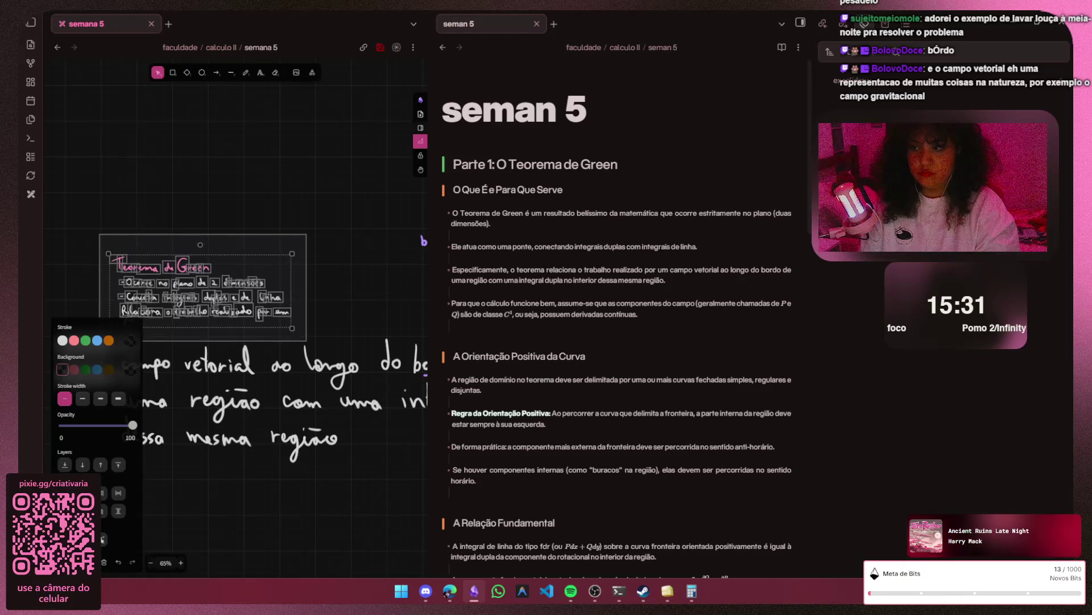
{"action": "left_click_drag", "start_coordinate": [108, 253], "coordinate": [77, 203]}
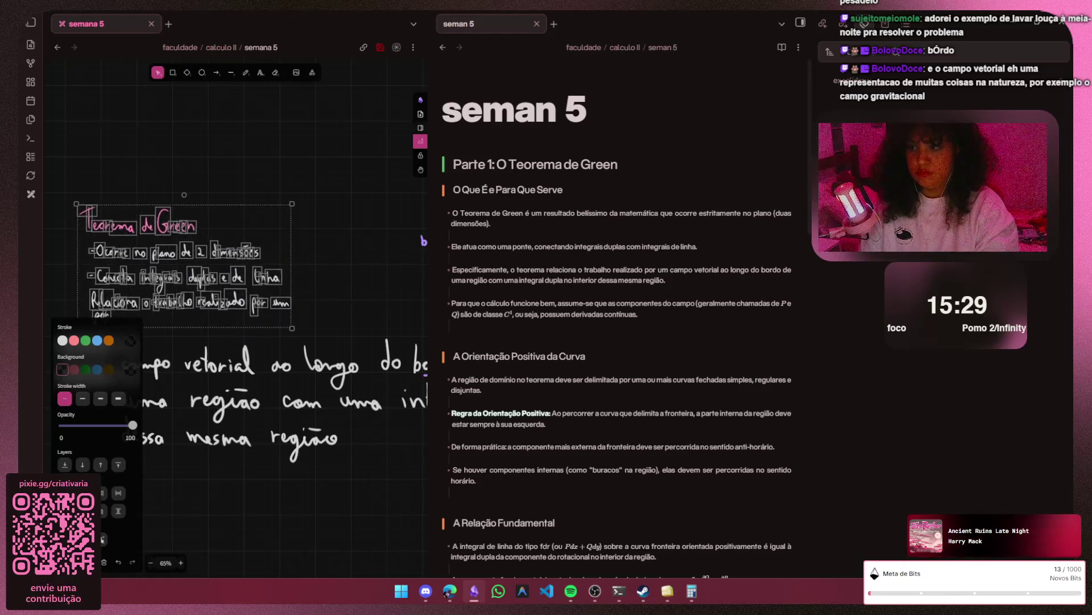
{"action": "left_click_drag", "start_coordinate": [185, 267], "coordinate": [284, 226]}
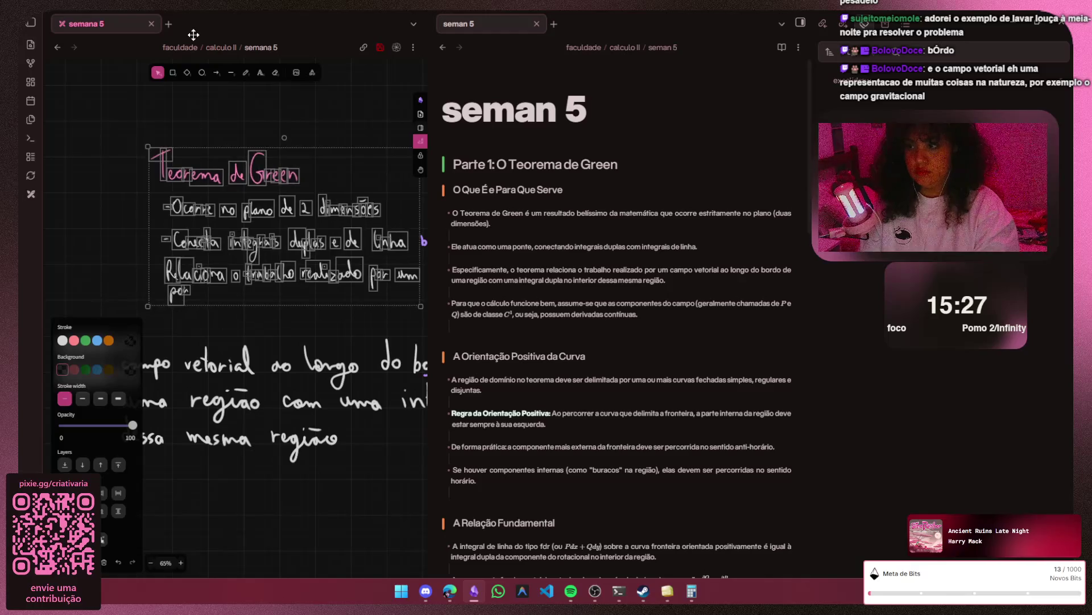
{"action": "left_click_drag", "start_coordinate": [148, 226], "coordinate": [98, 226]}
{"action": "left_click_drag", "start_coordinate": [193, 34], "coordinate": [209, 49]}
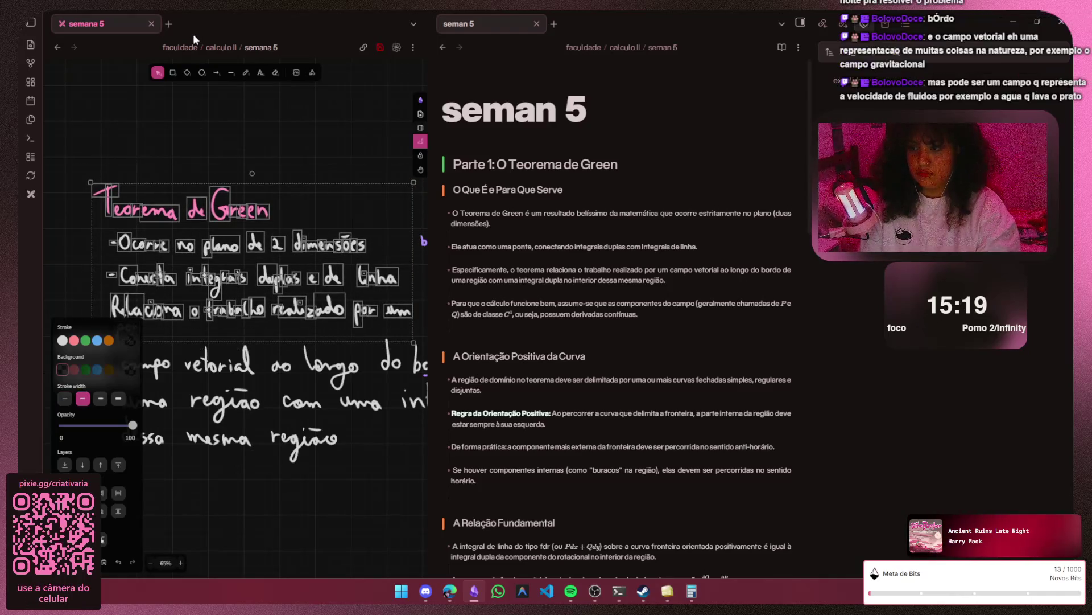
{"action": "scroll", "coordinate": [267, 419], "scroll_direction": "down", "scroll_amount": 2}
{"action": "scroll", "coordinate": [267, 412], "scroll_direction": "down", "scroll_amount": 2}
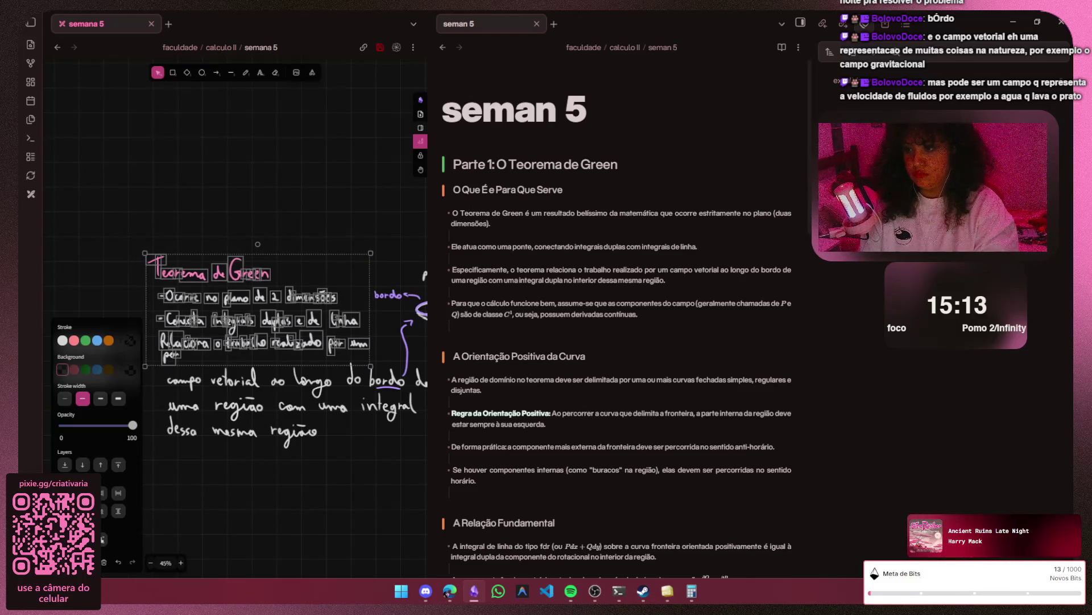
- Reposition the notes block above the 'campo vetorial' lines, undoing unwanted moves
{"action": "left_click_drag", "start_coordinate": [147, 253], "coordinate": [30, 187]}
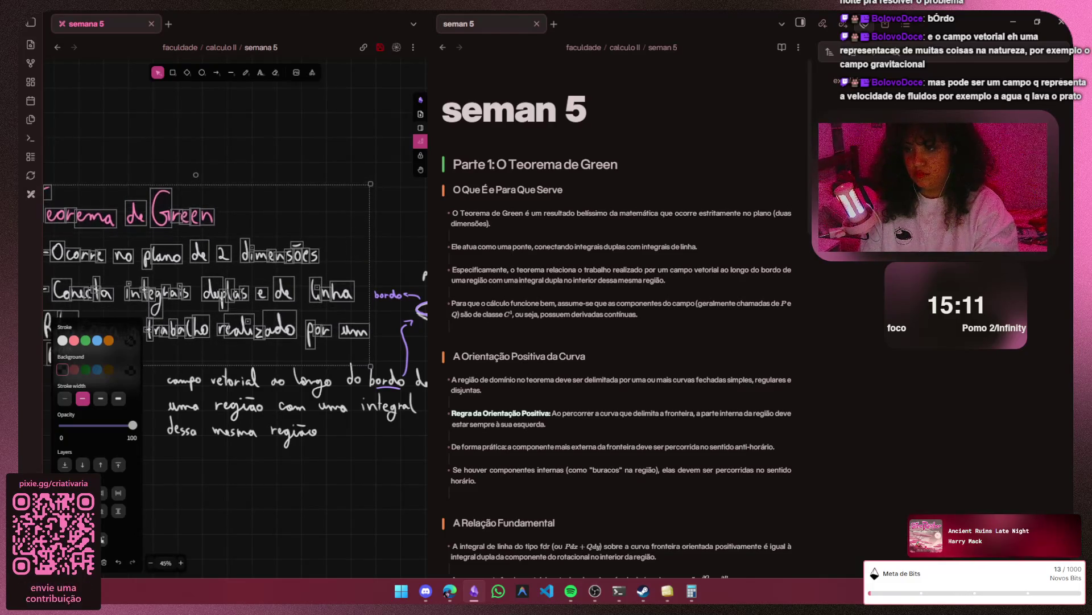
{"action": "left_click_drag", "start_coordinate": [214, 257], "coordinate": [238, 277]}
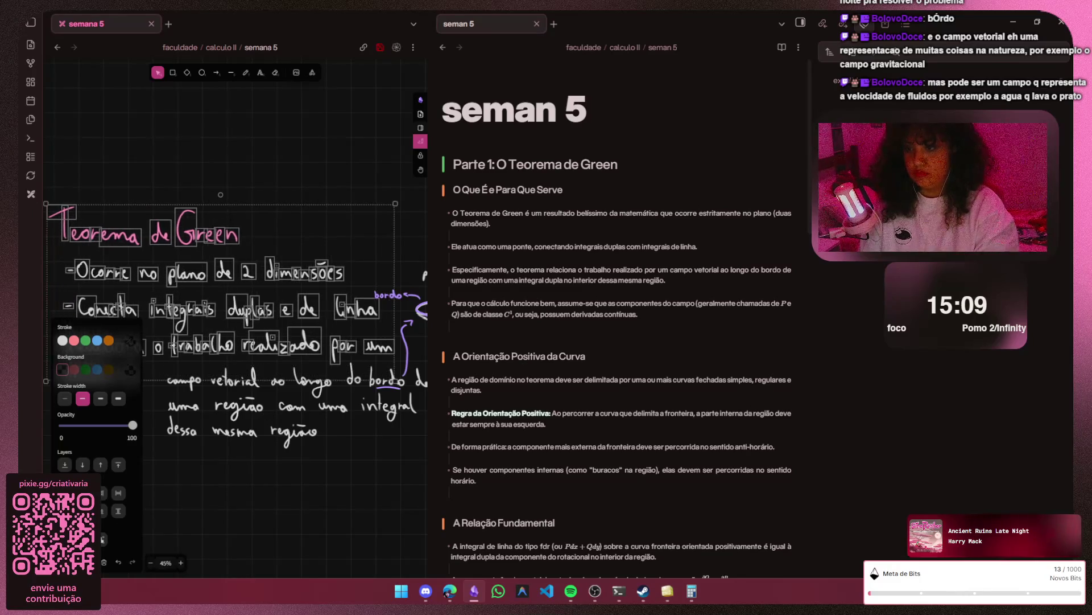
{"action": "left_click_drag", "start_coordinate": [238, 276], "coordinate": [238, 257]}
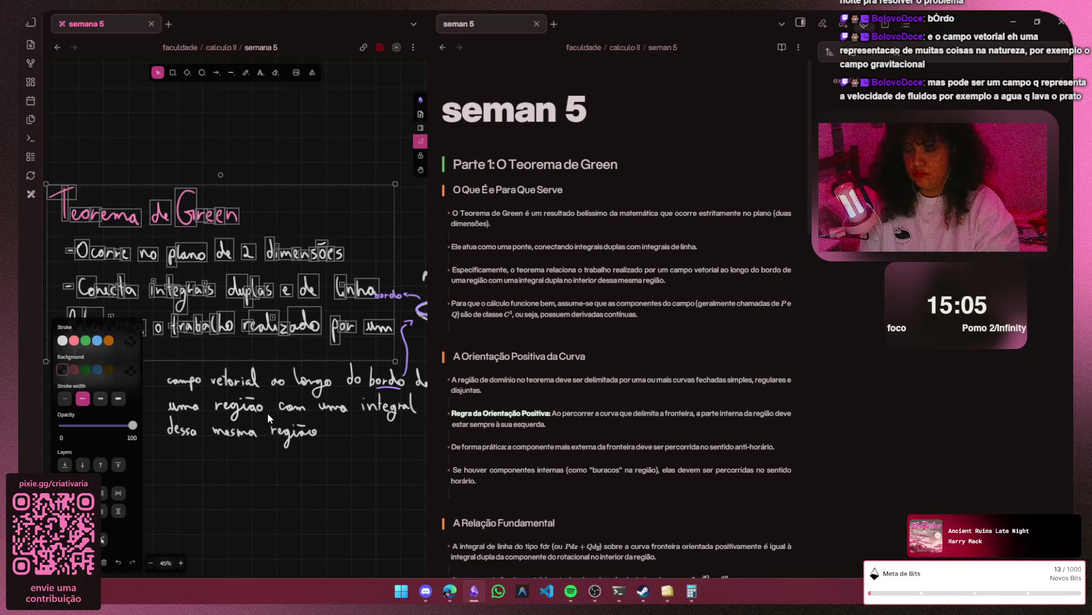
{"action": "key", "text": "Down"}
{"action": "key", "text": "Down"}
{"action": "key", "text": "Down"}
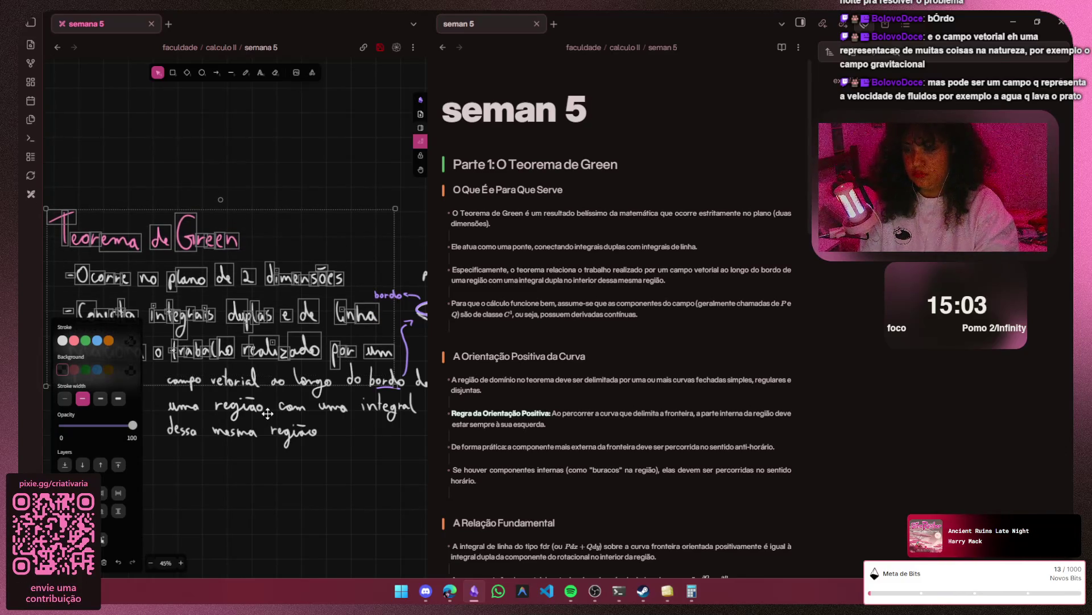
{"action": "key", "text": "Escape"}
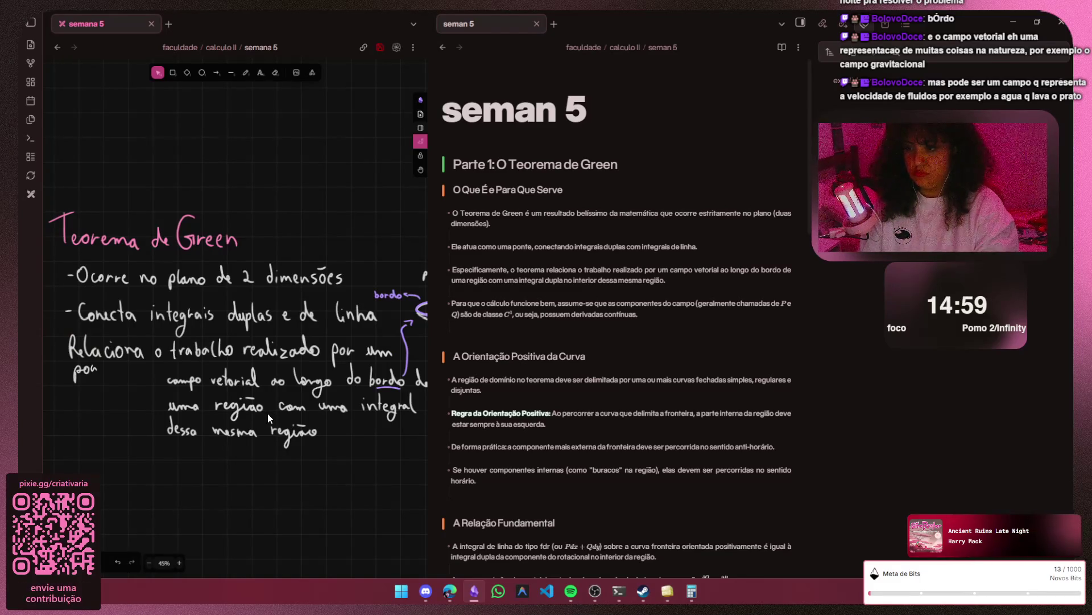
{"action": "key", "text": "ctrl+z"}
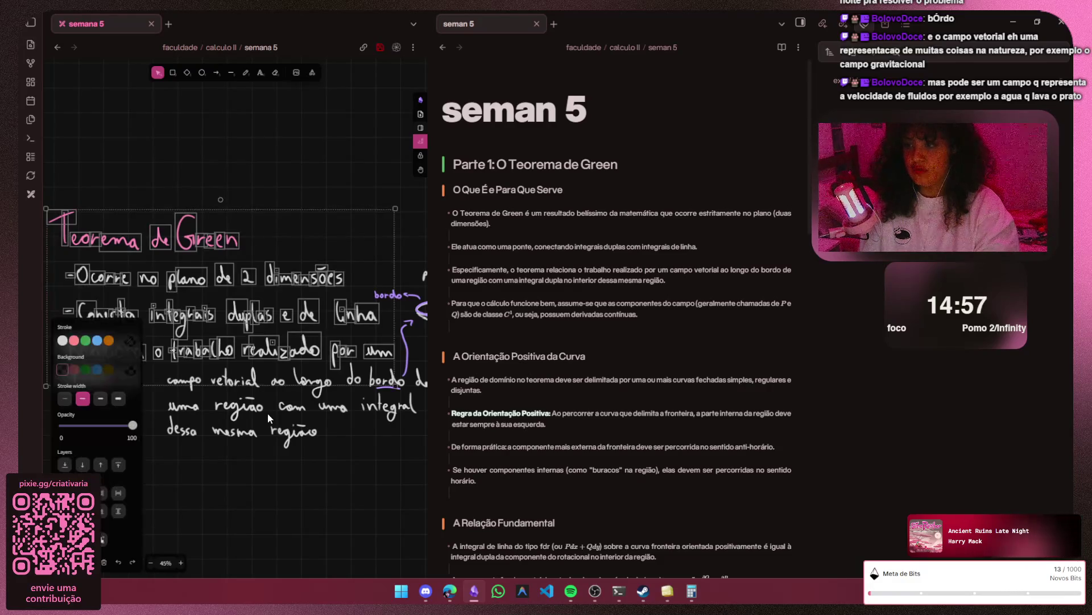
{"action": "key", "text": "ctrl+z"}
{"action": "key", "text": "ctrl+z"}
{"action": "key", "text": "ctrl+z"}
{"action": "key", "text": "ctrl+z"}
{"action": "key", "text": "ctrl+z"}
{"action": "key", "text": "Escape"}
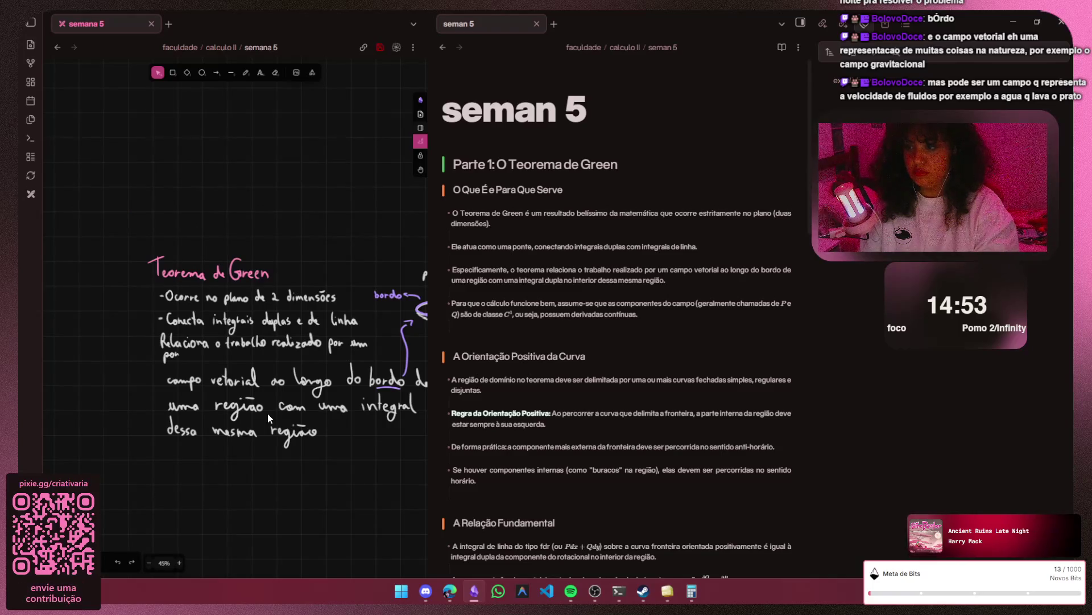
{"action": "scroll", "coordinate": [201, 363], "scroll_direction": "up", "scroll_amount": 2, "text": "ctrl"}
- Move the stray 'por' to the end of the 'Relaciona o trabalho realizado por um' line
{"action": "left_click", "coordinate": [177, 354]}
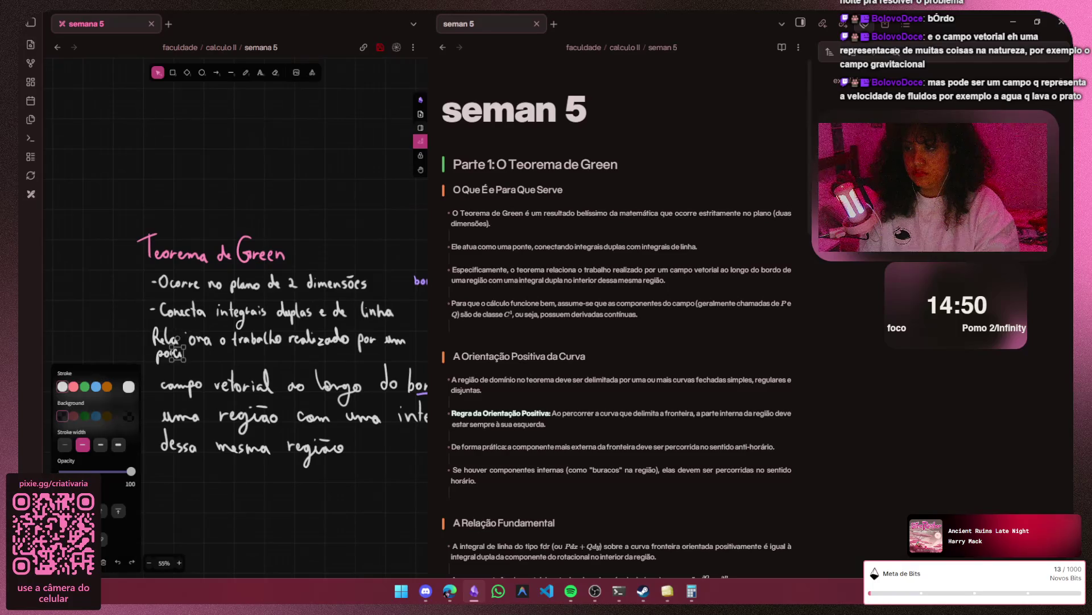
{"action": "left_click", "coordinate": [195, 363]}
{"action": "left_click_drag", "start_coordinate": [171, 354], "coordinate": [421, 341]}
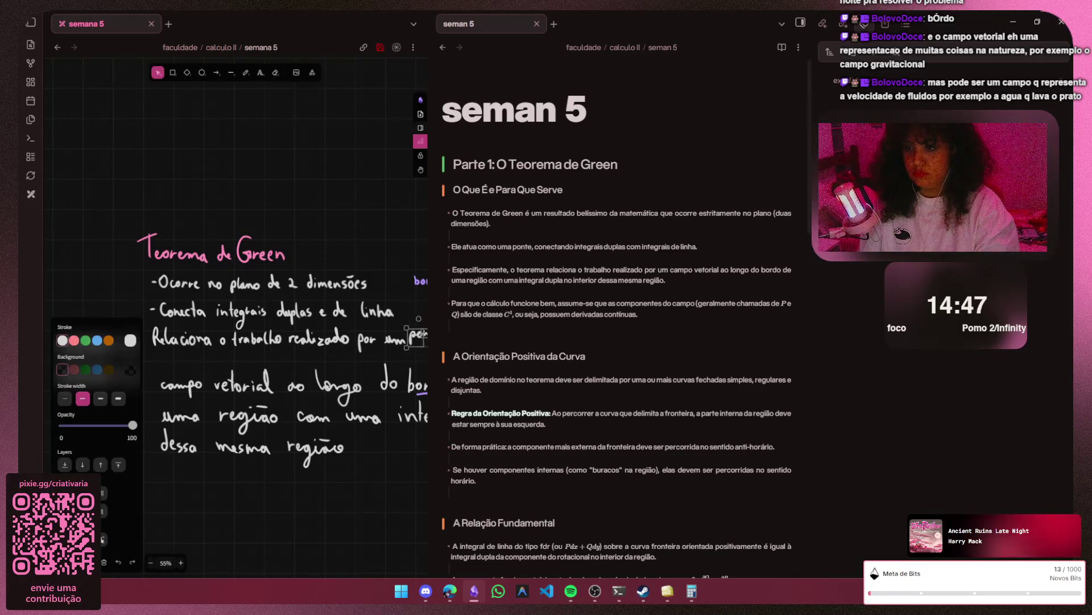
{"action": "left_click", "coordinate": [196, 363]}
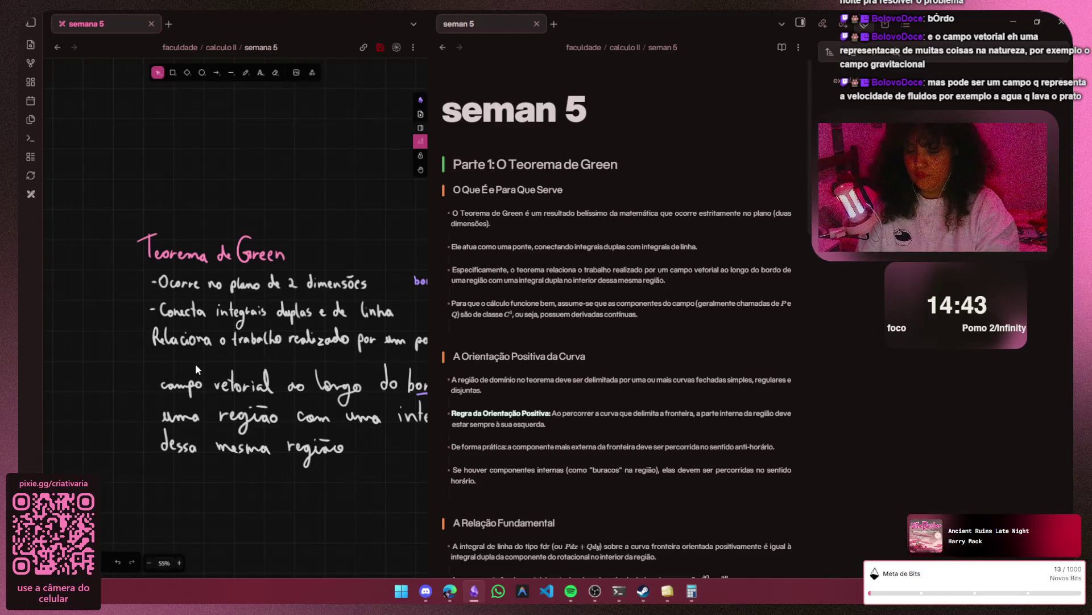
- Pan toward the bordo arrow sketch and select the upper notes block
{"action": "left_click_drag", "start_coordinate": [196, 363], "coordinate": [136, 344]}
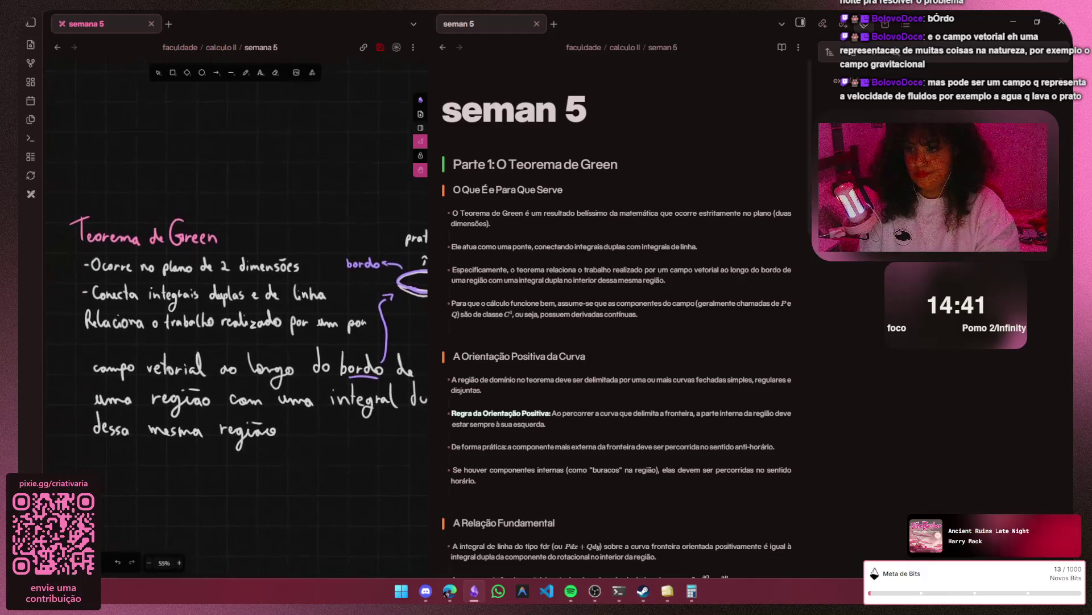
{"action": "left_click_drag", "start_coordinate": [196, 363], "coordinate": [198, 369]}
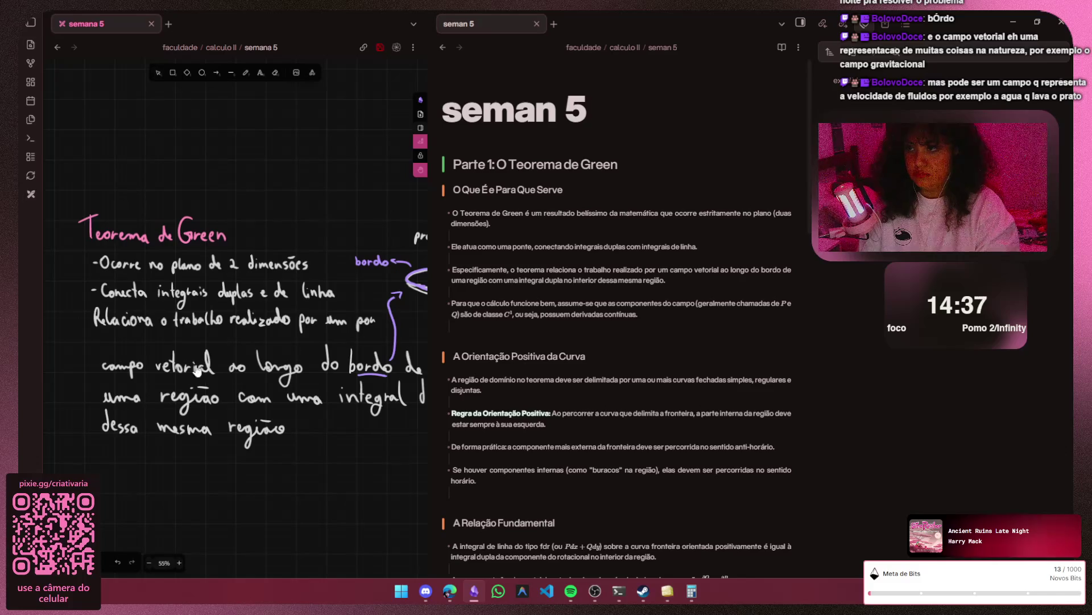
{"action": "left_click_drag", "start_coordinate": [66, 178], "coordinate": [380, 337]}
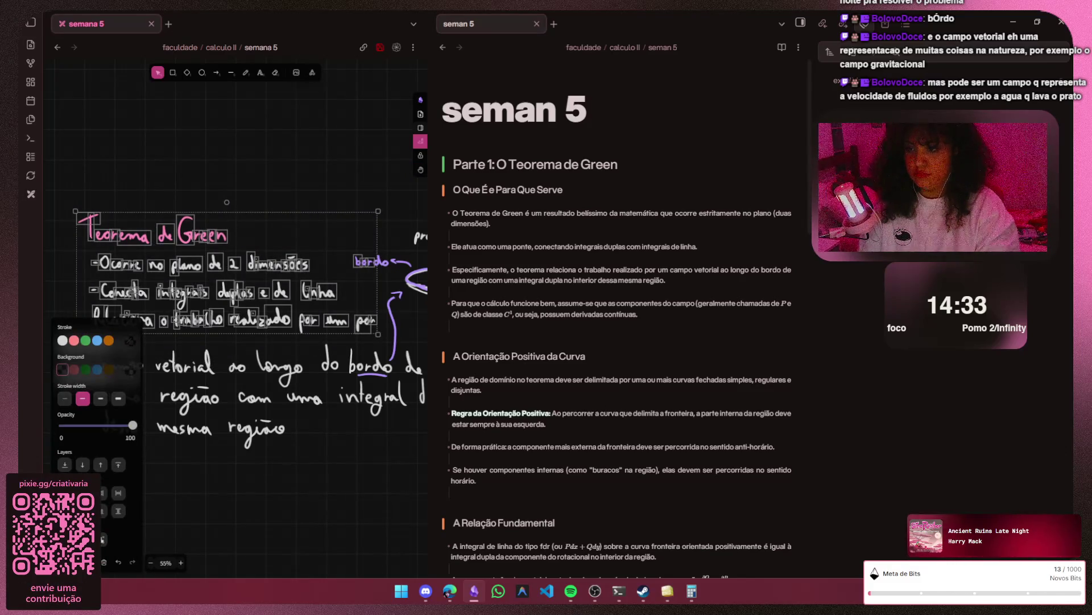
- Nudge the notes block, move the 'bor' fragment beside 'do' to read 'bordo', and recentre the canvas
{"action": "left_click_drag", "start_coordinate": [190, 347], "coordinate": [195, 365]}
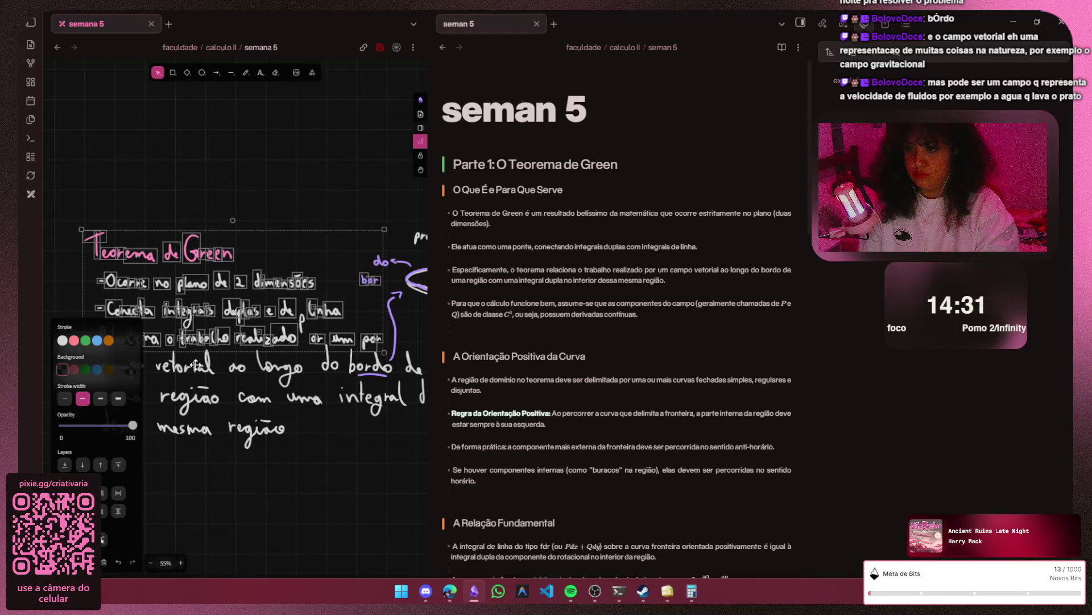
{"action": "key", "text": "Escape"}
{"action": "scroll", "coordinate": [369, 304], "scroll_direction": "up", "scroll_amount": 1}
{"action": "scroll", "coordinate": [370, 304], "scroll_direction": "up", "scroll_amount": 2}
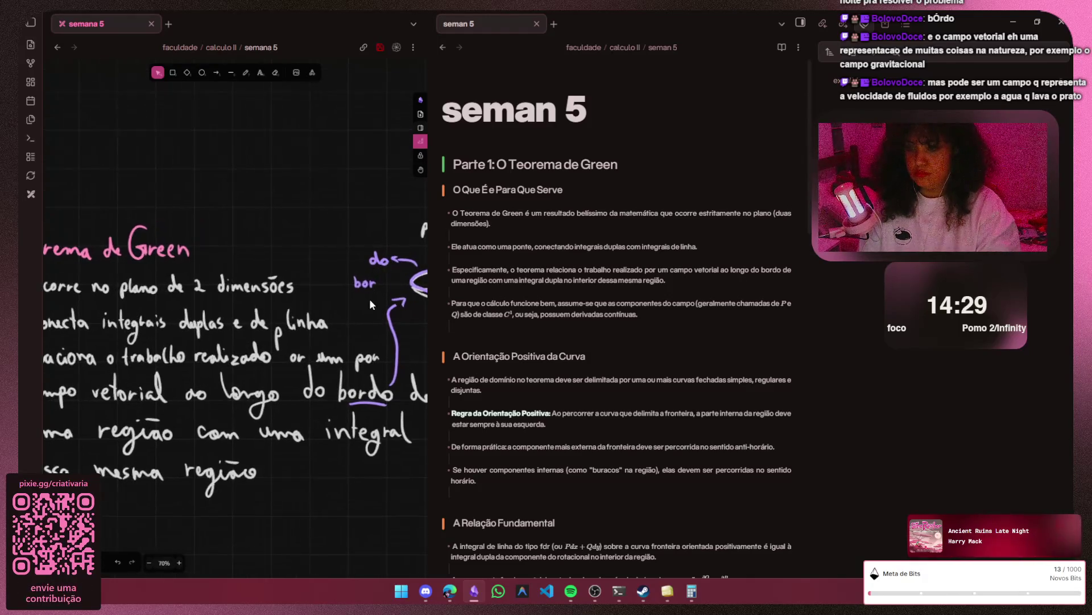
{"action": "scroll", "coordinate": [369, 304], "scroll_direction": "up", "scroll_amount": 1}
{"action": "left_click", "coordinate": [362, 283]}
{"action": "left_click_drag", "start_coordinate": [361, 282], "coordinate": [358, 255]}
{"action": "key", "text": "Escape"}
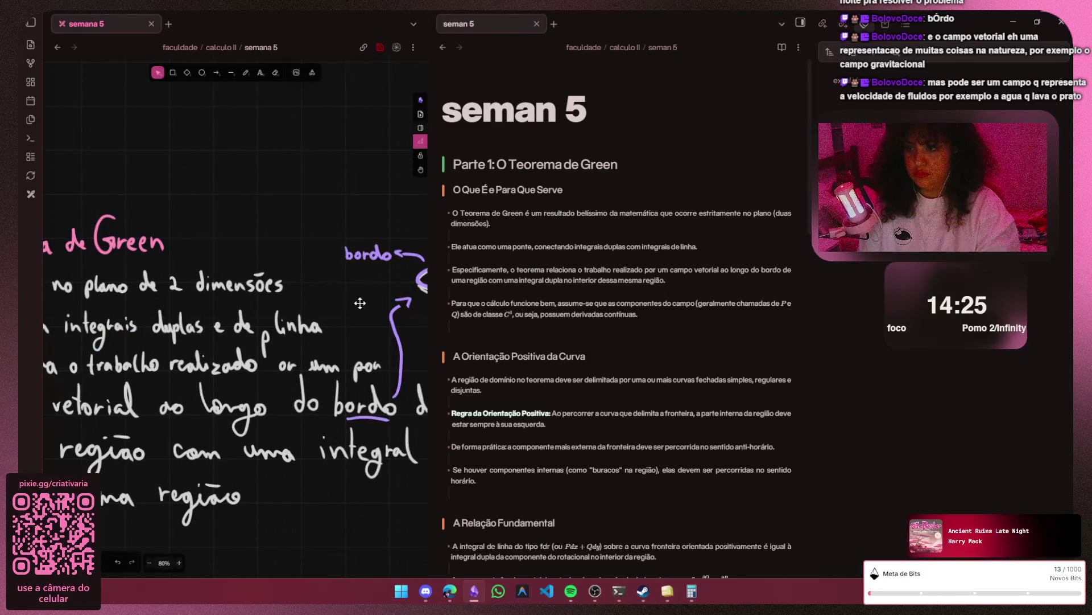
{"action": "scroll", "coordinate": [359, 303], "scroll_direction": "down", "scroll_amount": 1}
{"action": "scroll", "coordinate": [351, 308], "scroll_direction": "down", "scroll_amount": 1}
{"action": "scroll", "coordinate": [330, 316], "scroll_direction": "down", "scroll_amount": 1}
{"action": "scroll", "coordinate": [333, 317], "scroll_direction": "down", "scroll_amount": 1}
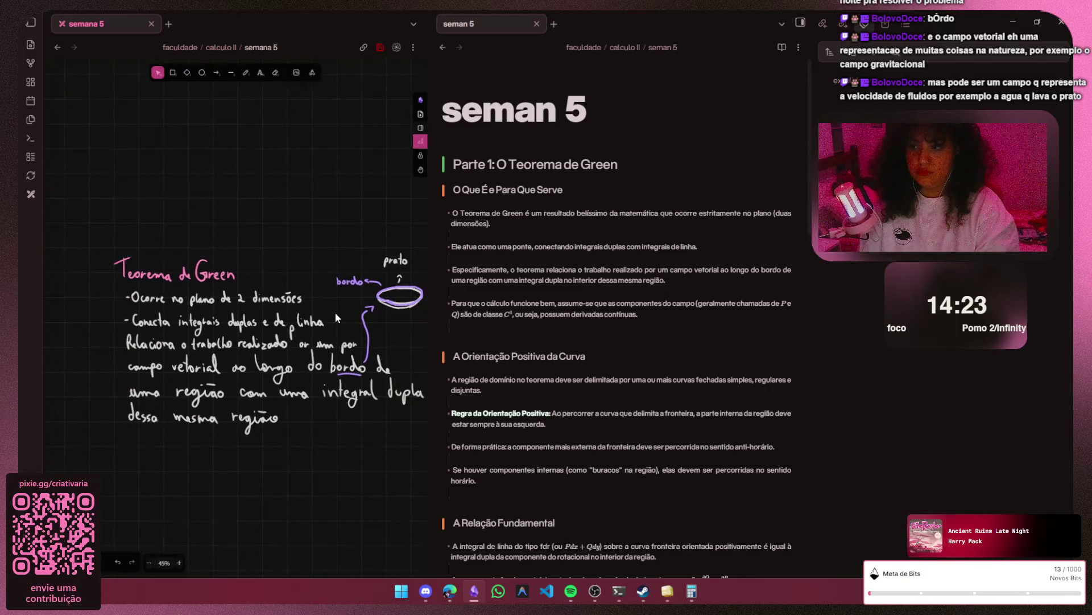
{"action": "key", "text": "h"}
{"action": "mouse_move", "coordinate": [336, 312]}
{"action": "left_mouse_down"}
{"action": "mouse_move", "coordinate": [127, 247]}
{"action": "mouse_move", "coordinate": [294, 239]}
{"action": "left_mouse_up"}
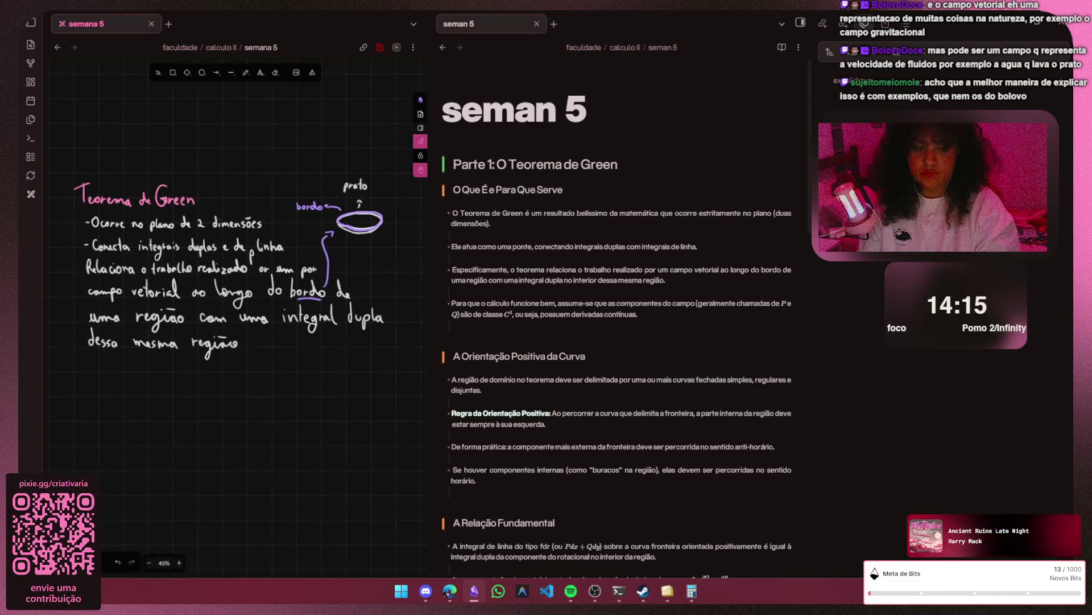
{"action": "scroll", "coordinate": [359, 231], "scroll_direction": "up", "scroll_amount": 2}
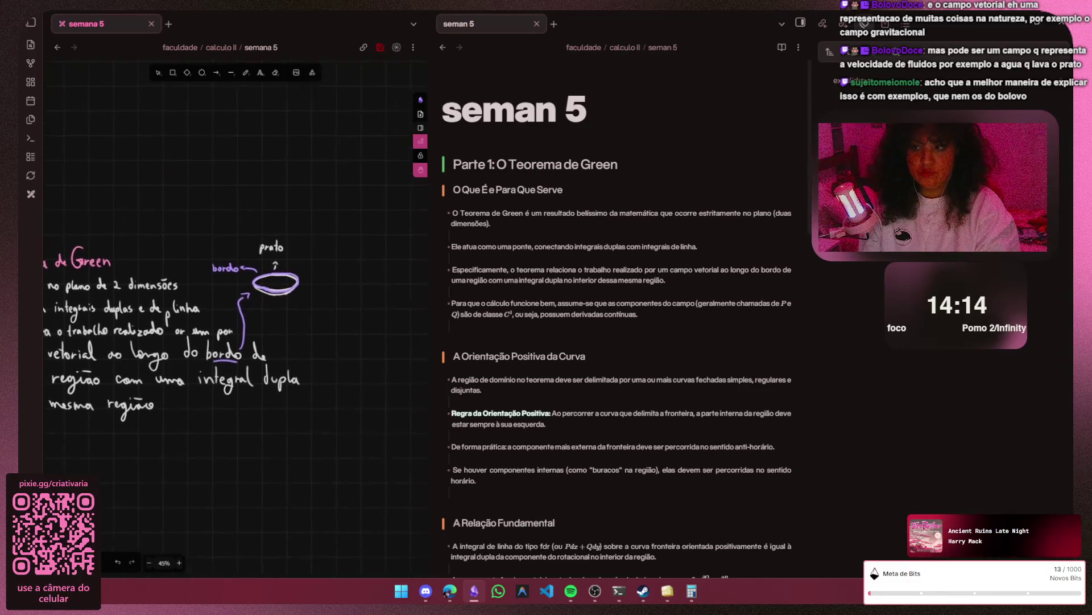
- Pen a dash before 'Relaciona' and a bracket mark beside 'Ocorre' on the recentred notes
{"action": "mouse_move", "coordinate": [384, 239]}
{"action": "left_mouse_down"}
{"action": "mouse_move", "coordinate": [299, 293]}
{"action": "mouse_move", "coordinate": [513, 231]}
{"action": "left_mouse_up"}
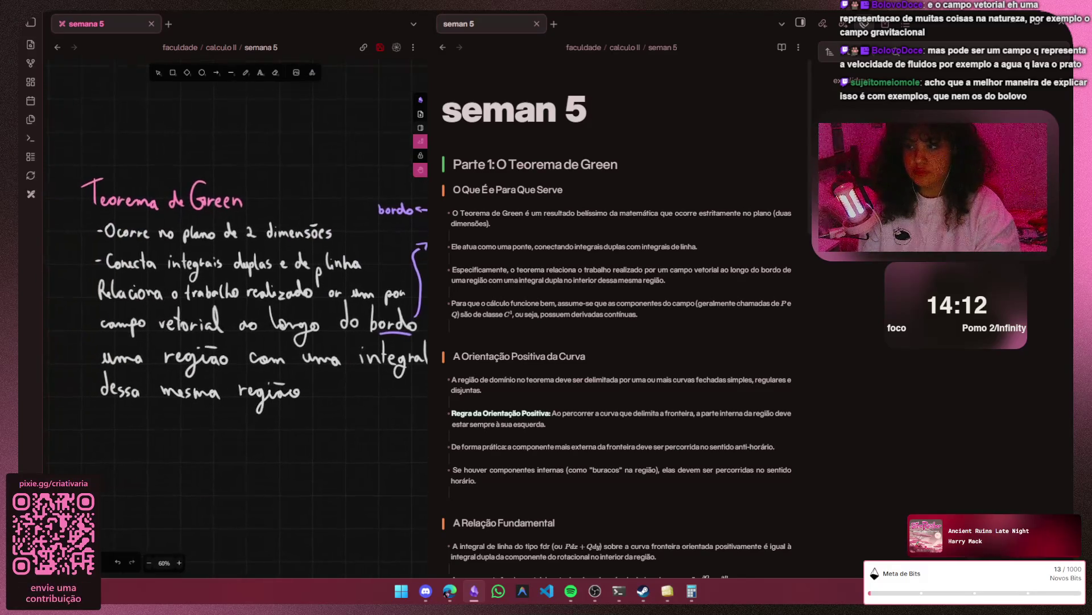
{"action": "left_click_drag", "start_coordinate": [256, 298], "coordinate": [236, 296]}
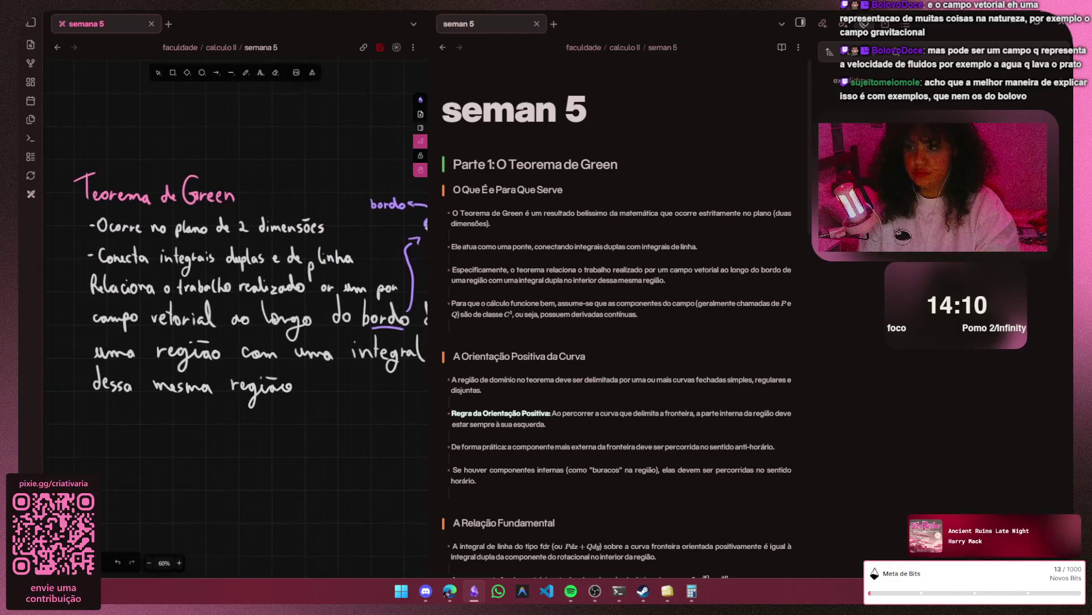
{"action": "scroll", "coordinate": [248, 299], "scroll_direction": "left", "scroll_amount": 1}
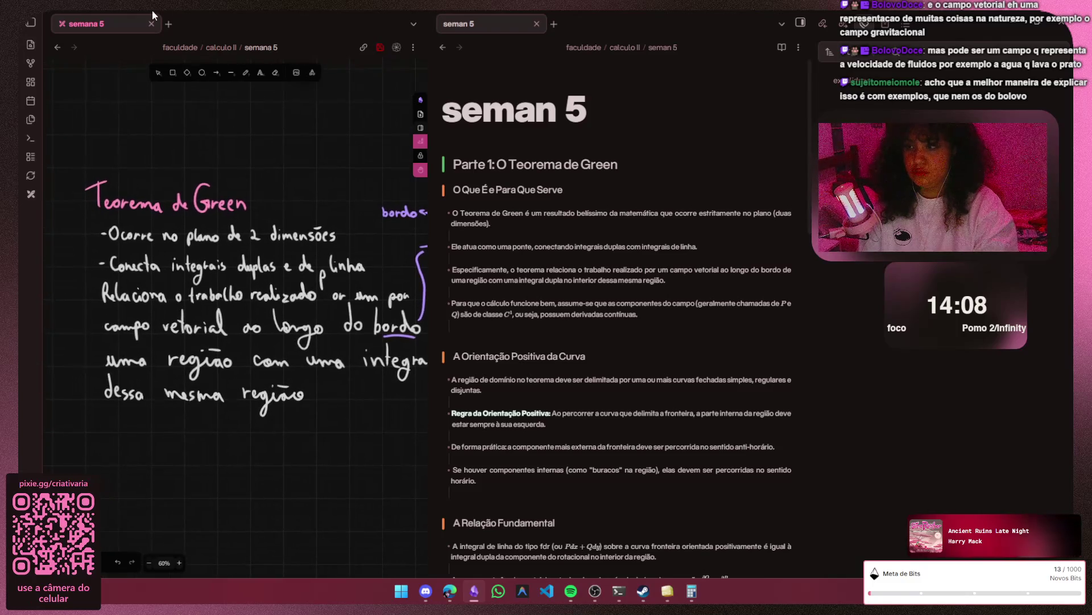
{"action": "key", "text": "p"}
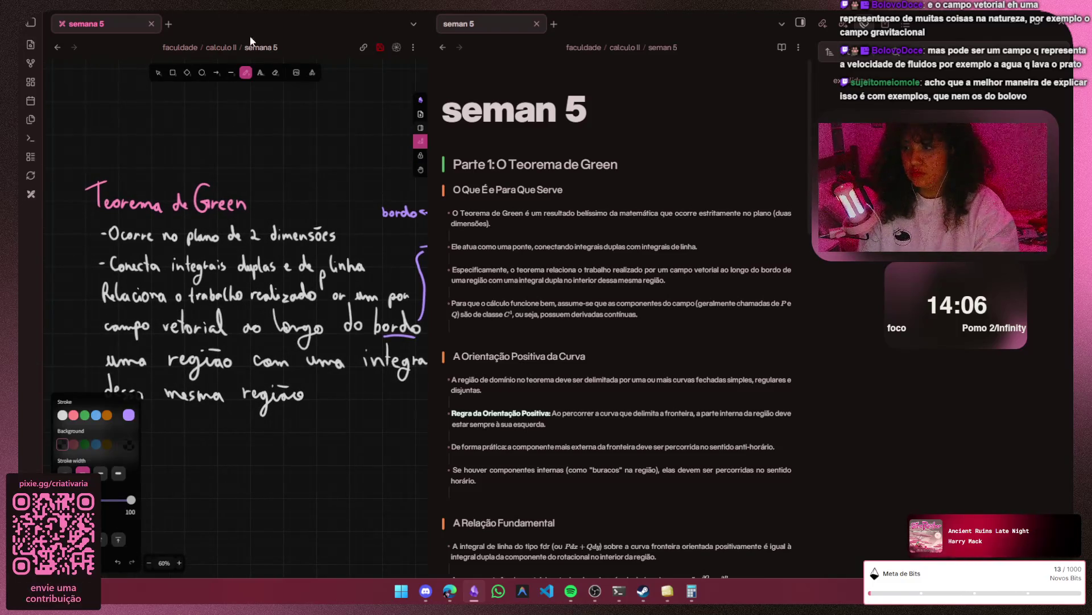
{"action": "left_click_drag", "start_coordinate": [83, 291], "coordinate": [94, 290]}
{"action": "scroll", "coordinate": [69, 245], "scroll_direction": "up", "scroll_amount": 1}
{"action": "scroll", "coordinate": [68, 245], "scroll_direction": "up", "scroll_amount": 1}
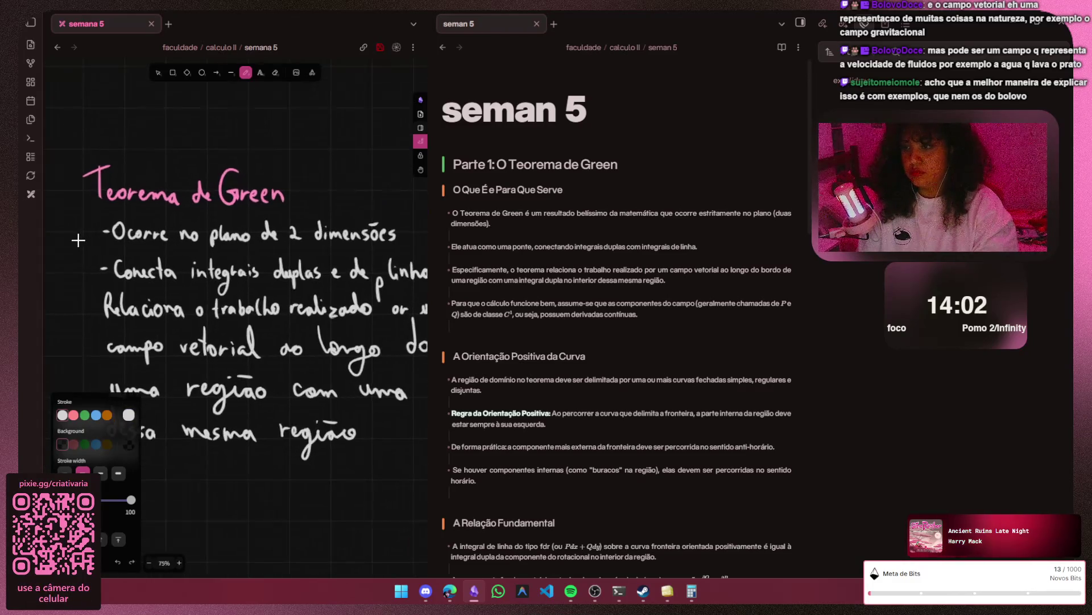
{"action": "scroll", "coordinate": [69, 245], "scroll_direction": "up", "scroll_amount": 1}
{"action": "left_click_drag", "start_coordinate": [100, 241], "coordinate": [111, 221]}
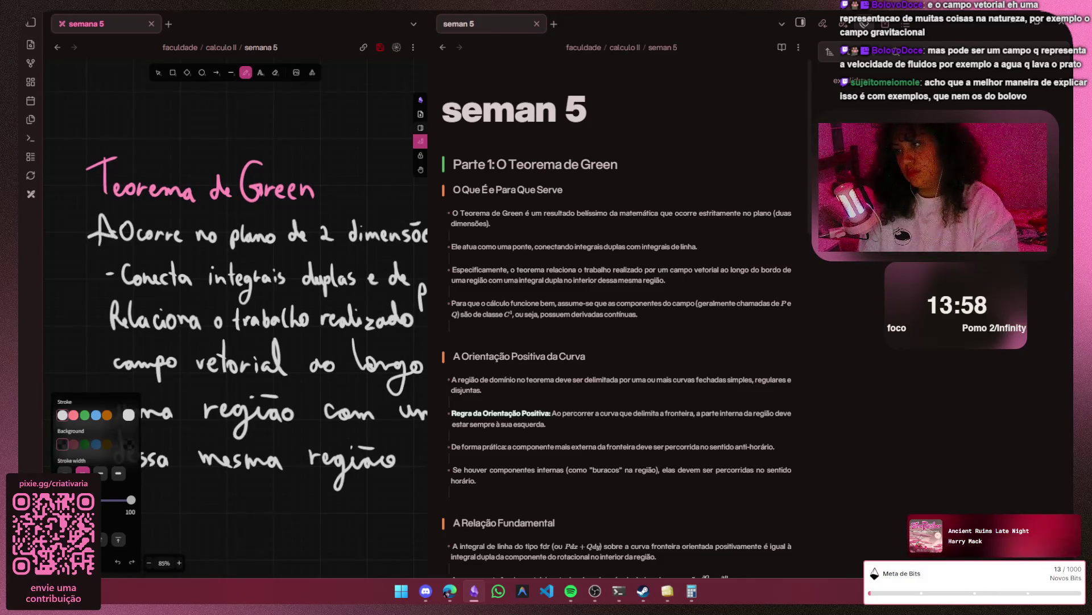
- Undo the bracket, the star-like mark before 'Conecta' and the dash before 'Ocorre'
{"action": "key", "text": "ctrl+z"}
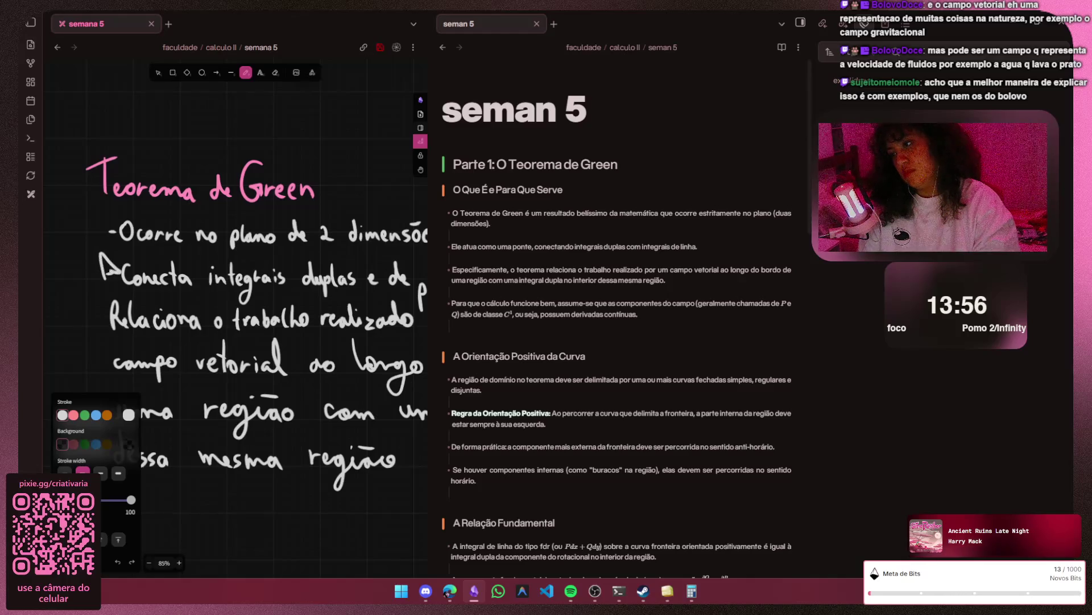
{"action": "key", "text": "ctrl+z"}
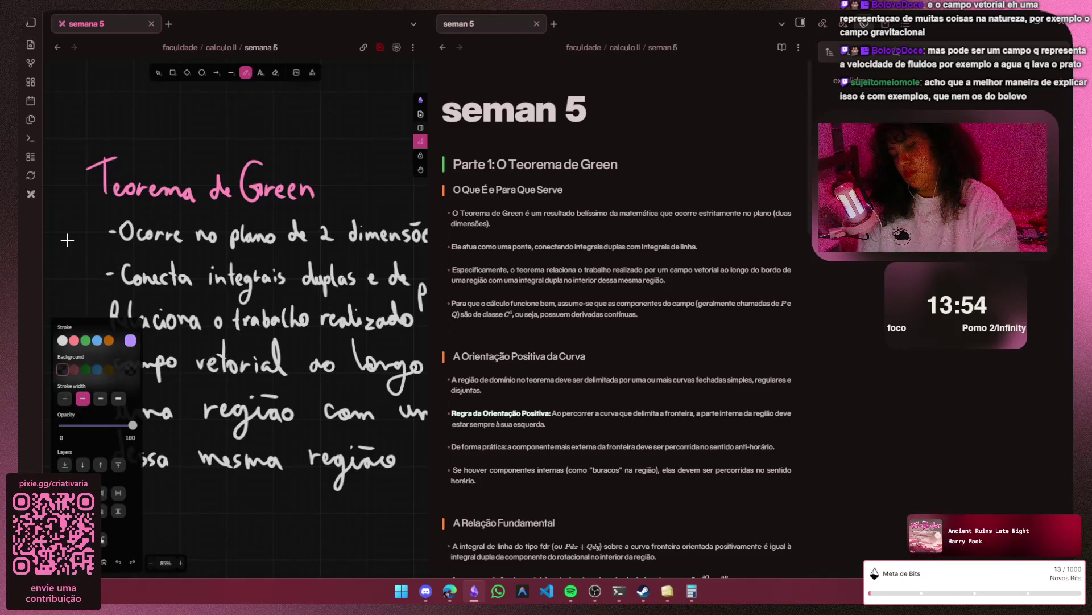
{"action": "left_click_drag", "start_coordinate": [96, 284], "coordinate": [112, 256]}
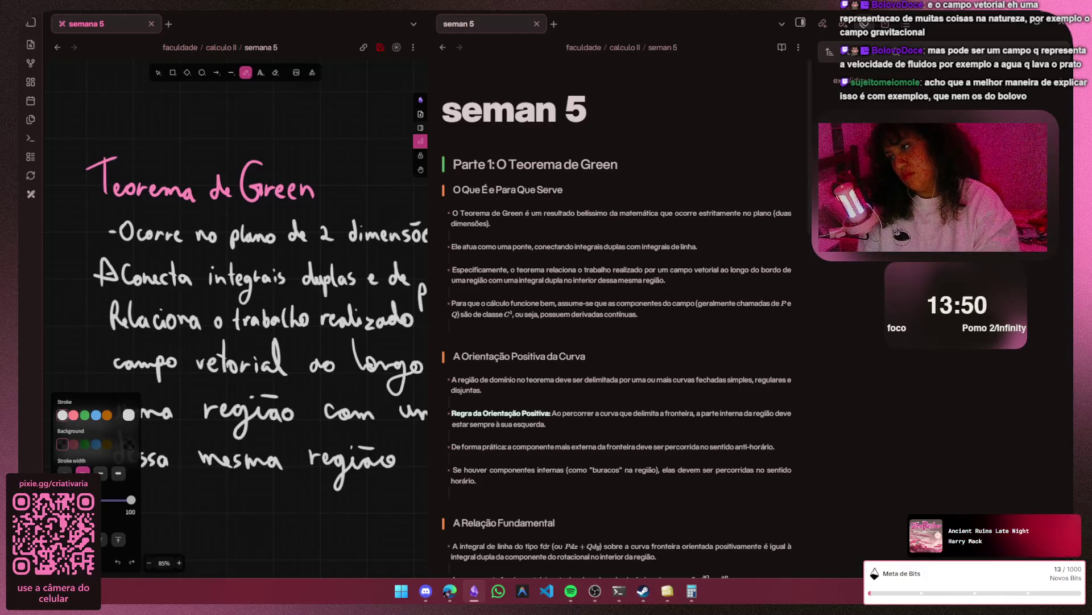
{"action": "key", "text": "ctrl+z"}
{"action": "key", "text": "ctrl+z"}
{"action": "key", "text": "ctrl+z"}
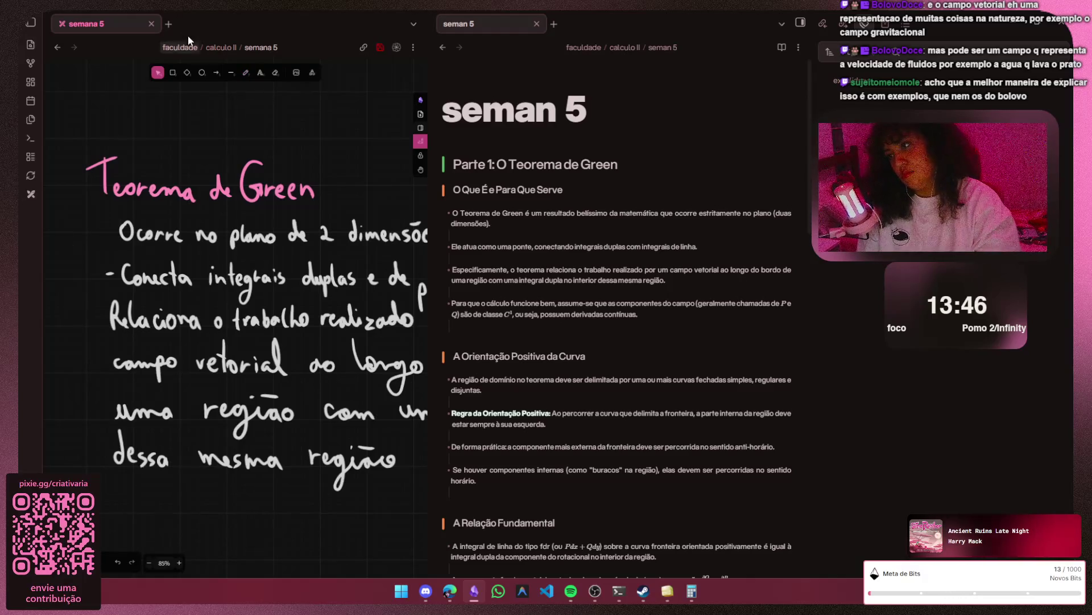
{"action": "key", "text": "ctrl+z"}
{"action": "key", "text": "ctrl+z"}
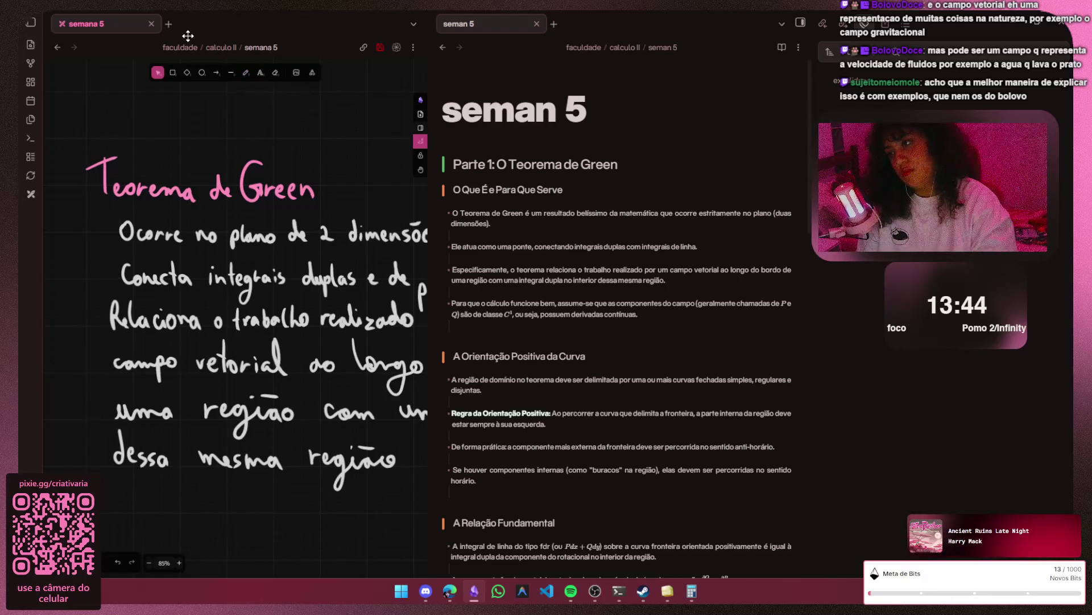
{"action": "scroll", "coordinate": [98, 272], "scroll_direction": "up", "scroll_amount": 1}
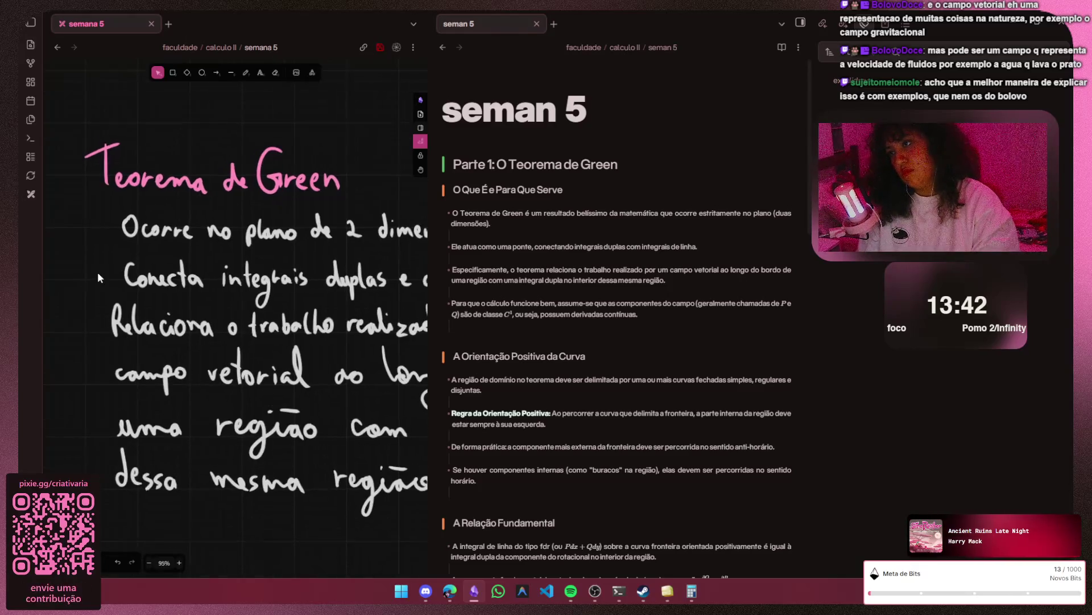
- Draw pink star bullets before 'Ocorre' and 'Conecta', then return the pen colour to white
{"action": "key", "text": "p"}
{"action": "left_click", "coordinate": [128, 415]}
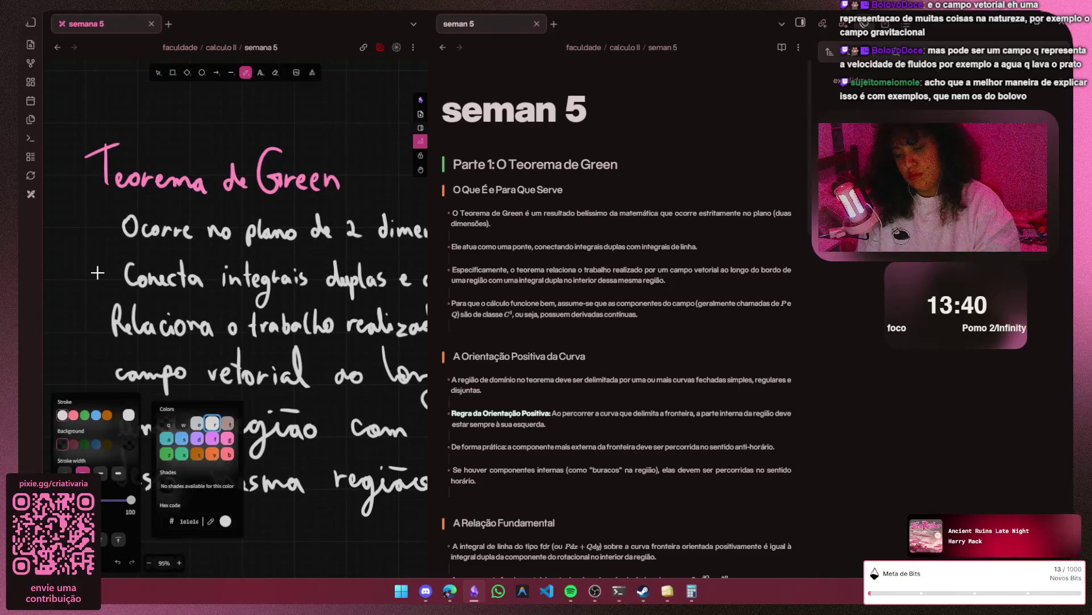
{"action": "left_click_drag", "start_coordinate": [96, 233], "coordinate": [115, 229]}
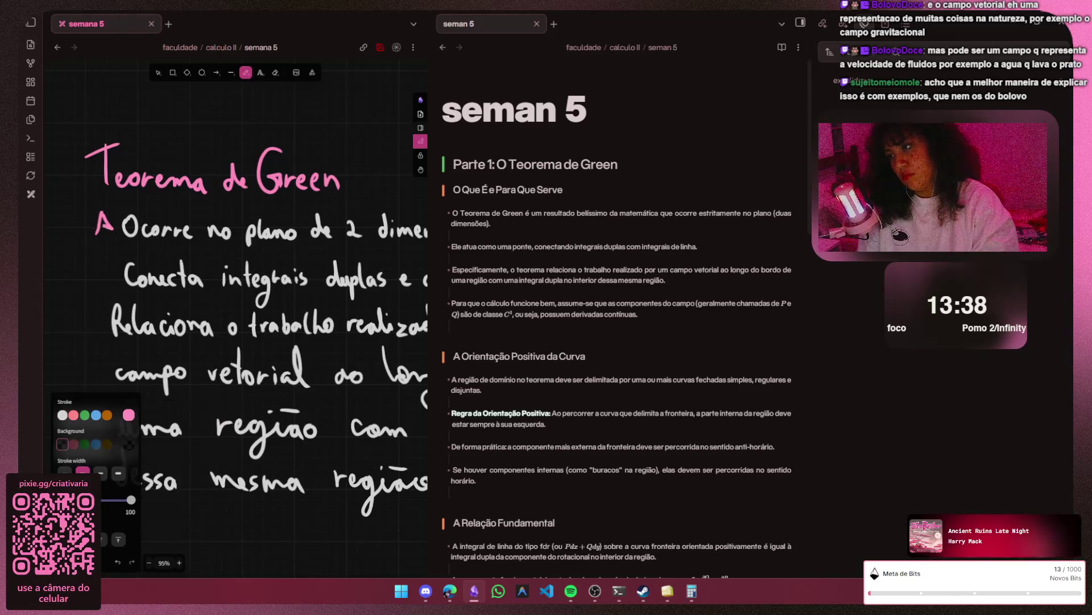
{"action": "left_click_drag", "start_coordinate": [103, 280], "coordinate": [114, 278]}
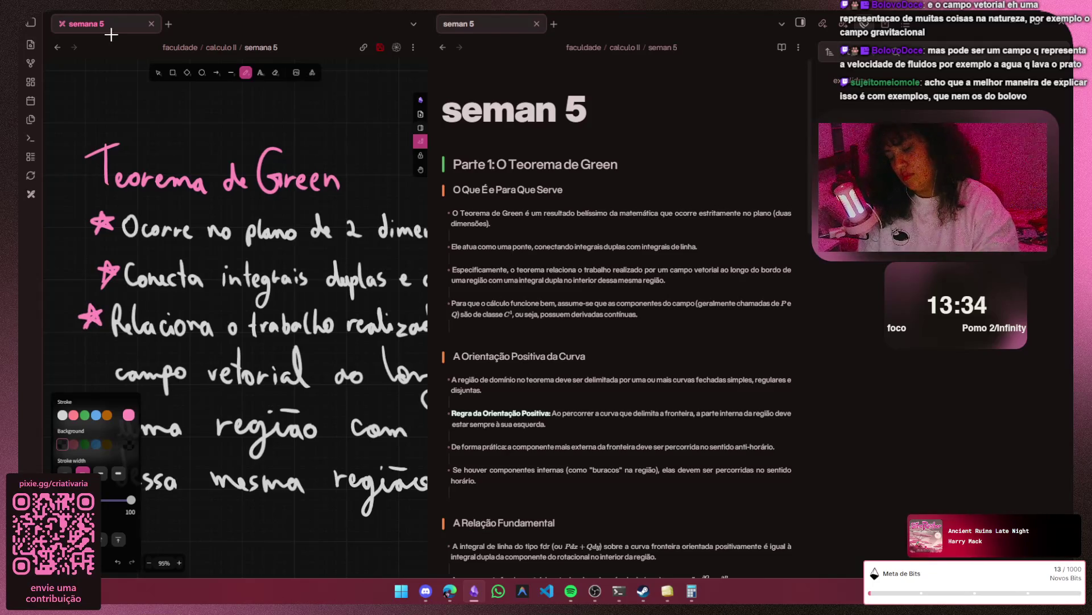
{"action": "key", "text": "s"}
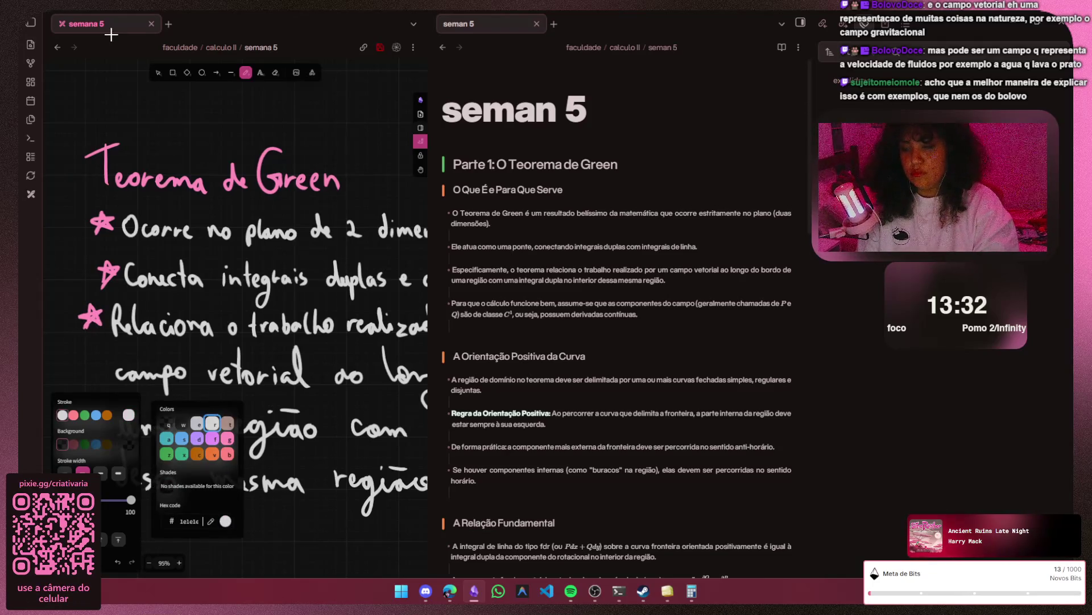
{"action": "key", "text": "q"}
{"action": "key", "text": "Escape"}
{"action": "scroll", "coordinate": [285, 437], "scroll_direction": "down", "scroll_amount": 1, "text": "ctrl"}
{"action": "scroll", "coordinate": [284, 437], "scroll_direction": "down", "scroll_amount": 1, "text": "ctrl"}
{"action": "scroll", "coordinate": [284, 437], "scroll_direction": "down", "scroll_amount": 1, "text": "ctrl"}
{"action": "key", "text": "h"}
{"action": "scroll", "coordinate": [284, 437], "scroll_direction": "right", "scroll_amount": 3}
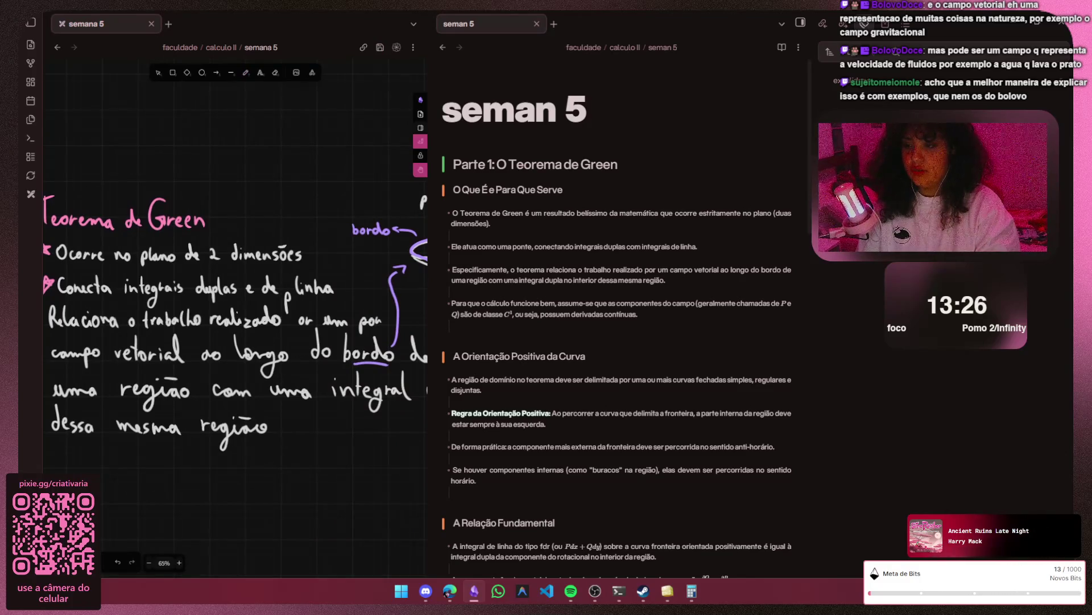
{"action": "scroll", "coordinate": [283, 437], "scroll_direction": "up", "scroll_amount": 1, "text": "ctrl"}
{"action": "scroll", "coordinate": [284, 438], "scroll_direction": "down", "scroll_amount": 1, "text": "ctrl"}
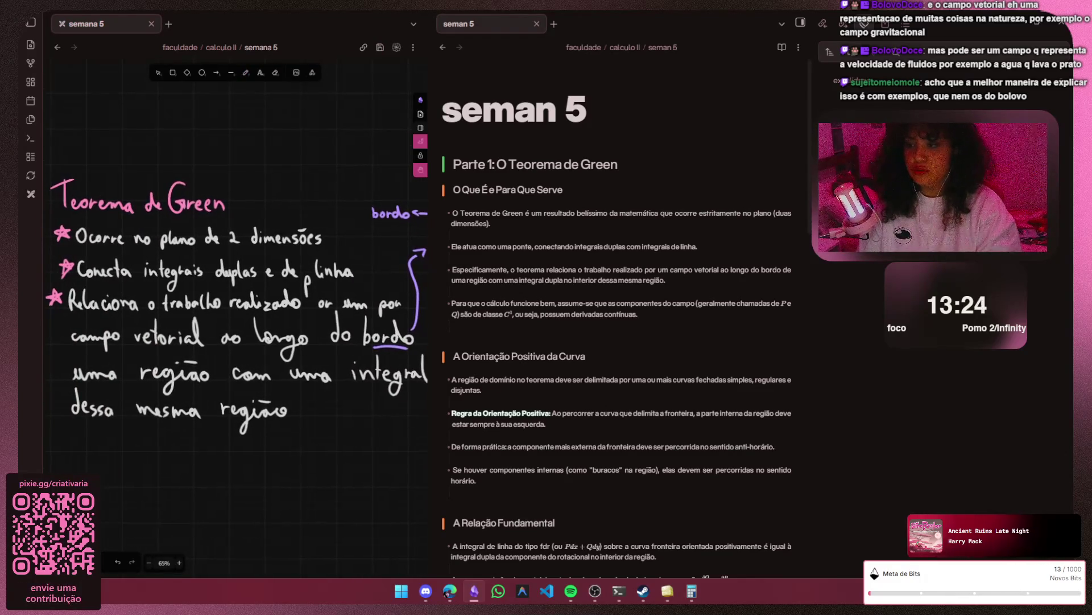
{"action": "scroll", "coordinate": [284, 437], "scroll_direction": "right", "scroll_amount": 3}
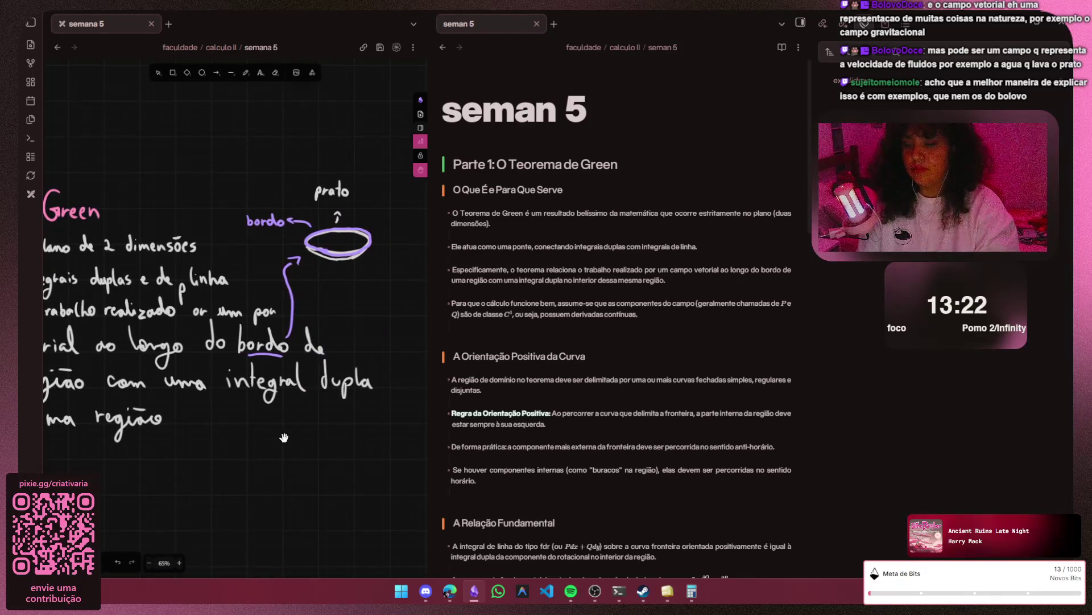
{"action": "scroll", "coordinate": [285, 437], "scroll_direction": "right", "scroll_amount": 2}
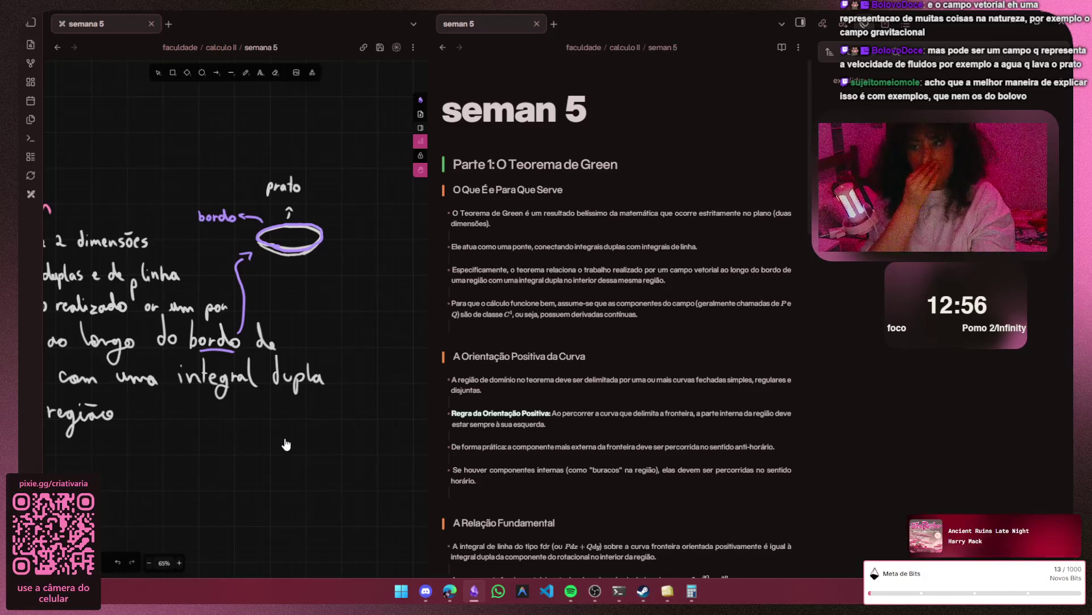
{"action": "key", "text": "v"}
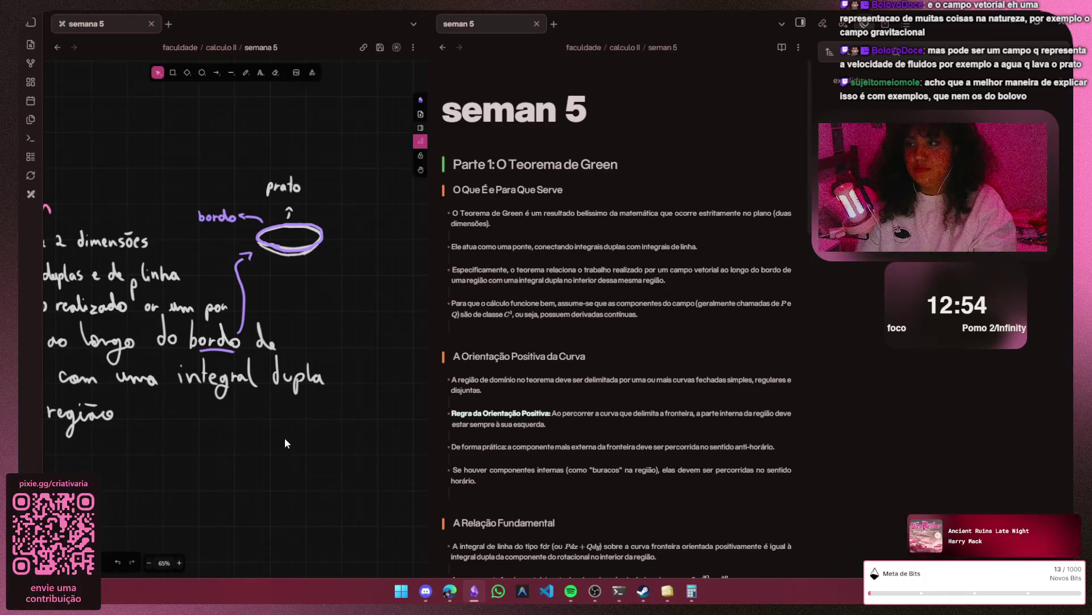
- Marquee-select the prato dish sketch and undo an accidentally pasted text block
{"action": "mouse_move", "coordinate": [350, 141]}
{"action": "left_mouse_down"}
{"action": "mouse_move", "coordinate": [210, 282]}
{"action": "mouse_move", "coordinate": [247, 283]}
{"action": "left_mouse_up"}
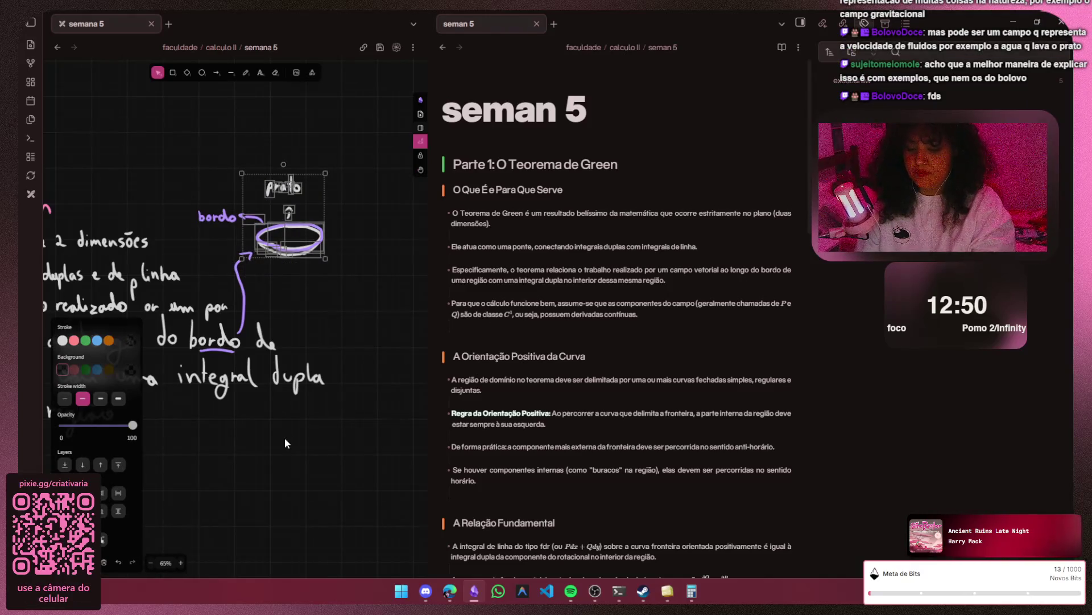
{"action": "key", "text": "ctrl+v"}
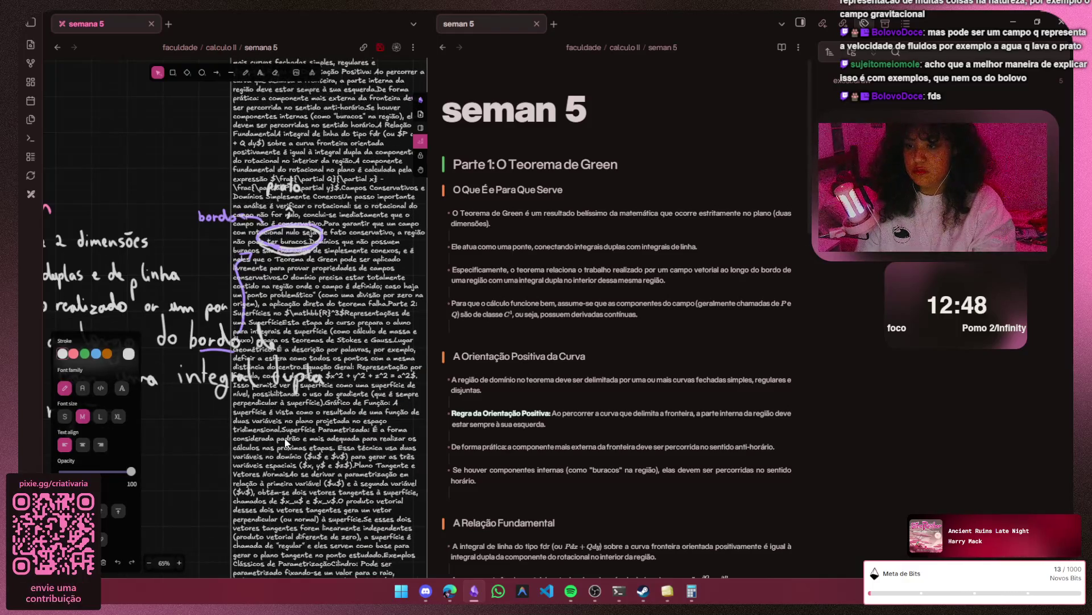
{"action": "key", "text": "ctrl+z"}
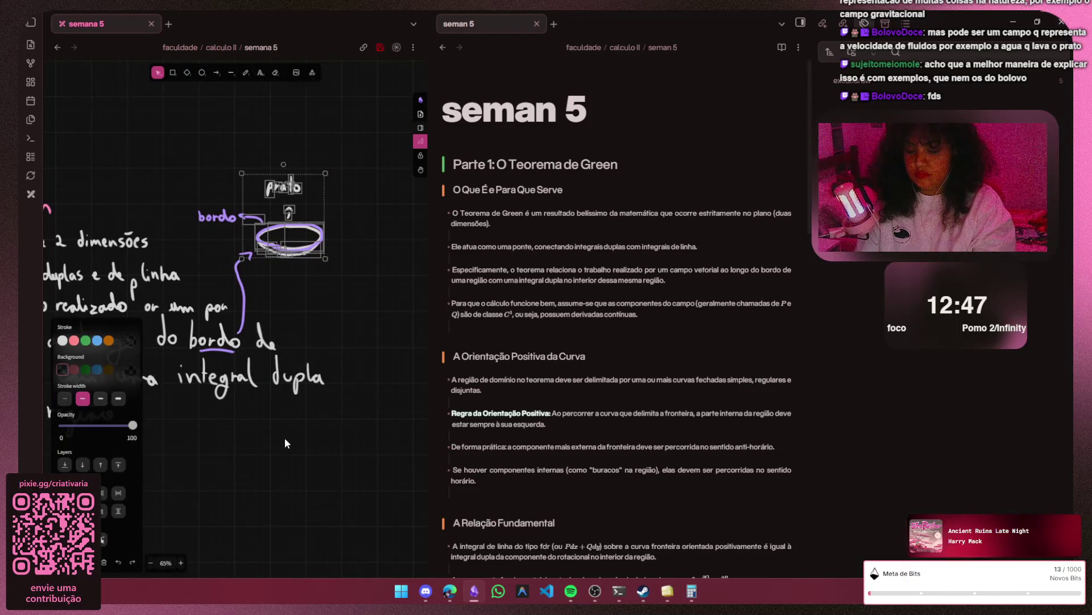
{"action": "key", "text": "Escape"}
{"action": "scroll", "coordinate": [284, 438], "scroll_direction": "left", "scroll_amount": 3}
{"action": "scroll", "coordinate": [284, 438], "scroll_direction": "left", "scroll_amount": 3}
{"action": "scroll", "coordinate": [284, 437], "scroll_direction": "left", "scroll_amount": 3}
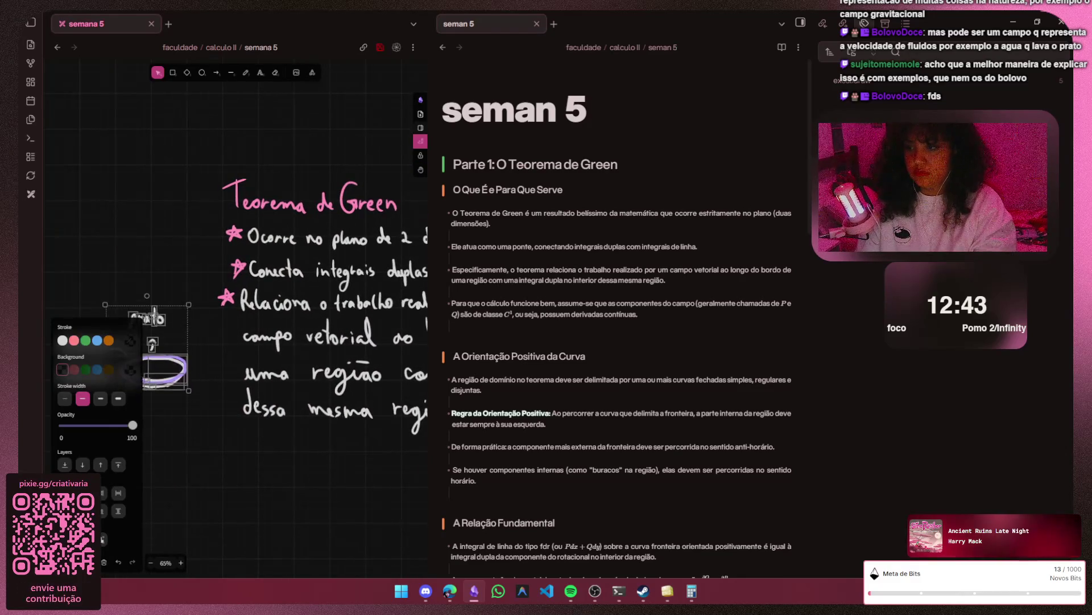
{"action": "key", "text": "Escape"}
{"action": "scroll", "coordinate": [127, 369], "scroll_direction": "up", "scroll_amount": 1, "text": "ctrl"}
{"action": "scroll", "coordinate": [151, 358], "scroll_direction": "up", "scroll_amount": 1, "text": "ctrl"}
- Select the purple stroke on the dish rim and delete it
{"action": "left_click", "coordinate": [152, 358]}
{"action": "left_click", "coordinate": [212, 114]}
{"action": "scroll", "coordinate": [213, 113], "scroll_direction": "up", "scroll_amount": 1}
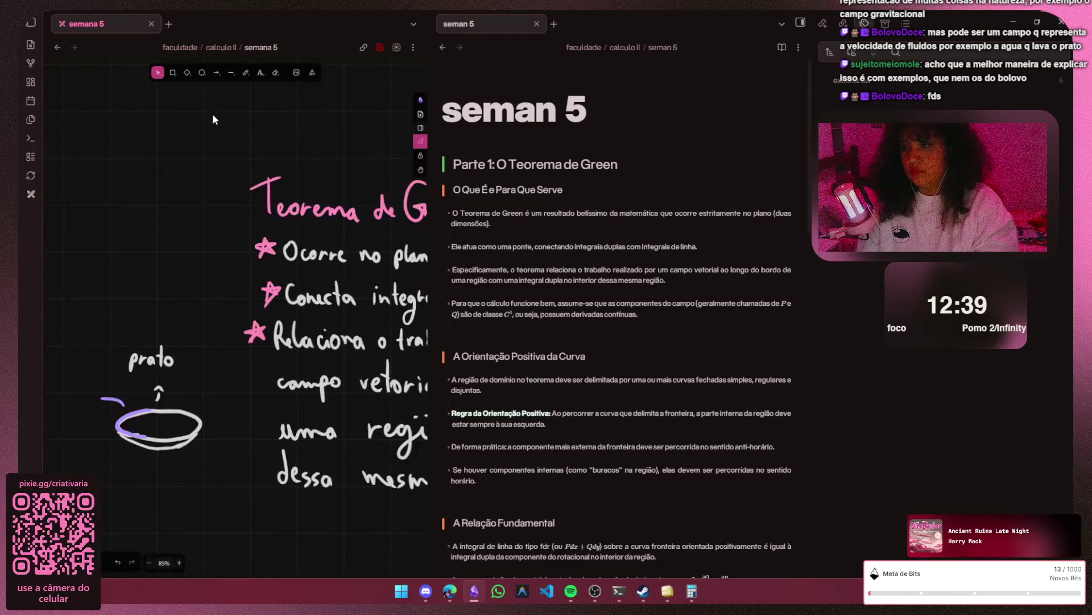
{"action": "scroll", "coordinate": [151, 414], "scroll_direction": "up", "scroll_amount": 1, "text": "ctrl"}
{"action": "left_click", "coordinate": [150, 414]}
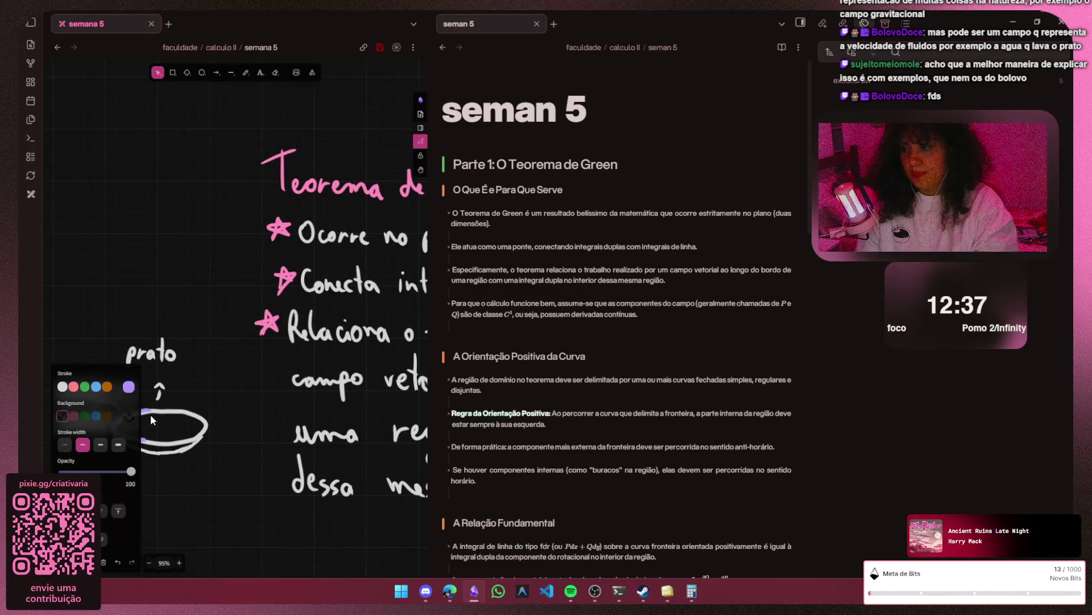
{"action": "left_click", "coordinate": [150, 414]}
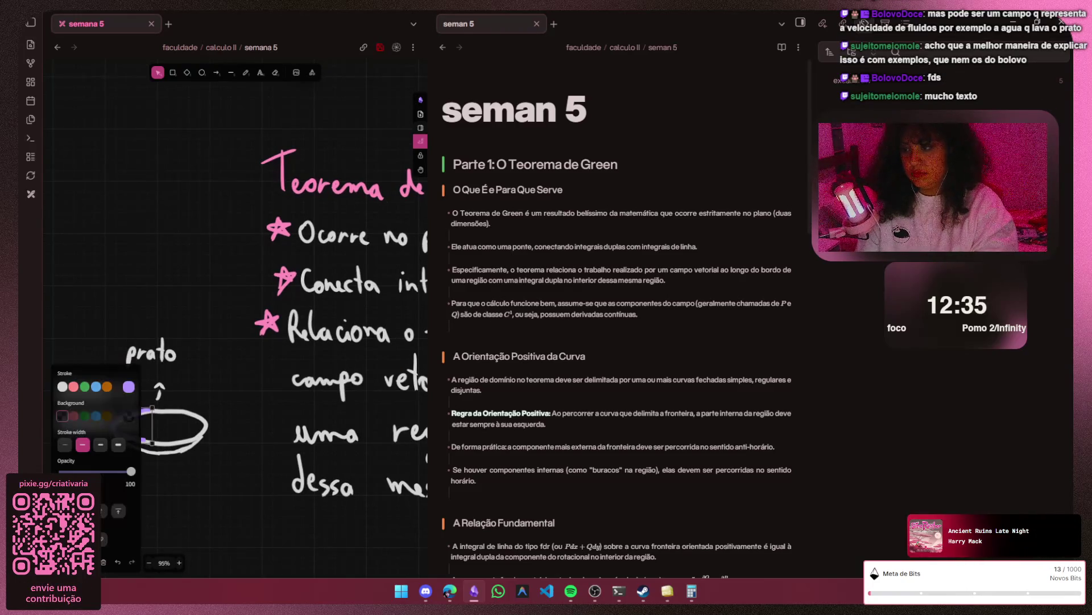
{"action": "key", "text": "Delete"}
{"action": "scroll", "coordinate": [200, 475], "scroll_direction": "up", "scroll_amount": 1}
{"action": "scroll", "coordinate": [206, 479], "scroll_direction": "up", "scroll_amount": 1}
{"action": "scroll", "coordinate": [206, 479], "scroll_direction": "down", "scroll_amount": 2}
{"action": "scroll", "coordinate": [206, 479], "scroll_direction": "down", "scroll_amount": 1}
{"action": "scroll", "coordinate": [235, 308], "scroll_direction": "down", "scroll_amount": 1}
{"action": "scroll", "coordinate": [235, 308], "scroll_direction": "down", "scroll_amount": 1}
{"action": "scroll", "coordinate": [235, 307], "scroll_direction": "down", "scroll_amount": 1}
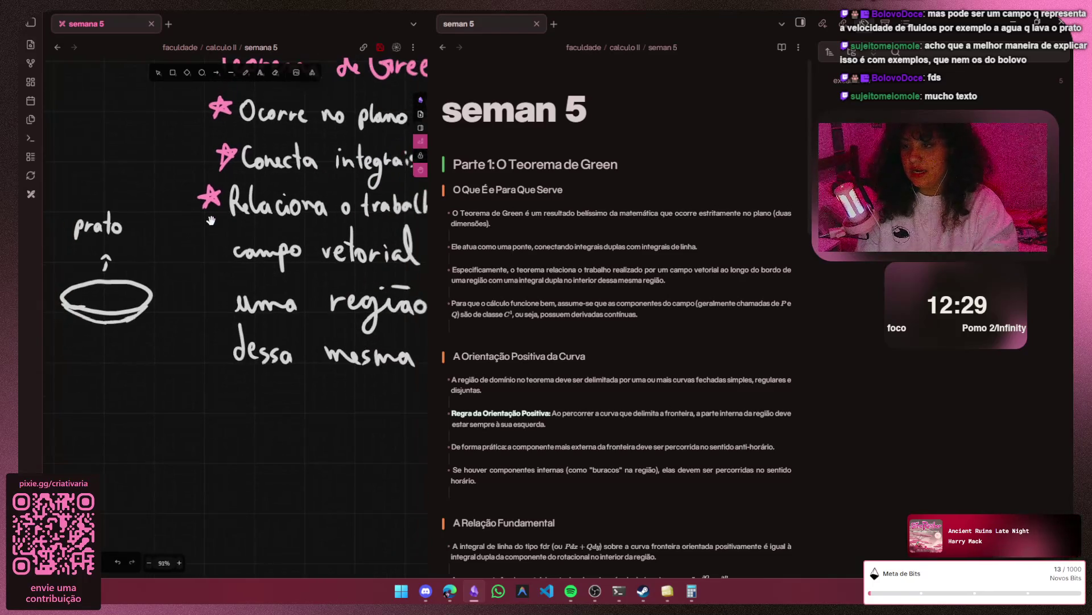
{"action": "key", "text": "p"}
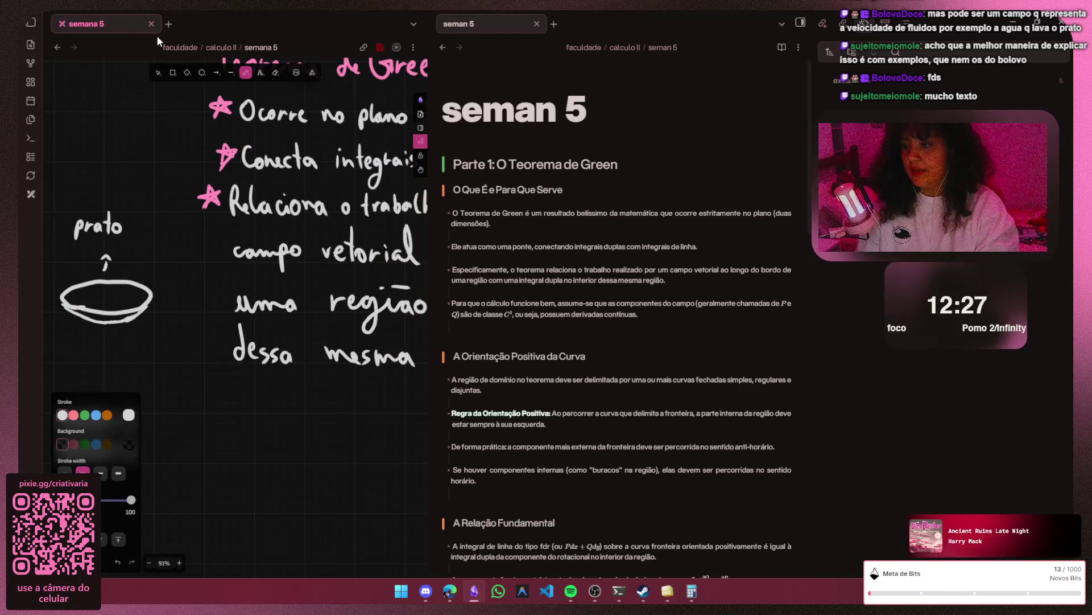
- Underline 'campo vetorial' with a blue pen stroke
{"action": "left_click", "coordinate": [96, 414]}
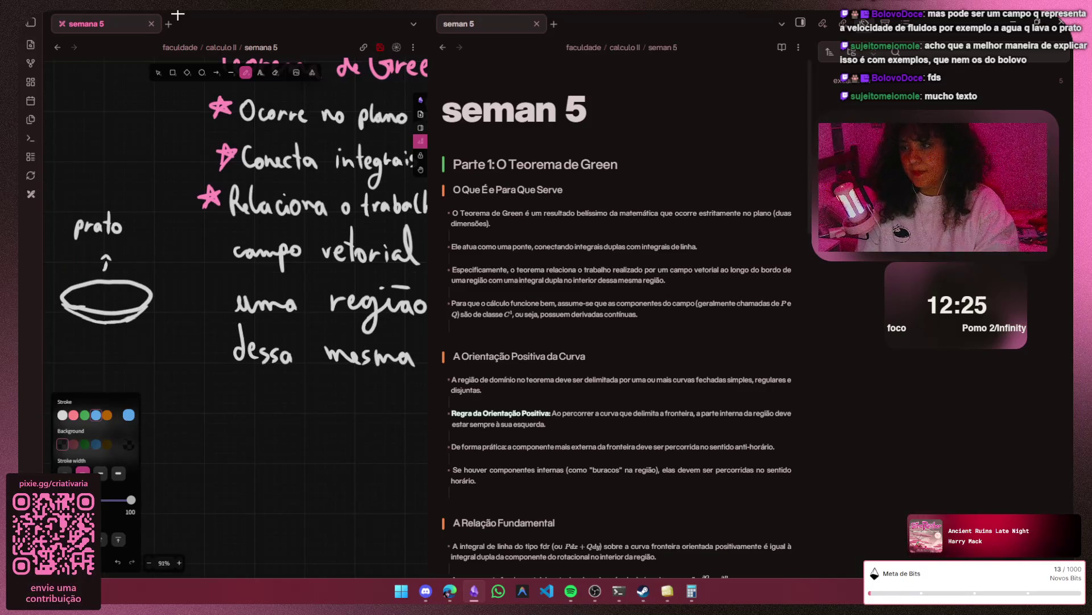
{"action": "key", "text": "ctrl+z"}
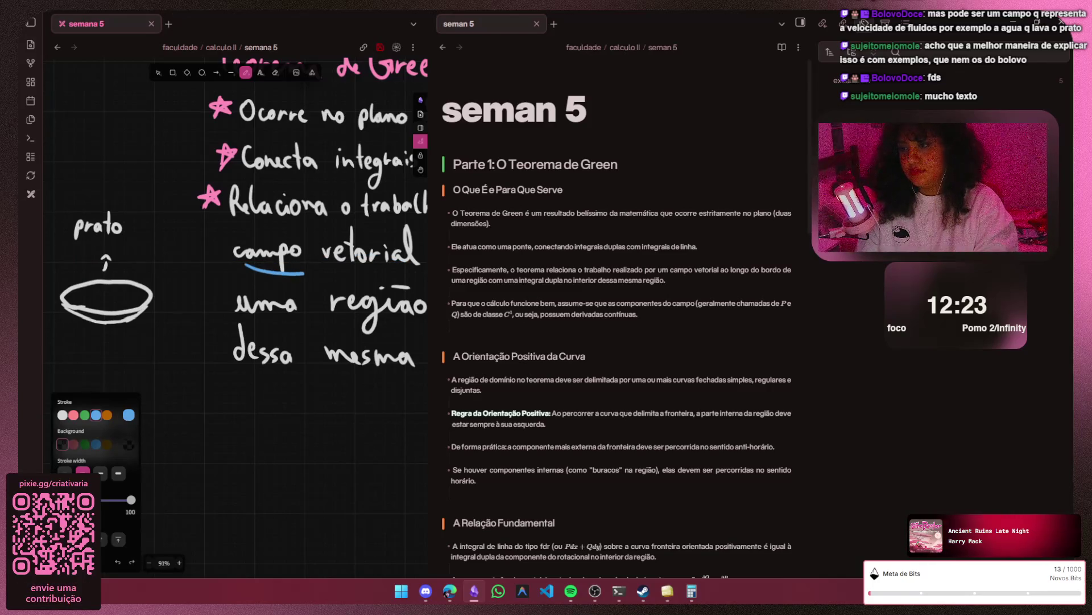
{"action": "left_click_drag", "start_coordinate": [297, 272], "coordinate": [401, 269]}
{"action": "key", "text": "ctrl+z"}
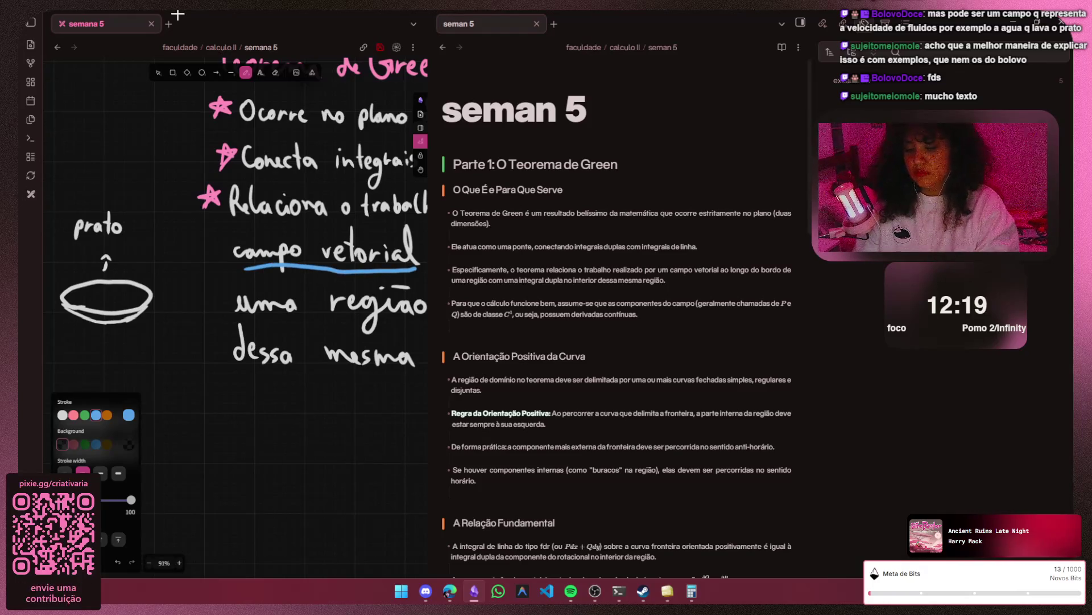
- Delete the 'prato' label and undo so it returns below the dish
{"action": "key", "text": "v"}
{"action": "left_click", "coordinate": [99, 227]}
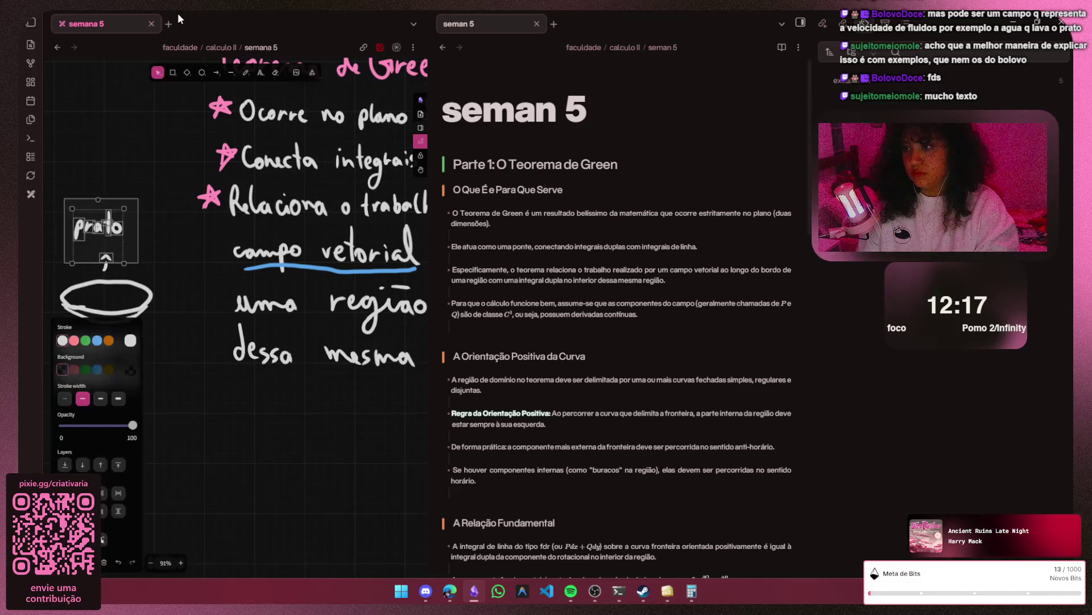
{"action": "key", "text": "Escape"}
{"action": "left_click", "coordinate": [98, 225]}
{"action": "key", "text": "Delete"}
{"action": "key", "text": "ctrl+z"}
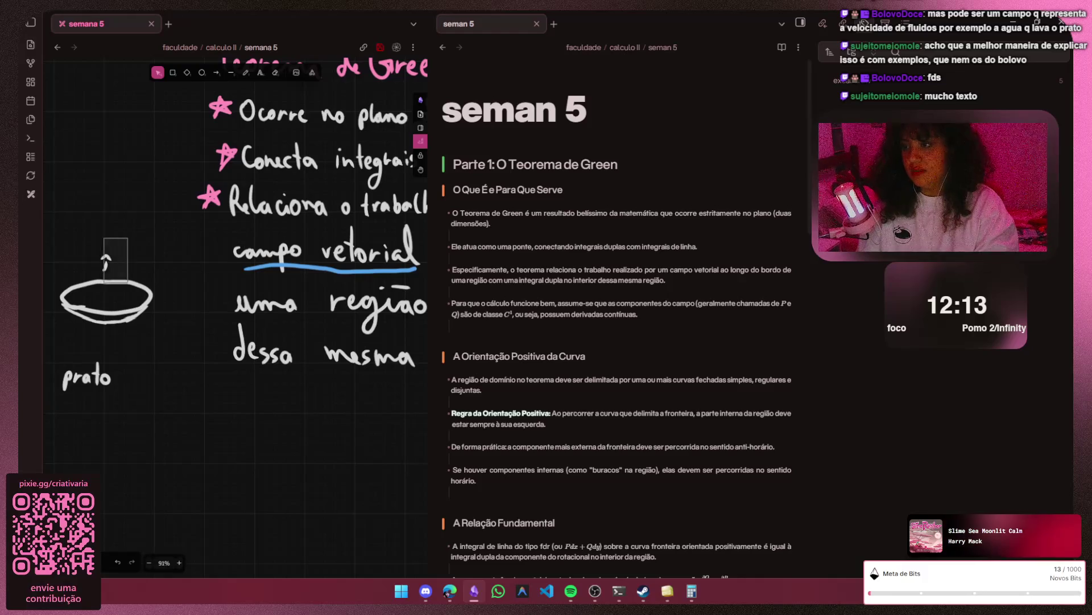
{"action": "scroll", "coordinate": [66, 337], "scroll_direction": "up", "scroll_amount": 2, "text": "ctrl"}
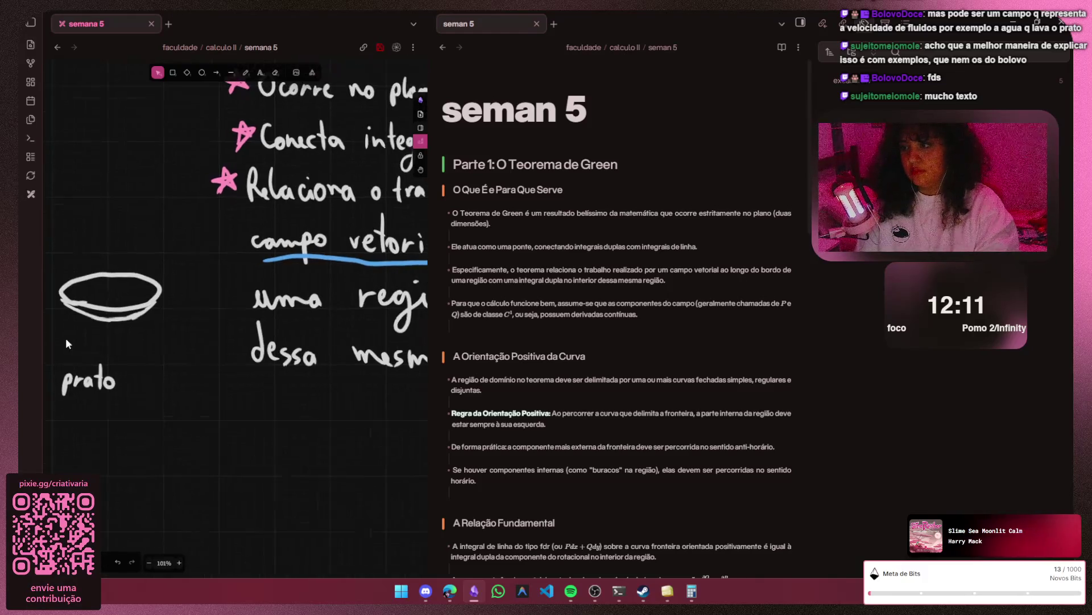
- Draw a blue stream down into the dish, undo a stray rim stroke, and start a curved arrow toward 'prato'
{"action": "key", "text": "p"}
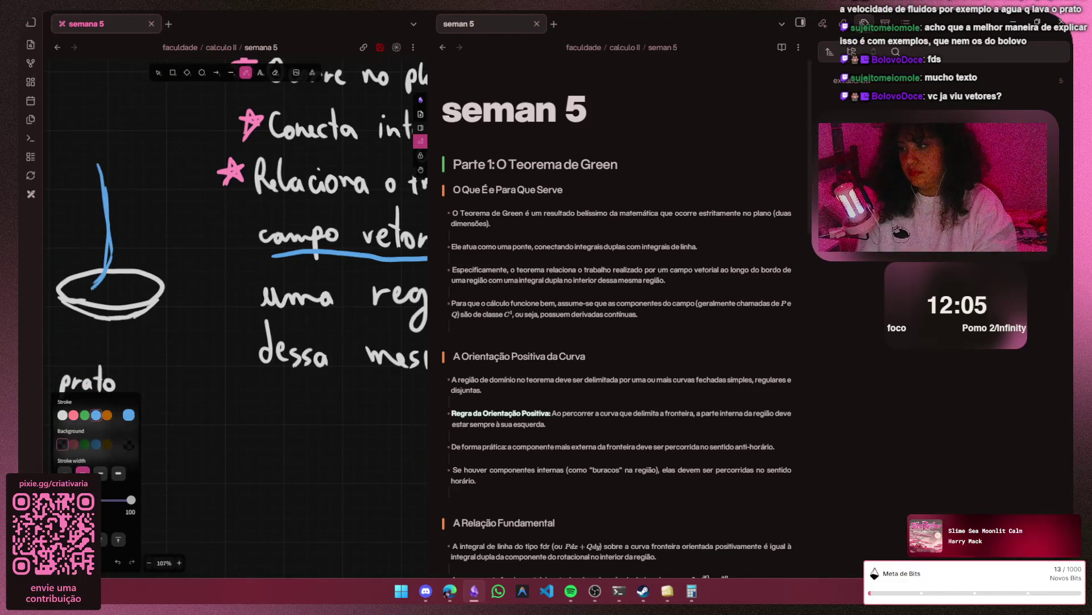
{"action": "mouse_move", "coordinate": [109, 260]}
{"action": "left_mouse_down"}
{"action": "mouse_move", "coordinate": [67, 284]}
{"action": "mouse_move", "coordinate": [151, 263]}
{"action": "mouse_move", "coordinate": [118, 287]}
{"action": "left_mouse_up"}
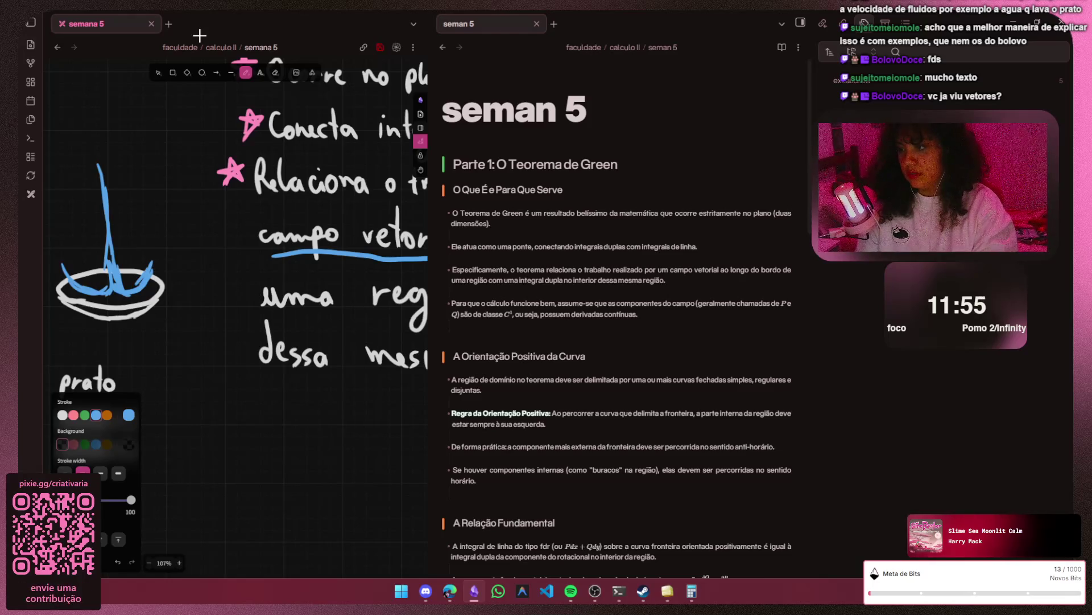
{"action": "left_click_drag", "start_coordinate": [143, 268], "coordinate": [169, 265]}
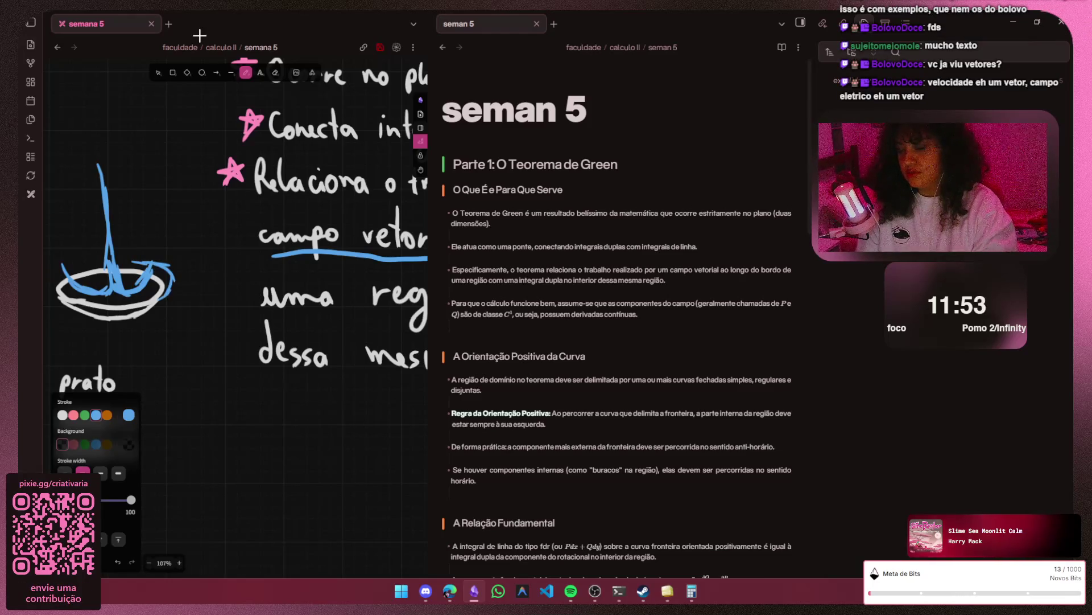
{"action": "key", "text": "ctrl+z"}
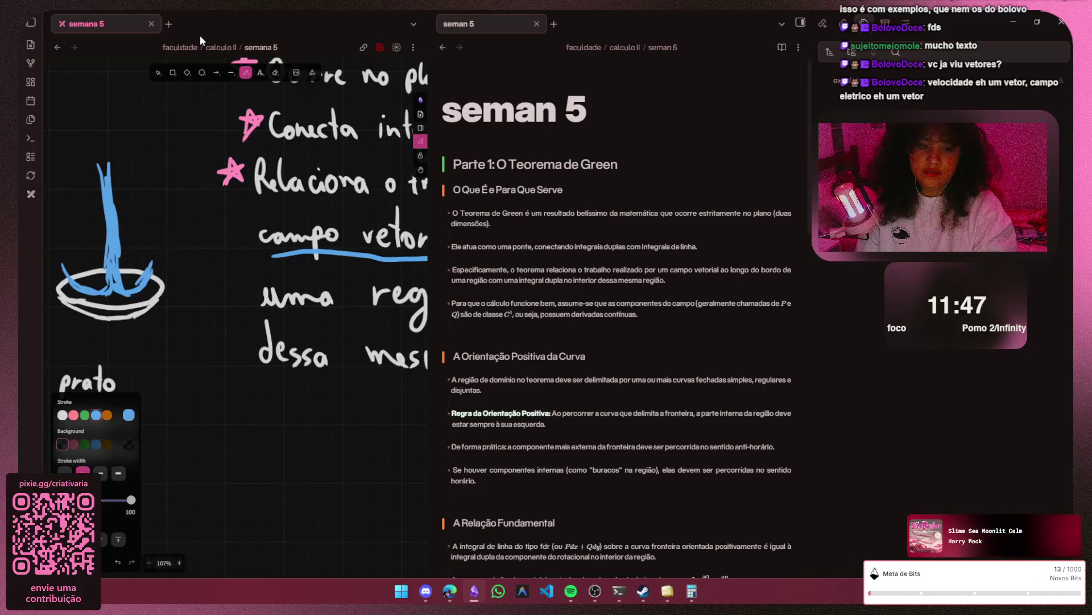
{"action": "key", "text": "Escape"}
{"action": "scroll", "coordinate": [138, 264], "scroll_direction": "up", "scroll_amount": 3}
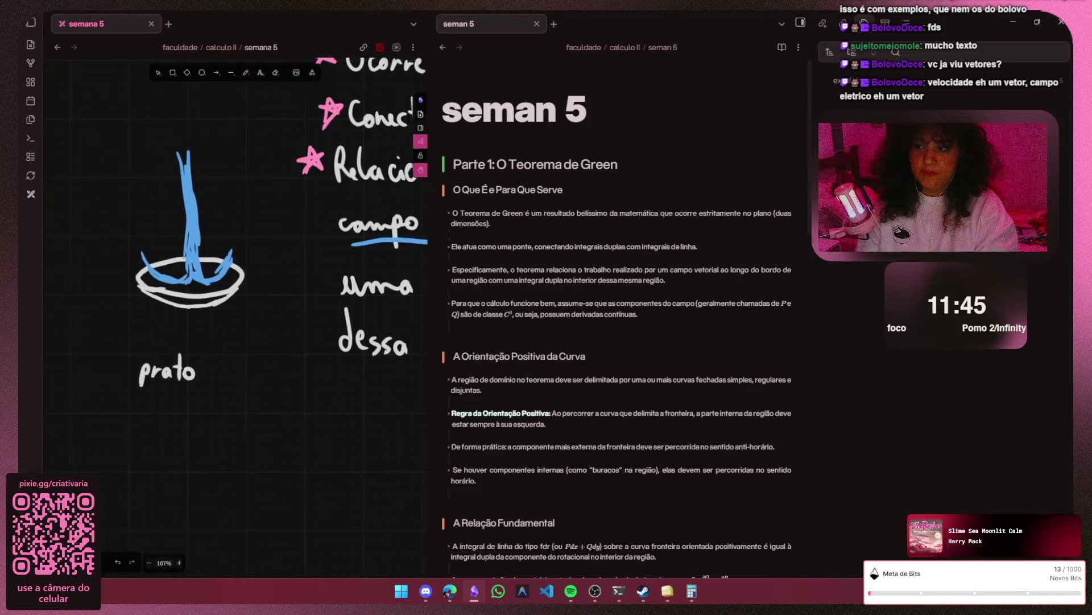
{"action": "key", "text": "p"}
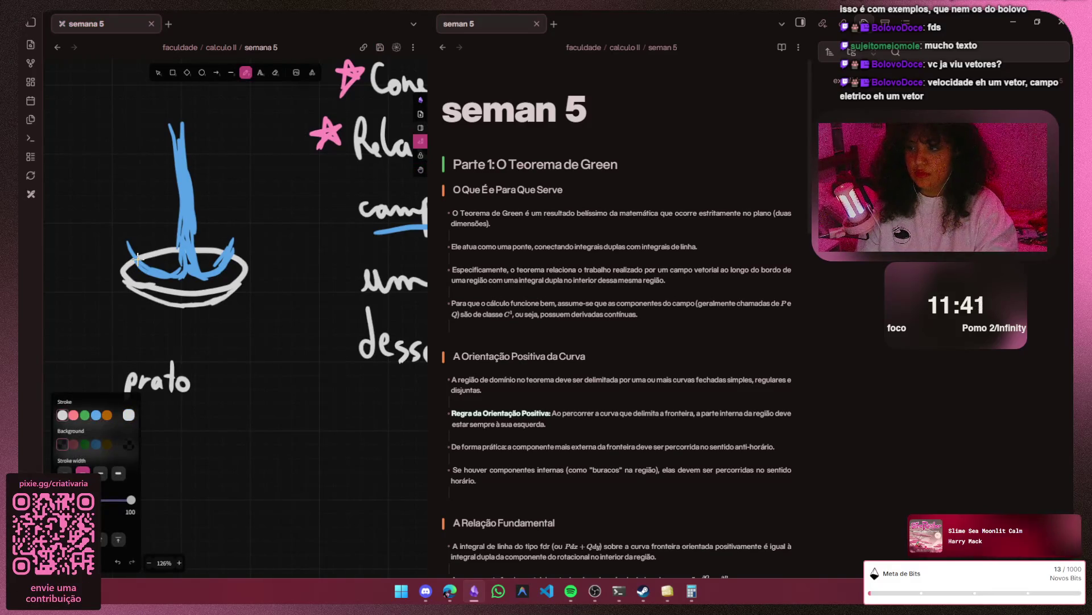
{"action": "left_click_drag", "start_coordinate": [209, 309], "coordinate": [195, 386]}
- Undo the misdrawn curve toward 'prato' and switch the stroke colour to blue
{"action": "key", "text": "ctrl+z"}
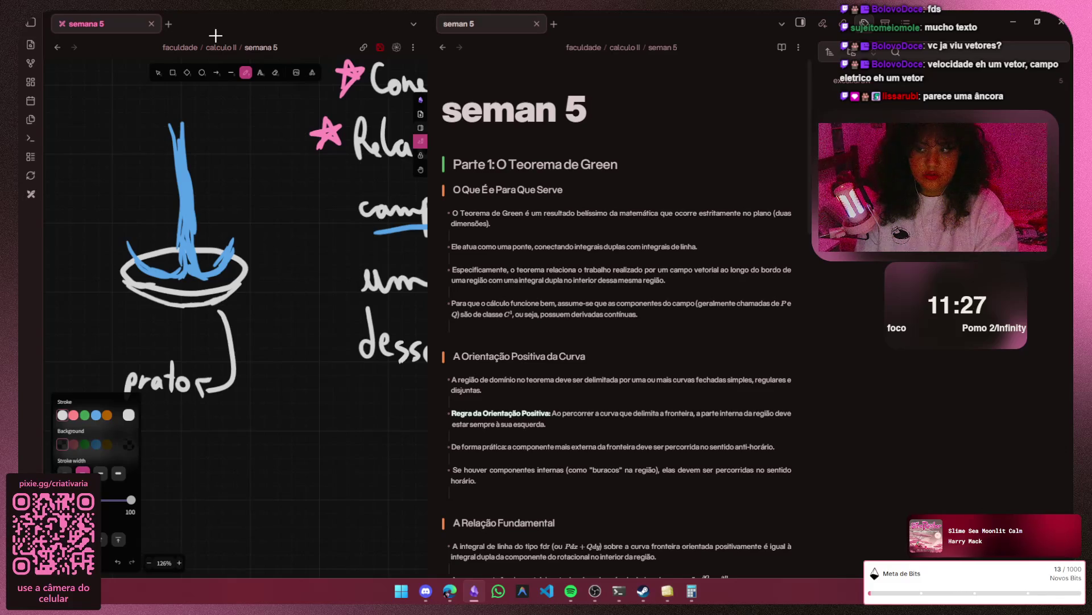
{"action": "key", "text": "s"}
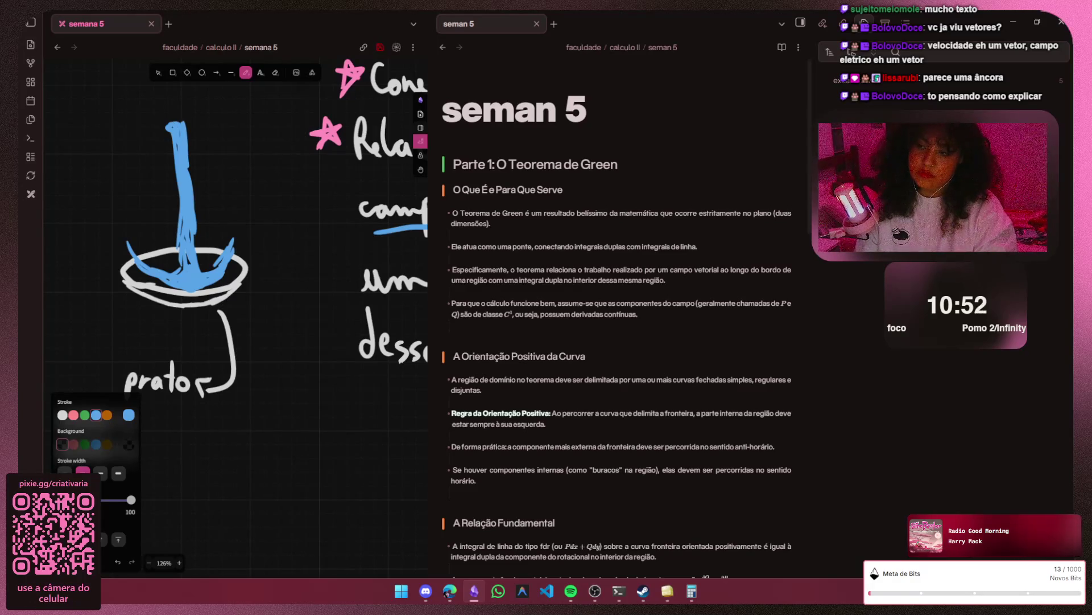
- Add white highlights, draw a blue arrow from 'campo vetorial' to the plate, then minimise Obsidian for the browser
{"action": "key", "text": "s"}
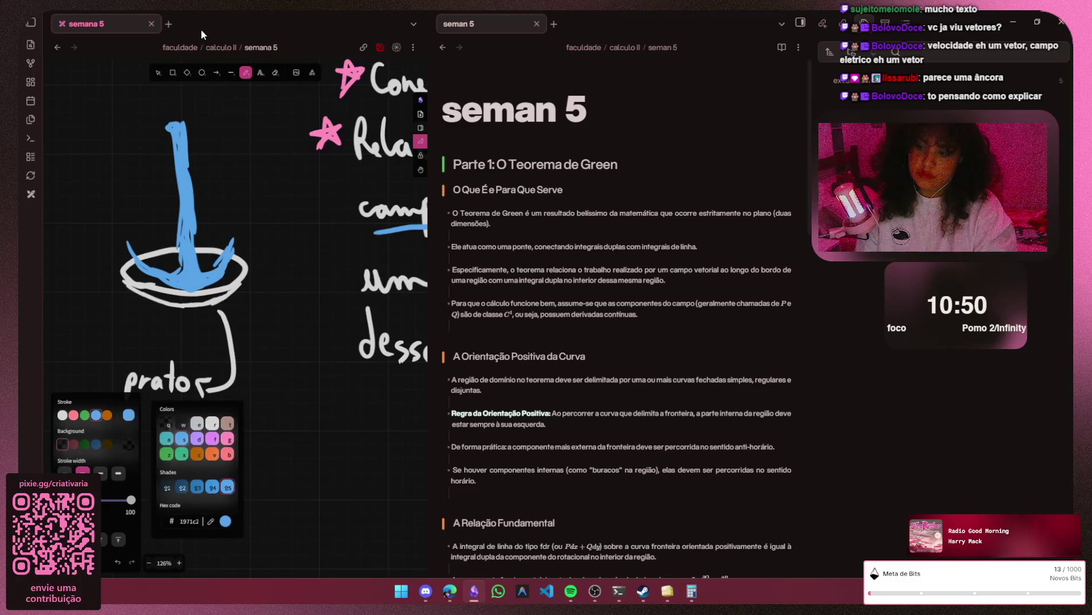
{"action": "key", "text": "Escape"}
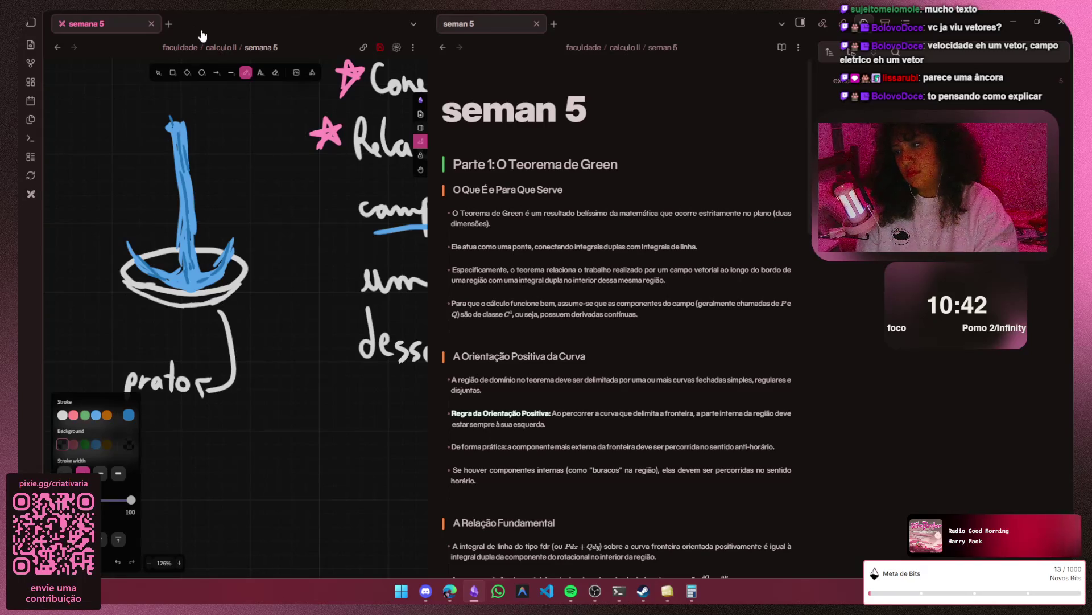
{"action": "key", "text": "q"}
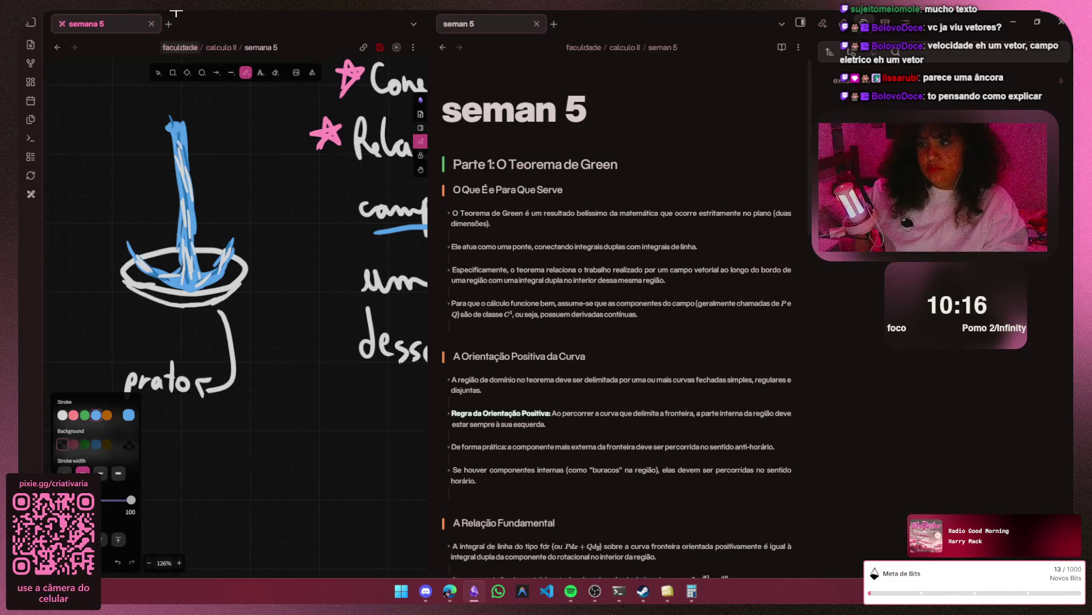
{"action": "left_click_drag", "start_coordinate": [357, 232], "coordinate": [261, 293]}
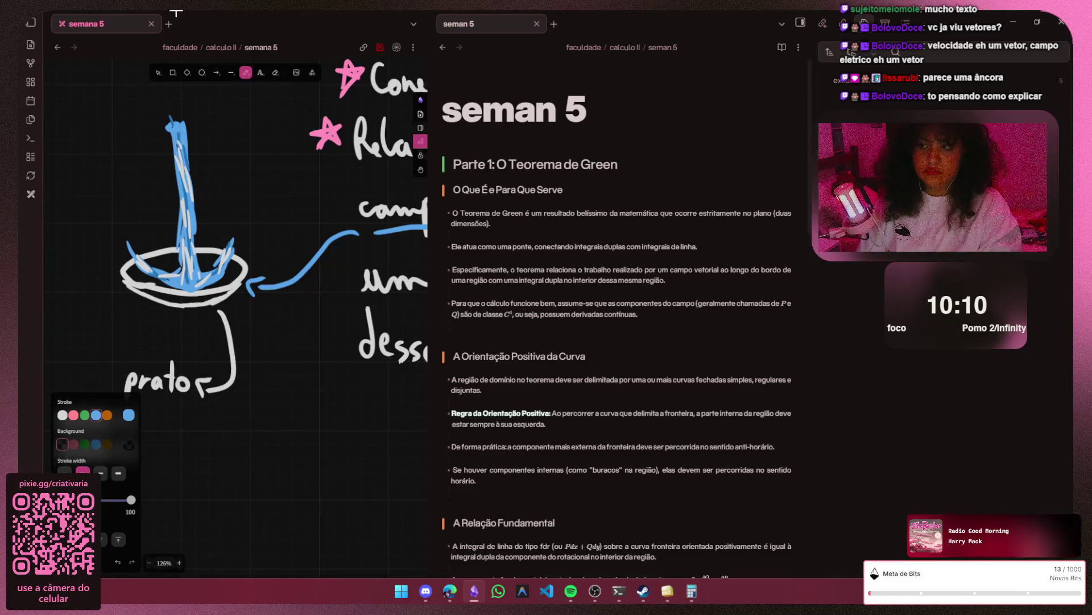
{"action": "scroll", "coordinate": [102, 213], "scroll_direction": "down", "scroll_amount": 1}
{"action": "scroll", "coordinate": [137, 176], "scroll_direction": "down", "scroll_amount": 1}
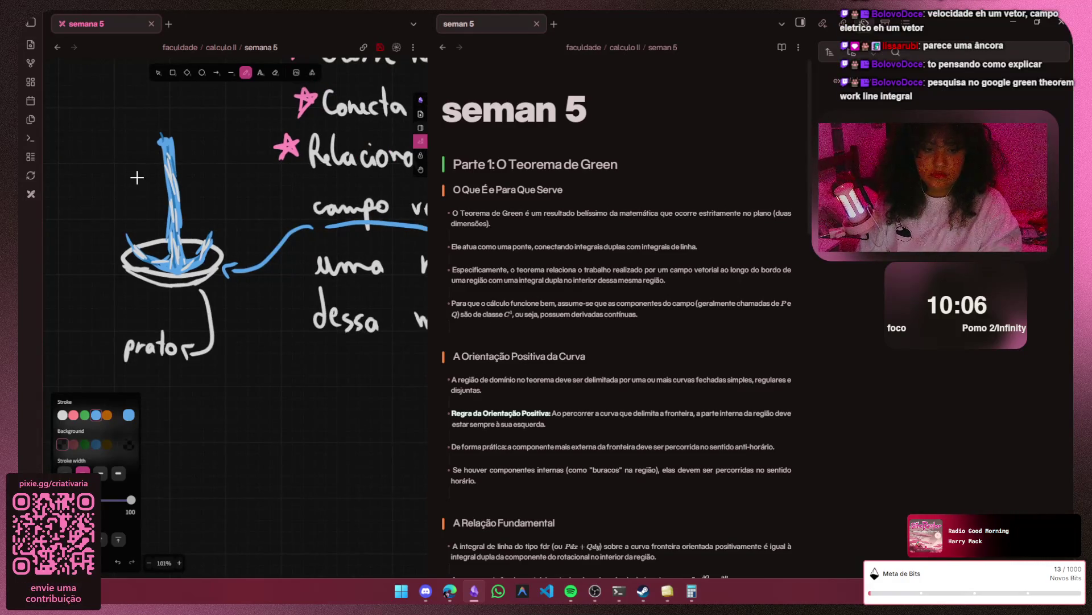
{"action": "left_click", "coordinate": [1004, 20]}
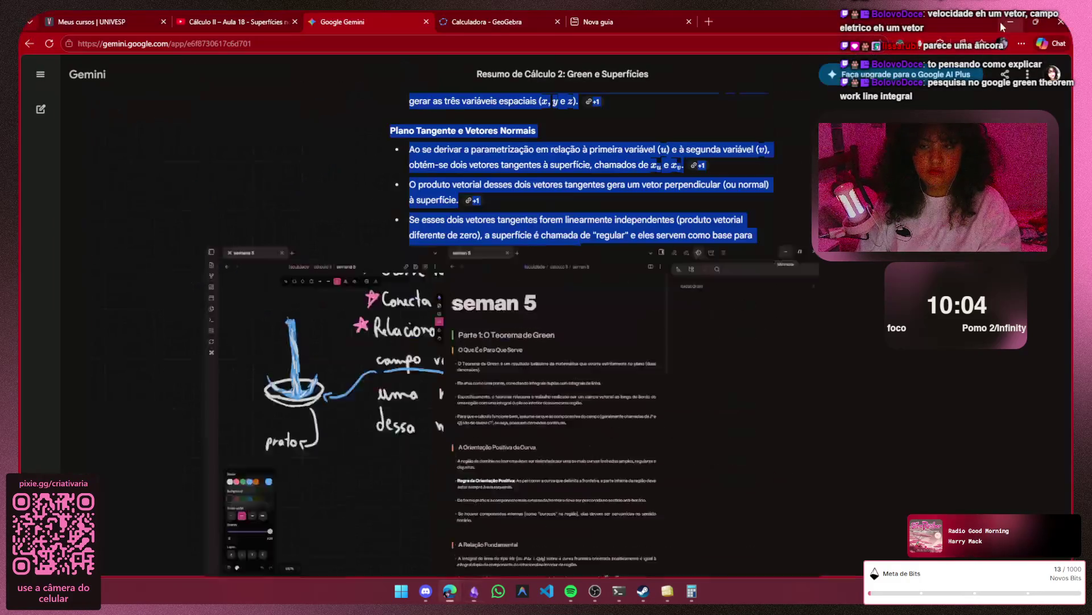
{"action": "left_click", "coordinate": [630, 11]}
{"action": "type", "text": "green t"}
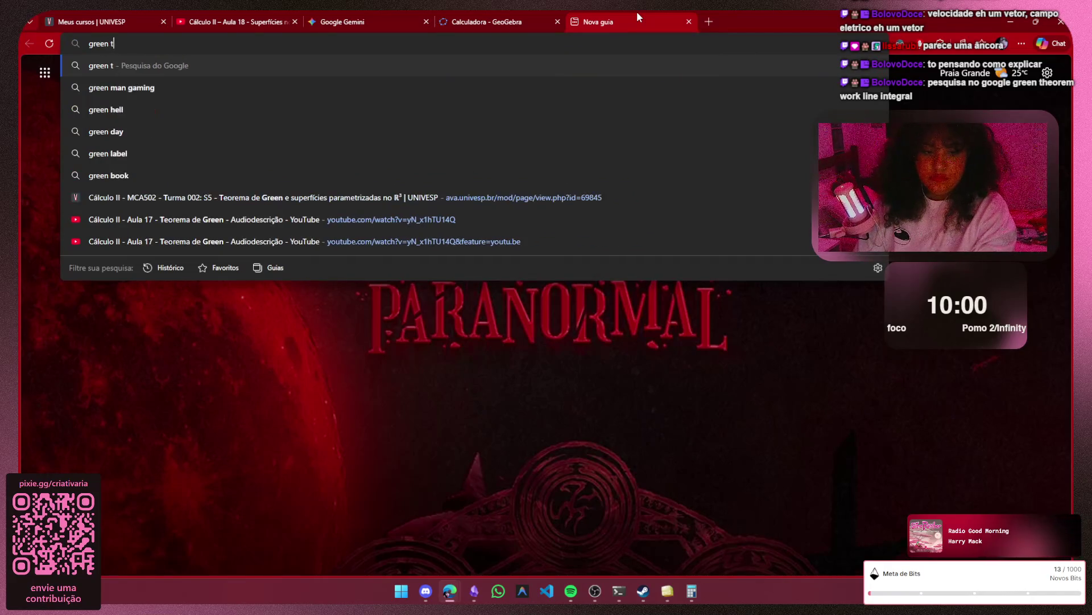
{"action": "type", "text": "heorem"}
- Search Google for 'green theorem work line integral' and show the image results
{"action": "key", "text": "Return"}
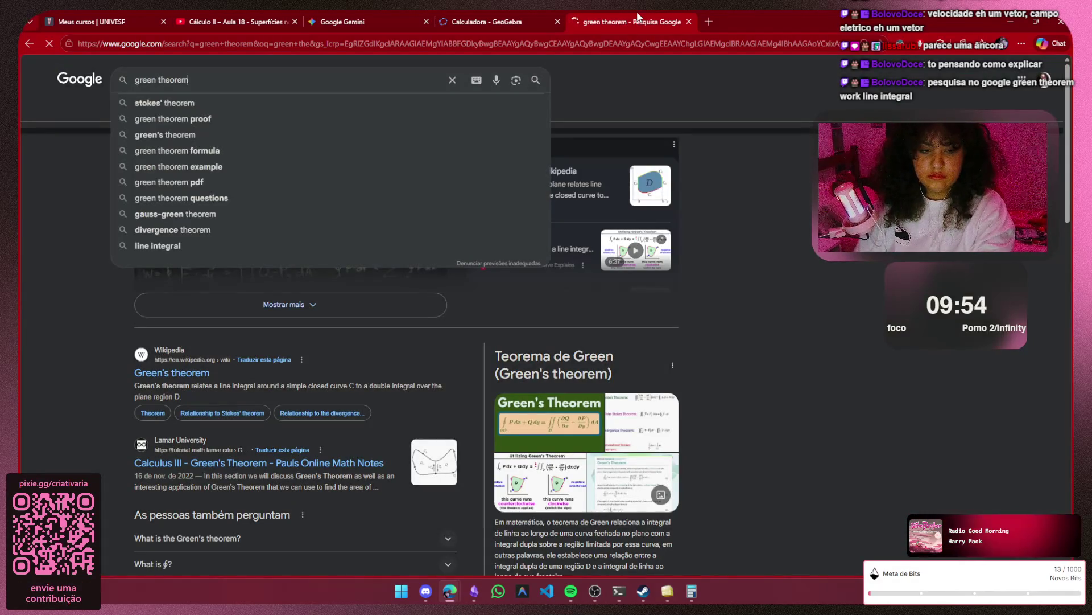
{"action": "type", "text": " woek"}
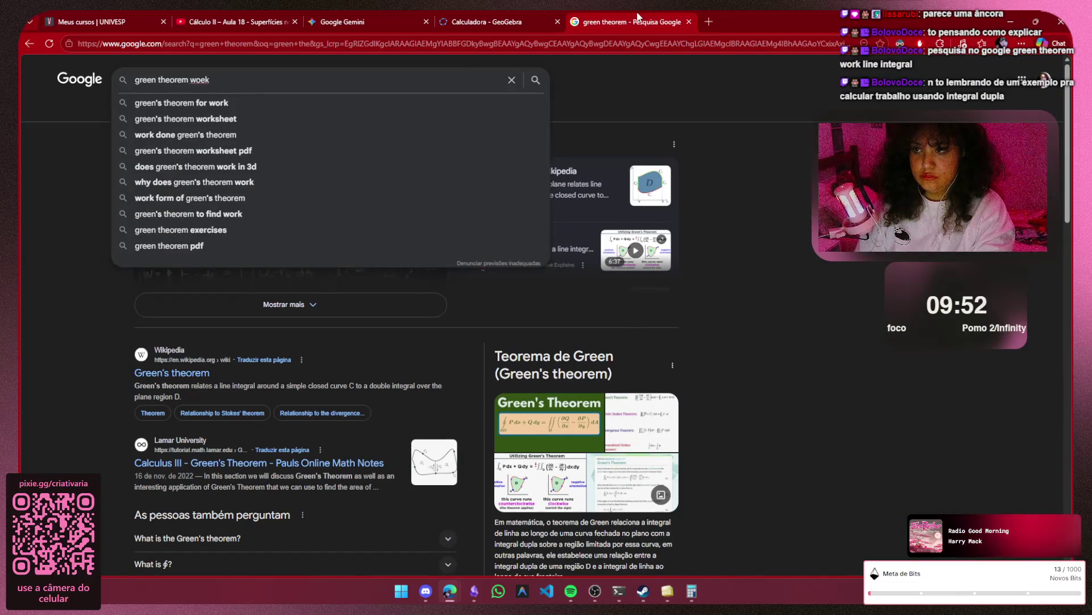
{"action": "key", "text": "BackSpace"}
{"action": "key", "text": "BackSpace"}
{"action": "key", "text": "BackSpace"}
{"action": "type", "text": "ork"}
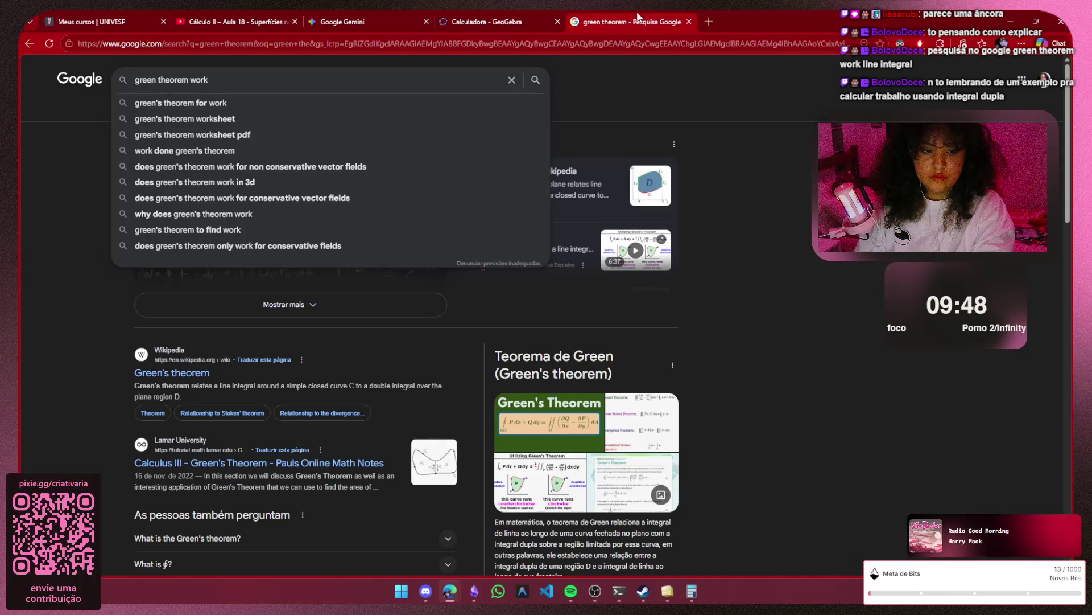
{"action": "type", "text": " line inte"}
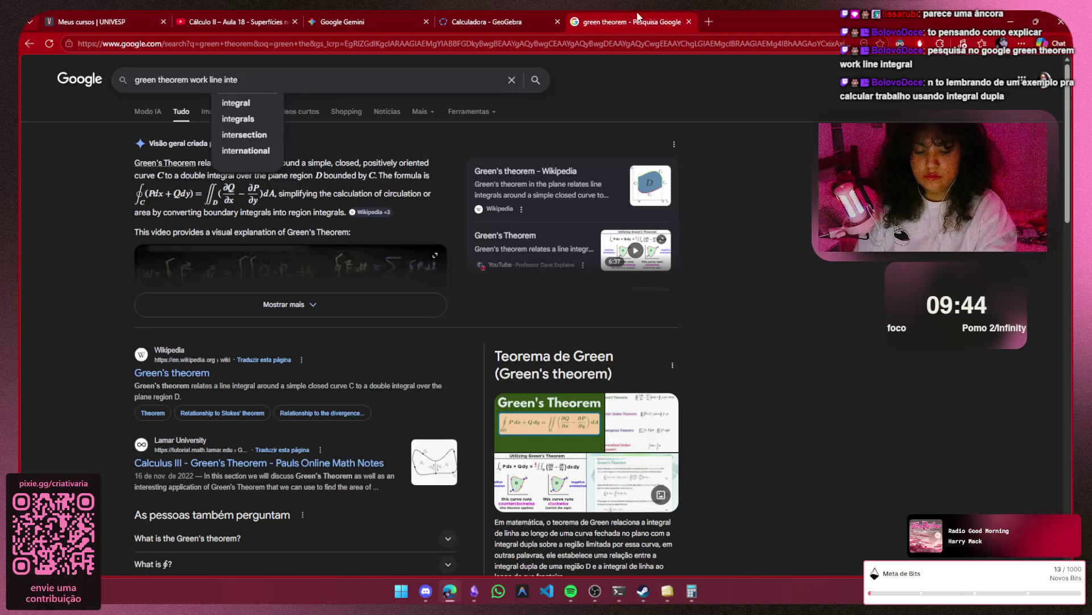
{"action": "type", "text": "gral"}
{"action": "key", "text": "Return"}
{"action": "left_click", "coordinate": [214, 111]}
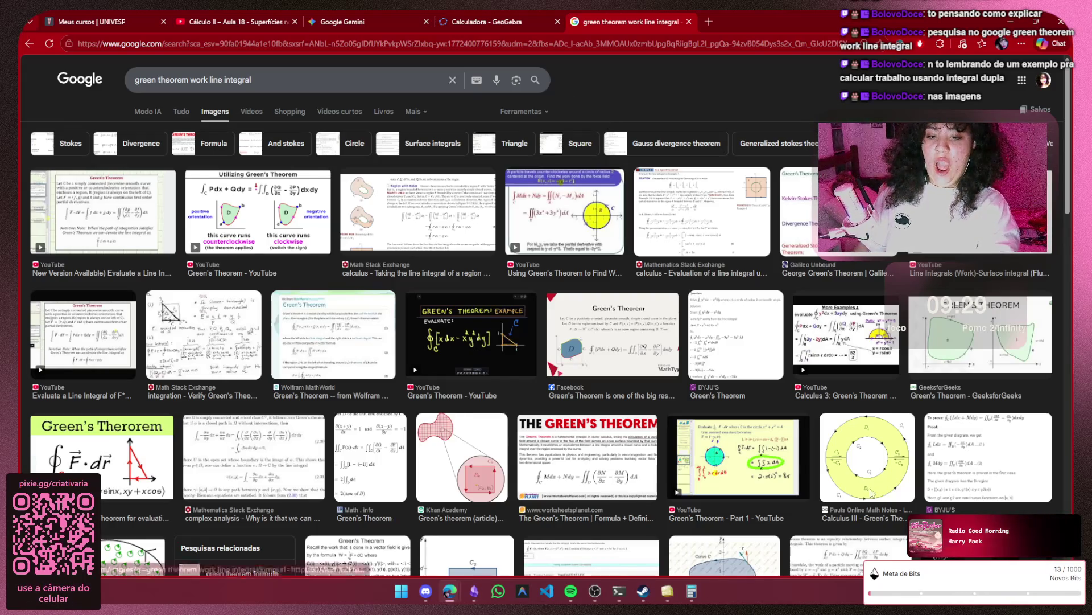
- Open the yellow annulus diagram from Pauls Online Math Notes in its own new tab
{"action": "left_click", "coordinate": [869, 466]}
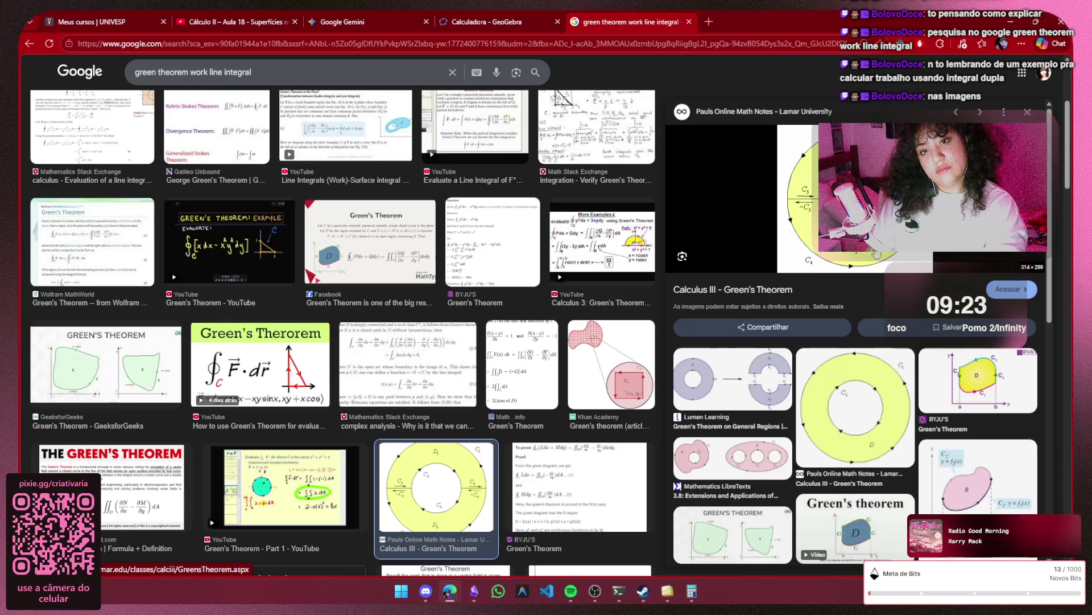
{"action": "right_click", "coordinate": [825, 249]}
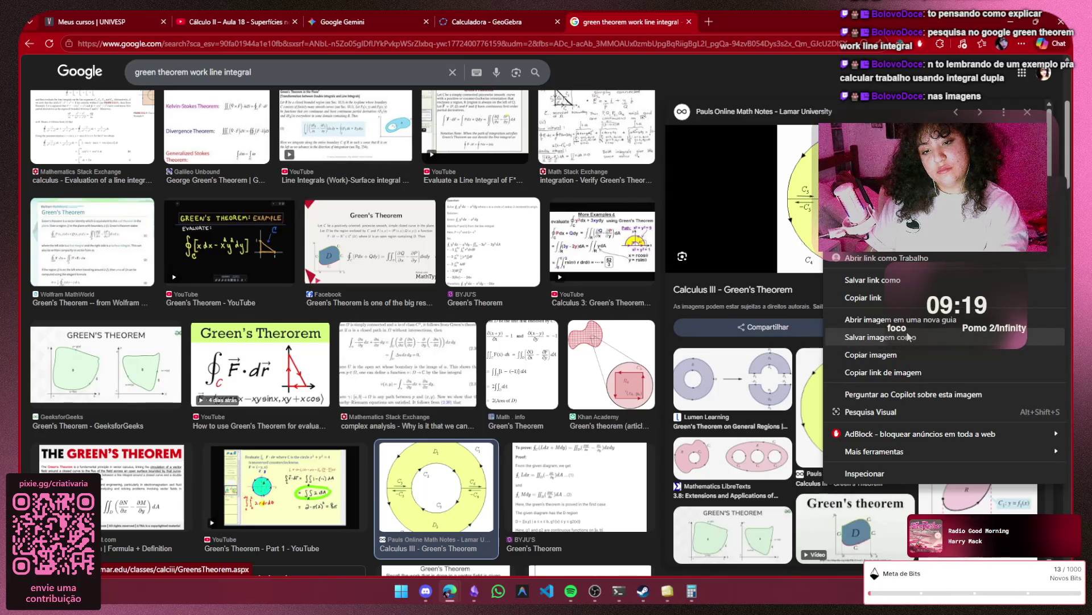
{"action": "left_click", "coordinate": [888, 320]}
{"action": "left_click", "coordinate": [771, 20]}
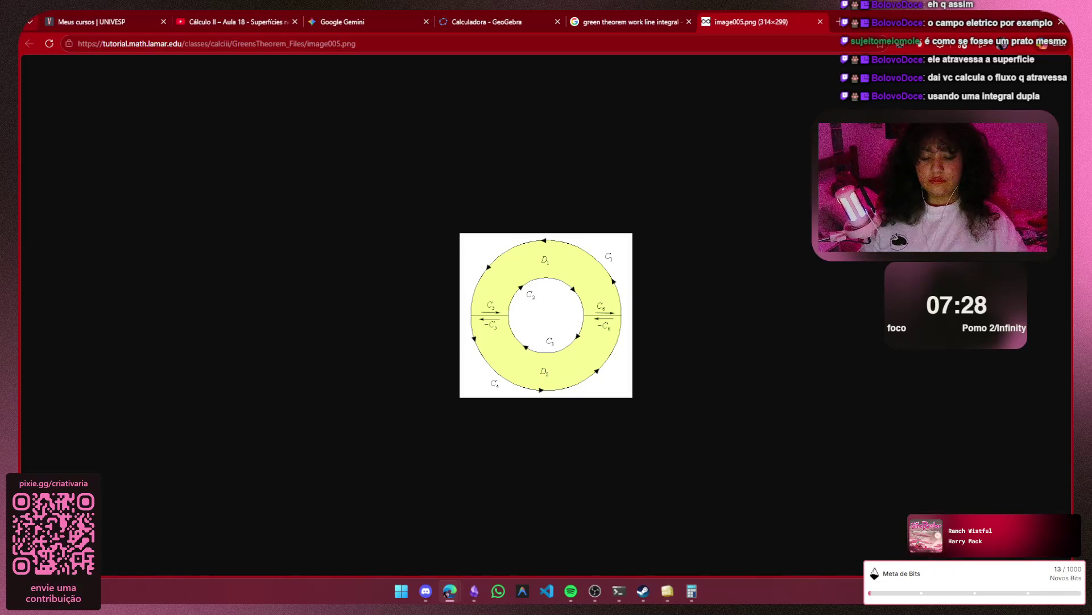
- Bring up the context options for the yellow annulus image in its Chrome tab
{"action": "right_click", "coordinate": [507, 312]}
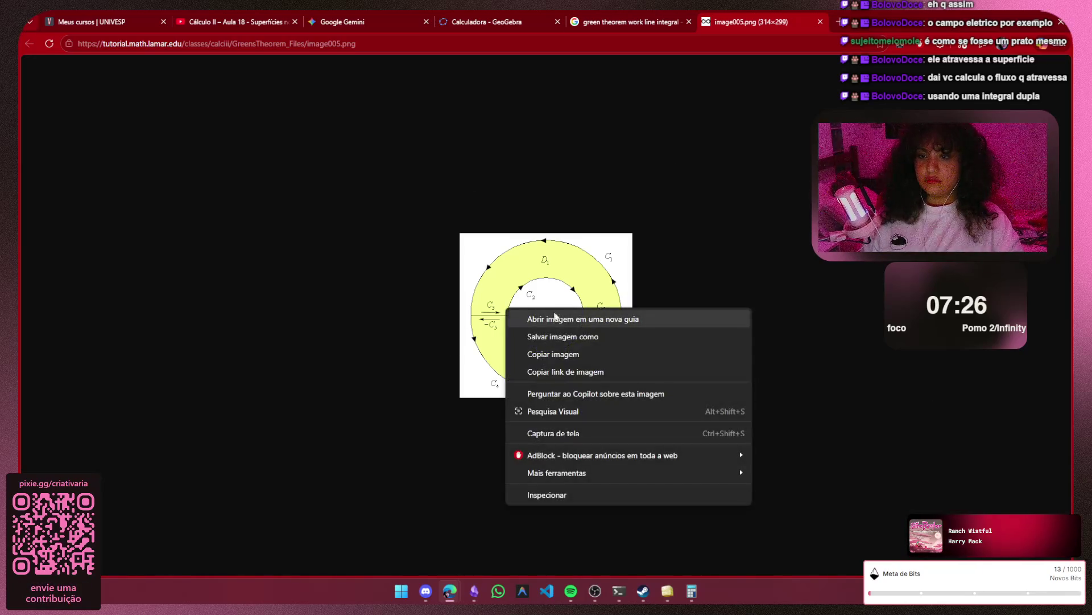
- Copy the annulus image and return to the Obsidian canvas near the second plate sketch
{"action": "left_click", "coordinate": [563, 354]}
{"action": "left_click", "coordinate": [474, 591]}
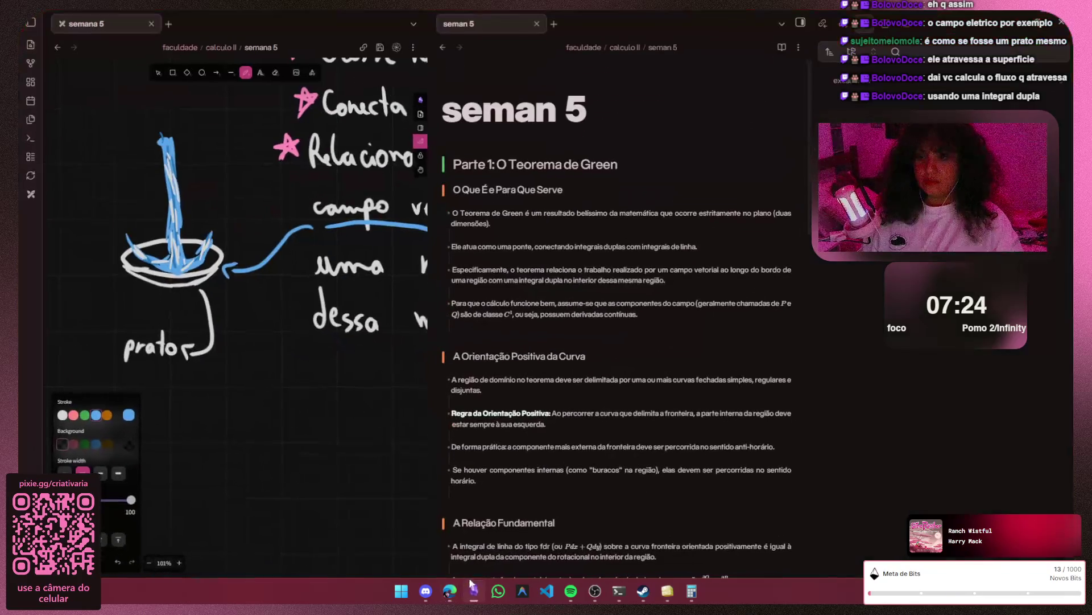
{"action": "scroll", "coordinate": [614, 342], "scroll_direction": "down", "scroll_amount": 1}
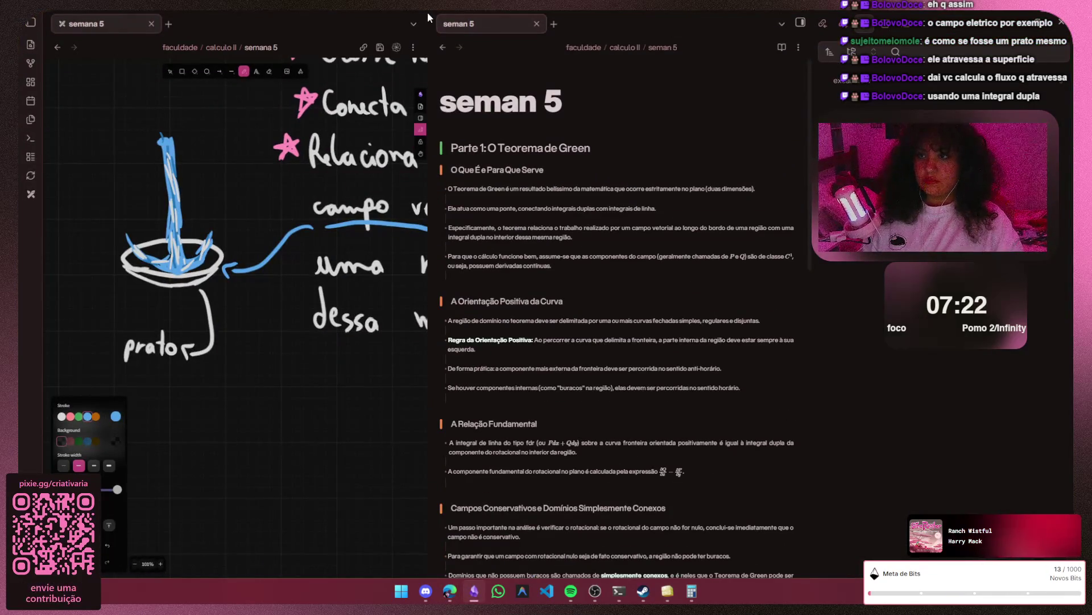
{"action": "scroll", "coordinate": [292, 388], "scroll_direction": "down", "scroll_amount": 2}
{"action": "scroll", "coordinate": [297, 396], "scroll_direction": "down", "scroll_amount": 2}
{"action": "left_click_drag", "start_coordinate": [388, 359], "coordinate": [283, 440]}
{"action": "scroll", "coordinate": [319, 322], "scroll_direction": "up", "scroll_amount": 2}
{"action": "scroll", "coordinate": [299, 273], "scroll_direction": "up", "scroll_amount": 1}
- Delete the plate sketch with its arrow and 'prato' label and paste the annulus diagram in its place
{"action": "key", "text": "v"}
{"action": "left_click_drag", "start_coordinate": [307, 175], "coordinate": [199, 327]}
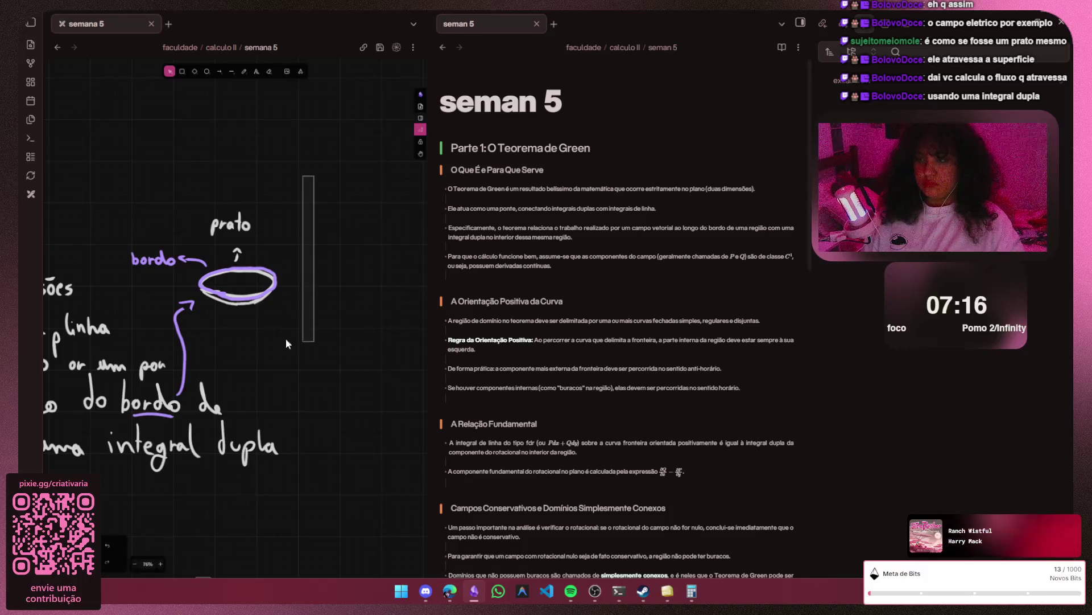
{"action": "key", "text": "Delete"}
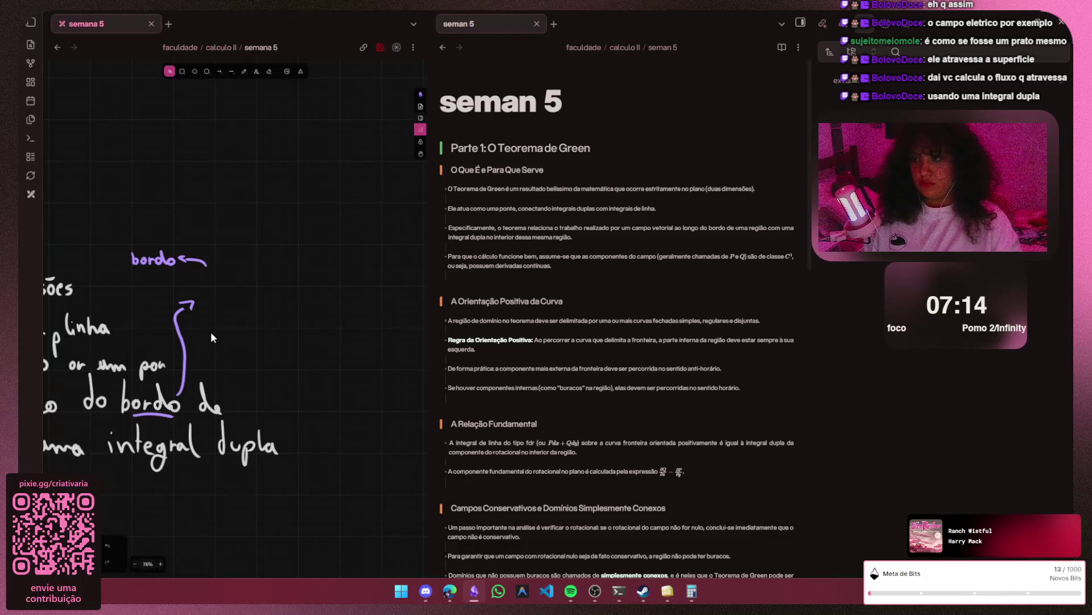
{"action": "key", "text": "ctrl+v"}
{"action": "mouse_move", "coordinate": [228, 318]}
{"action": "left_mouse_down"}
{"action": "mouse_move", "coordinate": [311, 246]}
{"action": "mouse_move", "coordinate": [296, 254]}
{"action": "left_mouse_up"}
{"action": "scroll", "coordinate": [287, 264], "scroll_direction": "up", "scroll_amount": 3}
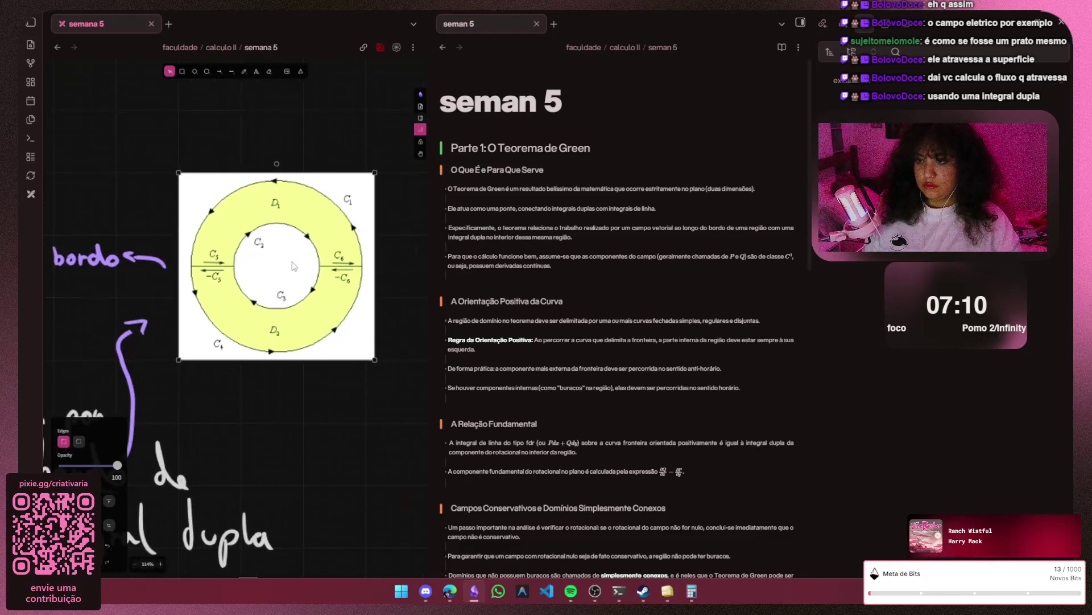
- Crop the annulus image in from both sides and get the pencil ready
{"action": "left_click_drag", "start_coordinate": [376, 288], "coordinate": [367, 288]}
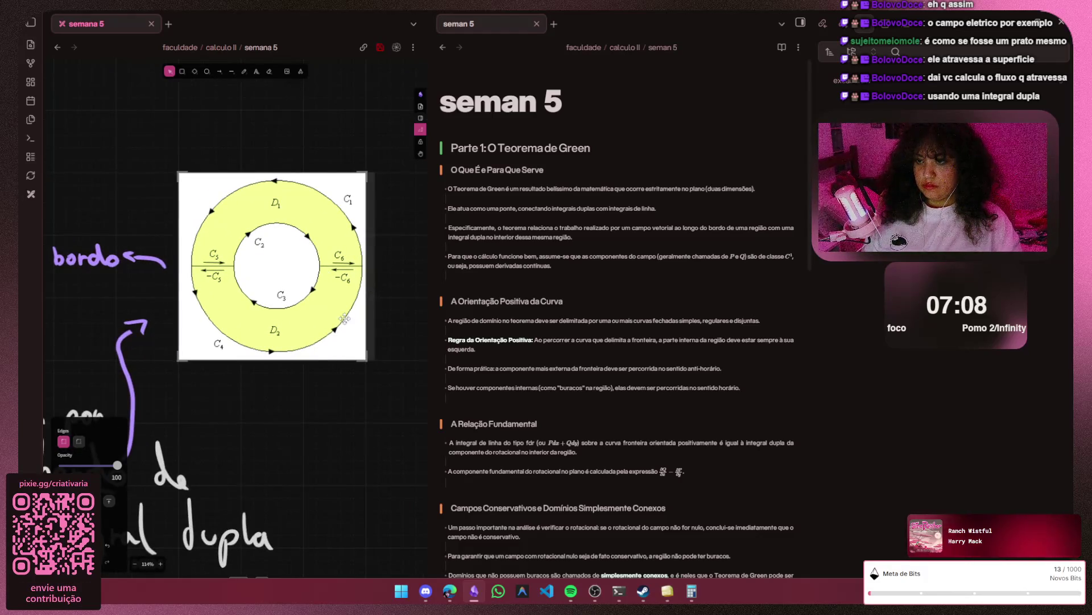
{"action": "left_click", "coordinate": [319, 352]}
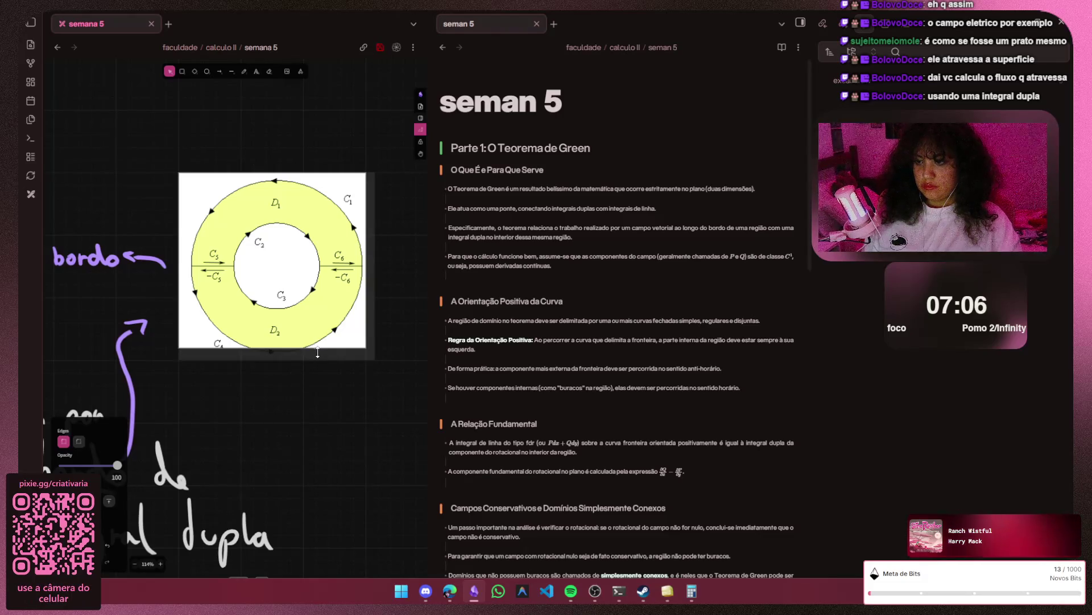
{"action": "mouse_move", "coordinate": [179, 259]}
{"action": "left_mouse_down"}
{"action": "mouse_move", "coordinate": [190, 260]}
{"action": "mouse_move", "coordinate": [185, 277]}
{"action": "left_mouse_up"}
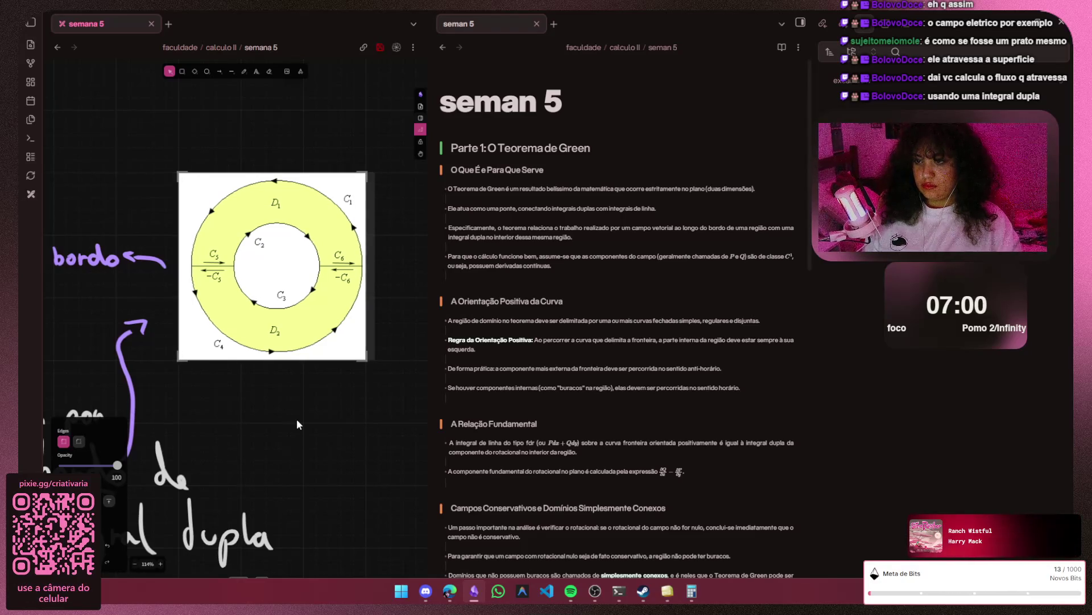
{"action": "key", "text": "Escape"}
{"action": "scroll", "coordinate": [258, 269], "scroll_direction": "up", "scroll_amount": 2}
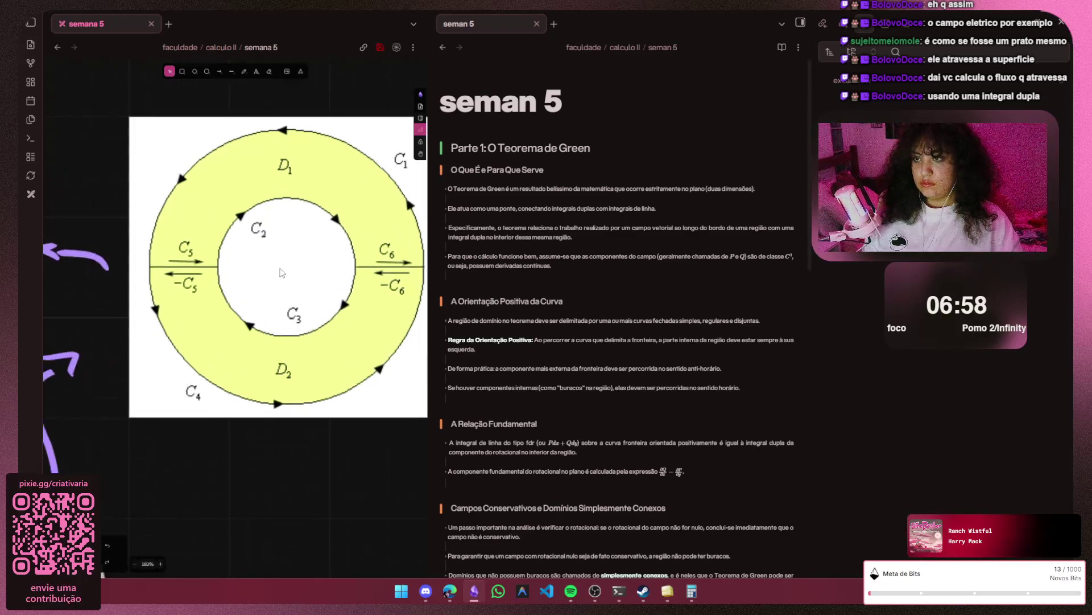
{"action": "scroll", "coordinate": [282, 270], "scroll_direction": "down", "scroll_amount": 3}
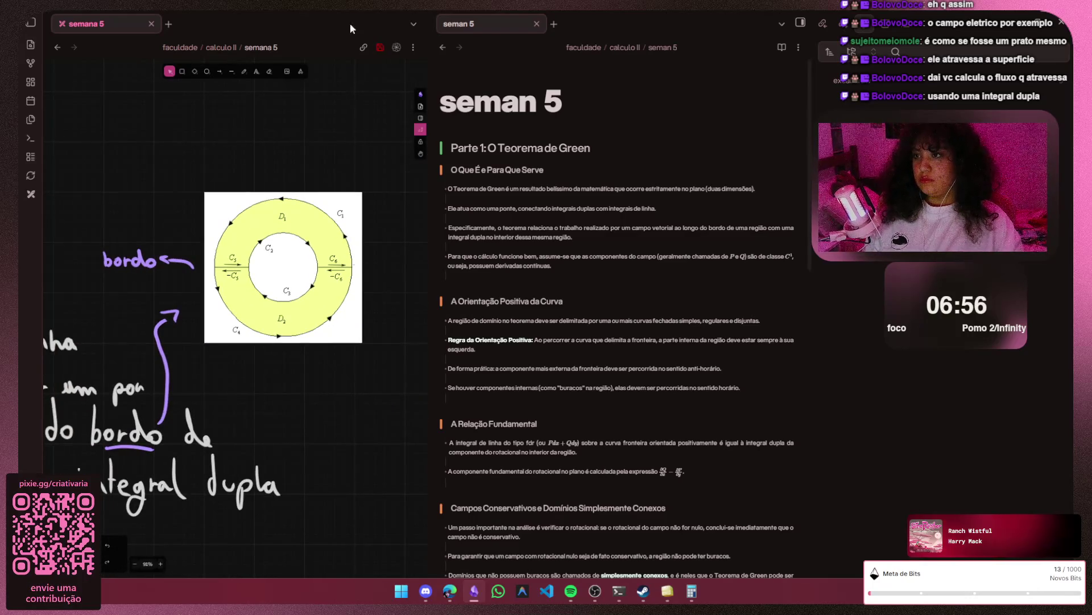
{"action": "key", "text": "p"}
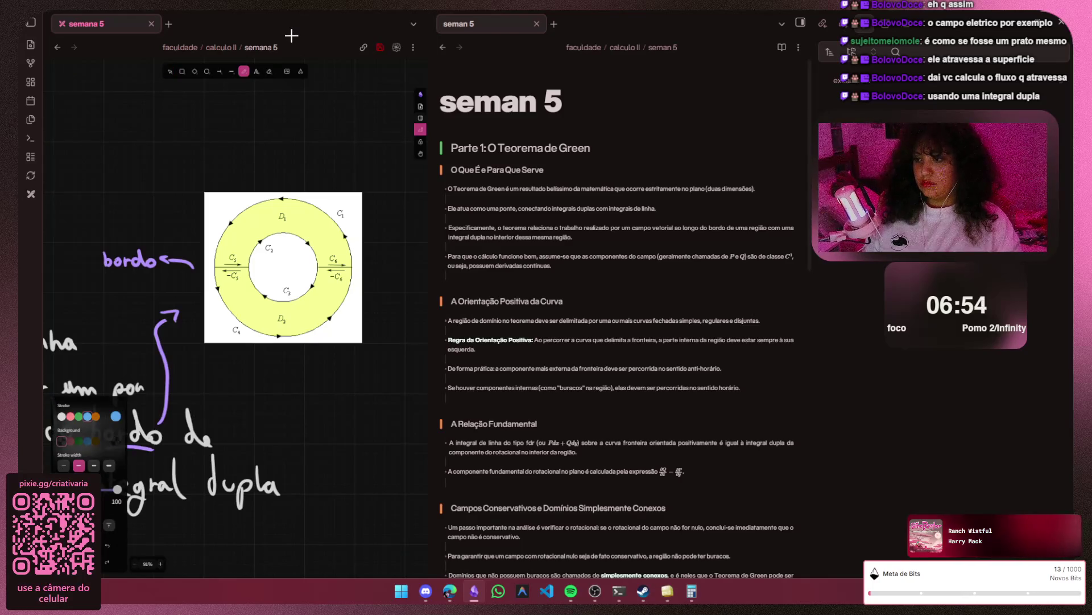
{"action": "scroll", "coordinate": [337, 419], "scroll_direction": "up", "scroll_amount": 1}
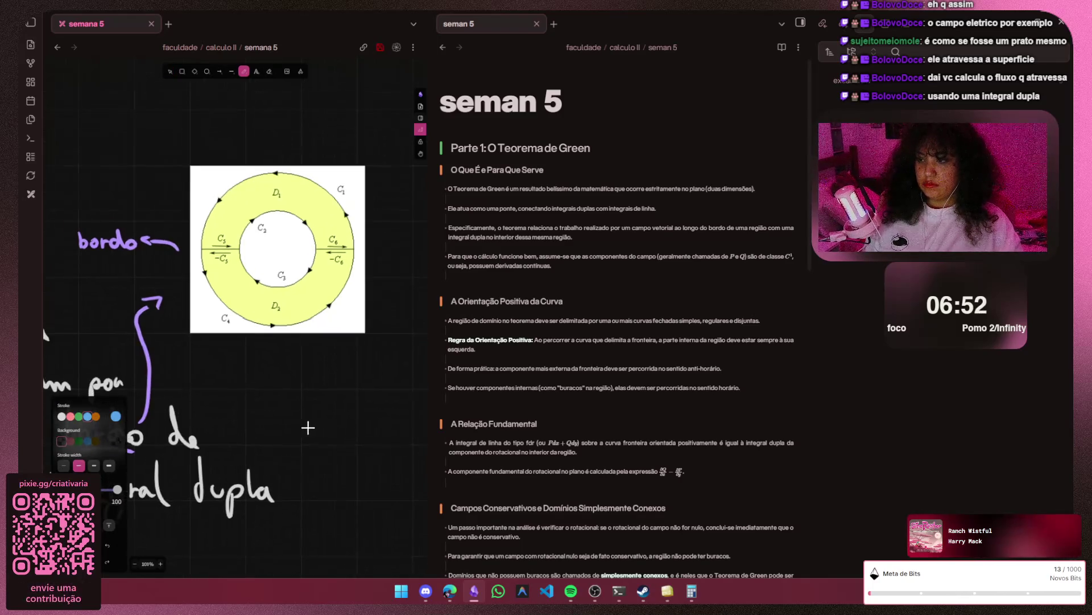
{"action": "scroll", "coordinate": [310, 427], "scroll_direction": "up", "scroll_amount": 1}
{"action": "scroll", "coordinate": [629, 394], "scroll_direction": "up", "scroll_amount": 1}
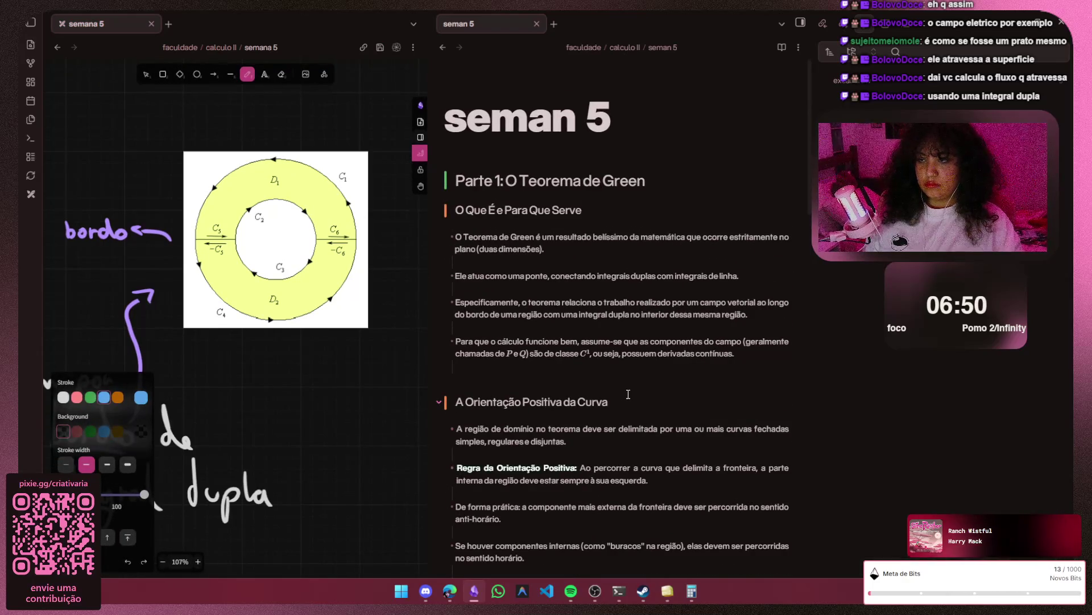
{"action": "scroll", "coordinate": [649, 373], "scroll_direction": "up", "scroll_amount": 1}
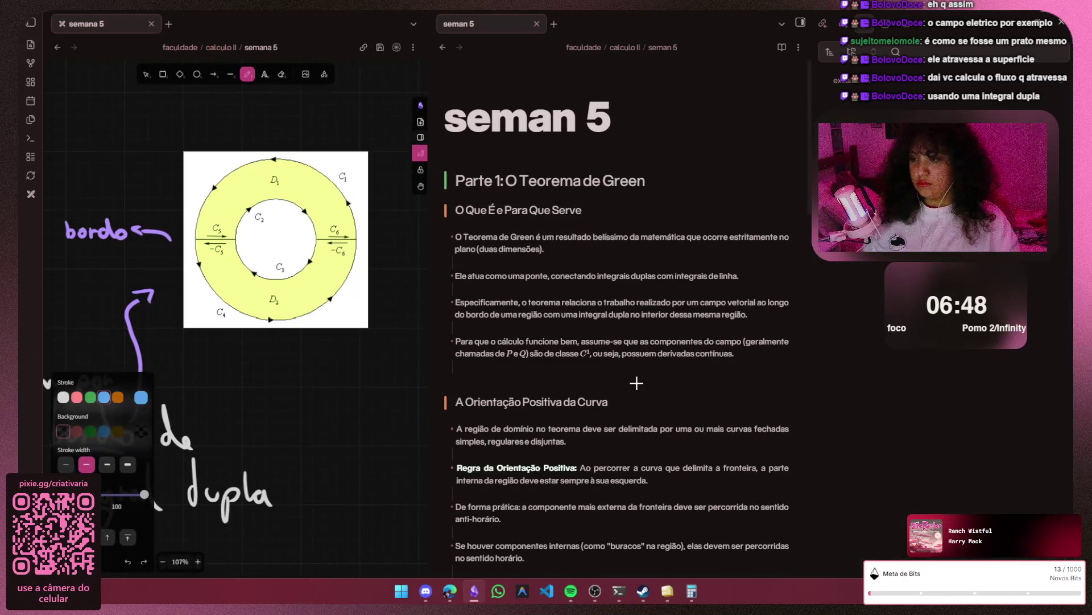
- Trace the outer rim of the yellow ring with purple freehand strokes
{"action": "key", "text": "s"}
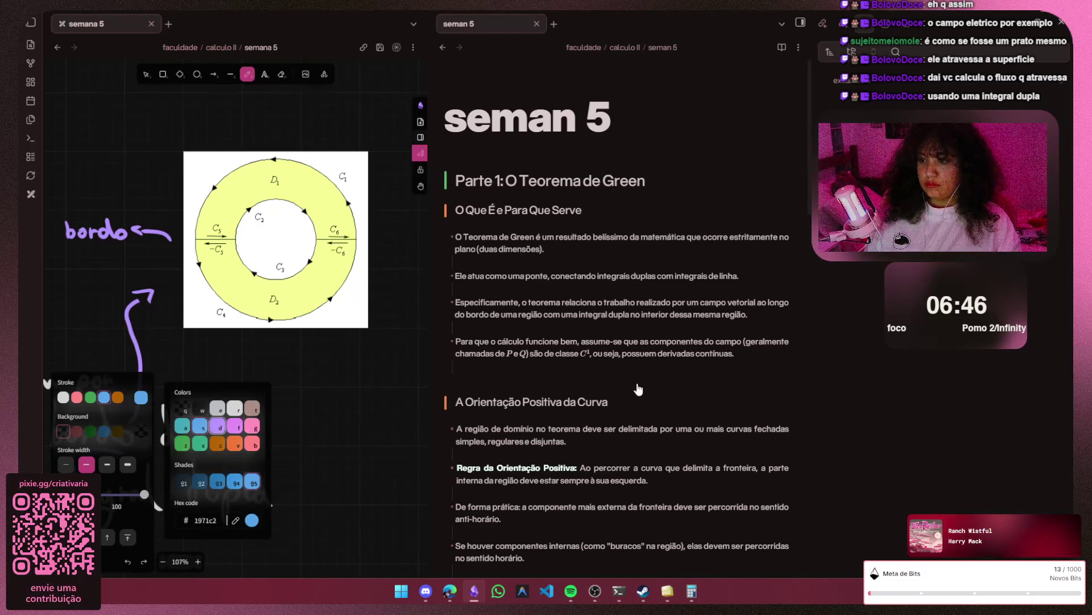
{"action": "key", "text": "d"}
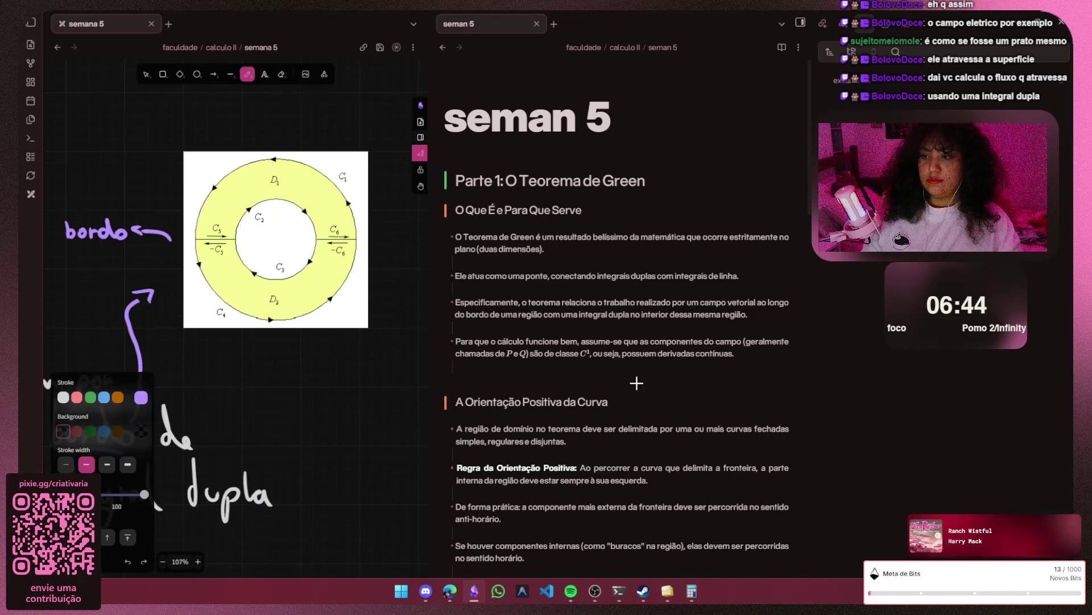
{"action": "scroll", "coordinate": [261, 212], "scroll_direction": "up", "scroll_amount": 2}
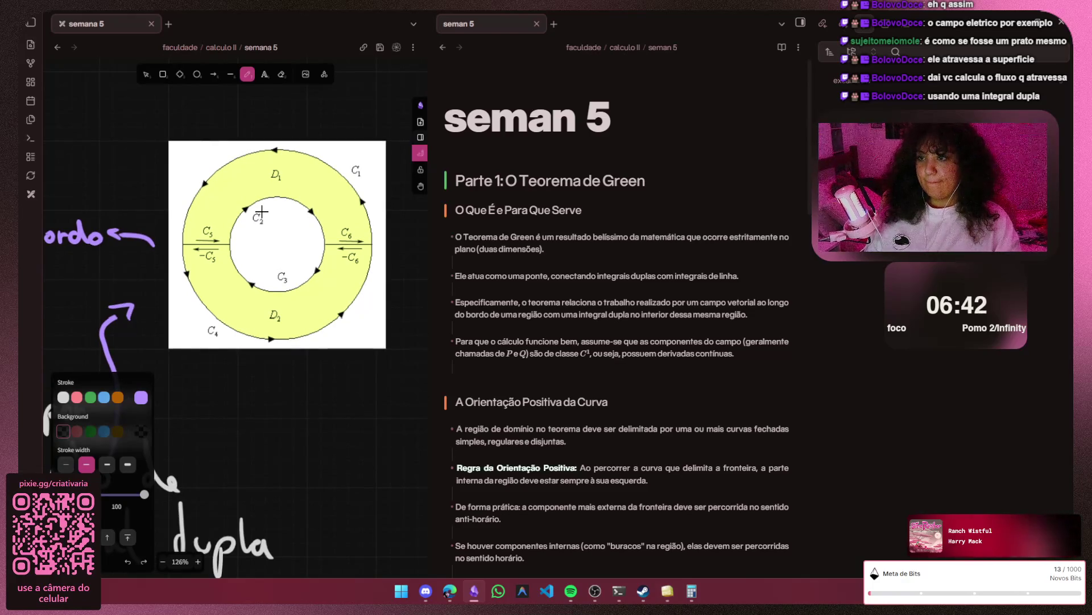
{"action": "left_click_drag", "start_coordinate": [206, 176], "coordinate": [174, 227]}
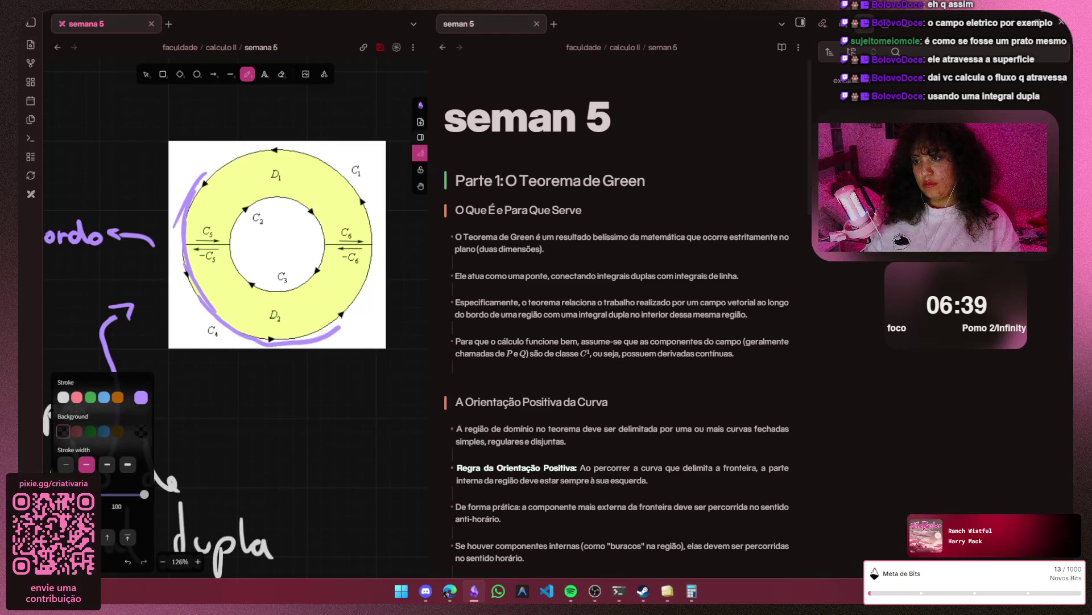
{"action": "left_click_drag", "start_coordinate": [336, 327], "coordinate": [322, 159]}
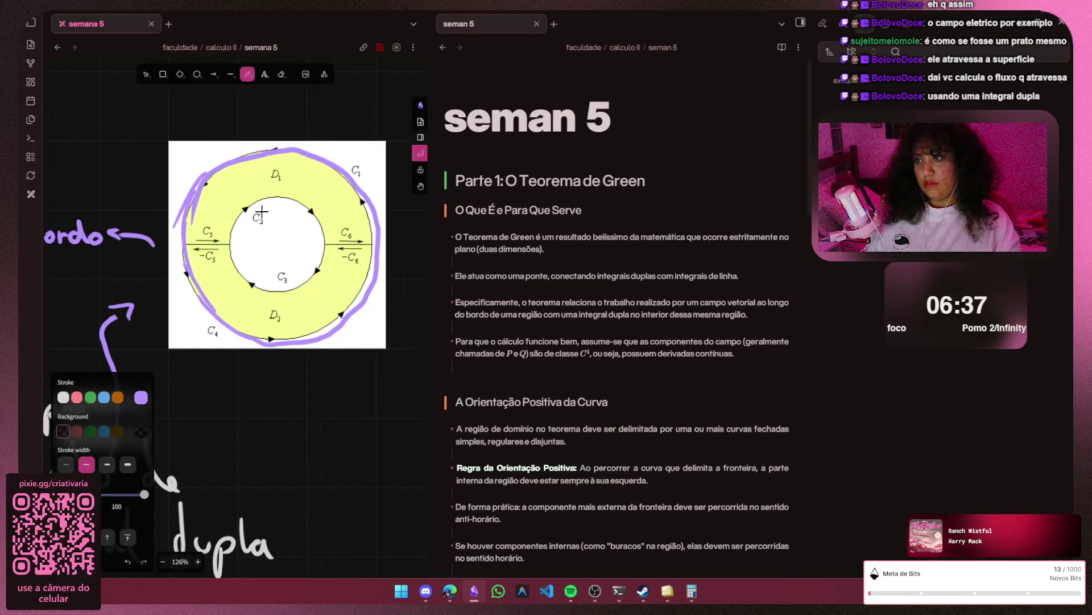
{"action": "key", "text": "ctrl+minus"}
{"action": "key", "text": "ctrl+minus"}
{"action": "key", "text": "ctrl+minus"}
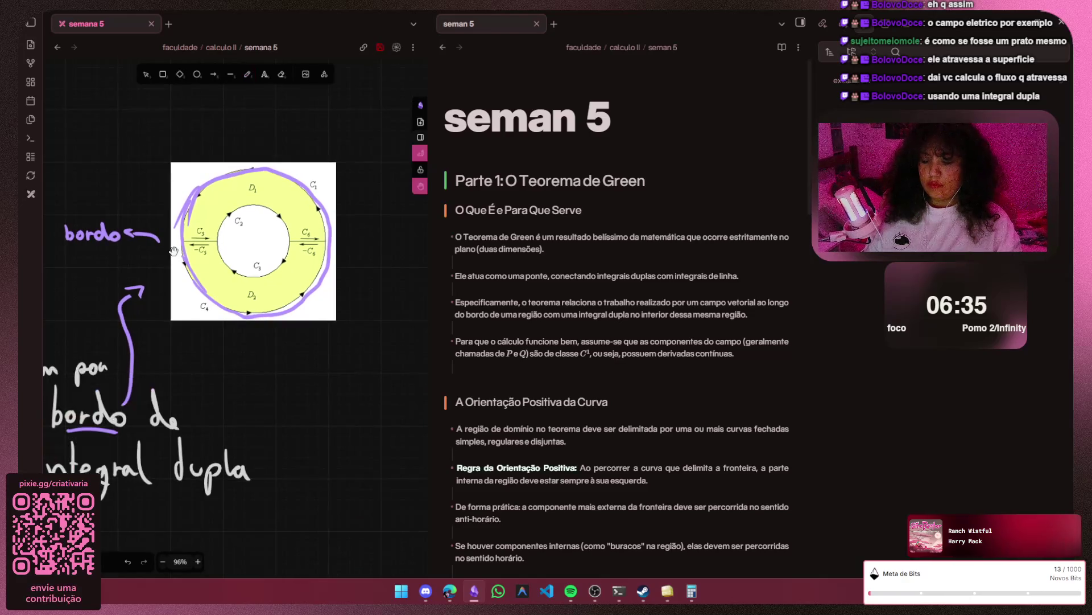
{"action": "scroll", "coordinate": [175, 257], "scroll_direction": "up", "scroll_amount": 5}
{"action": "scroll", "coordinate": [175, 258], "scroll_direction": "up", "scroll_amount": 5}
{"action": "scroll", "coordinate": [175, 258], "scroll_direction": "up", "scroll_amount": 2}
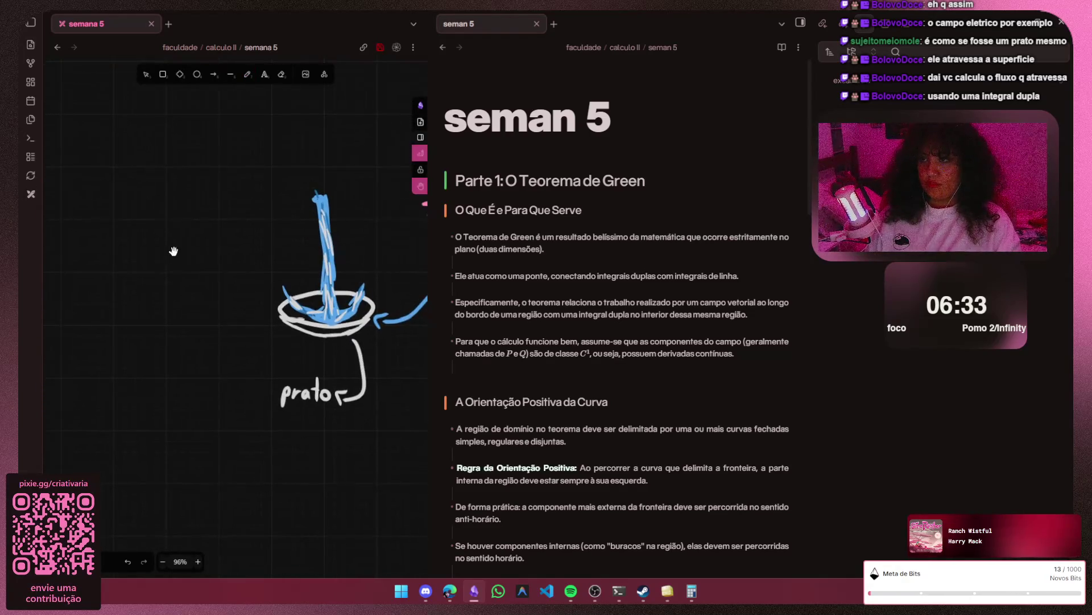
- Remove the purple rim tracing so the ring diagram sits clean beside the blue arrow
{"action": "key", "text": "v"}
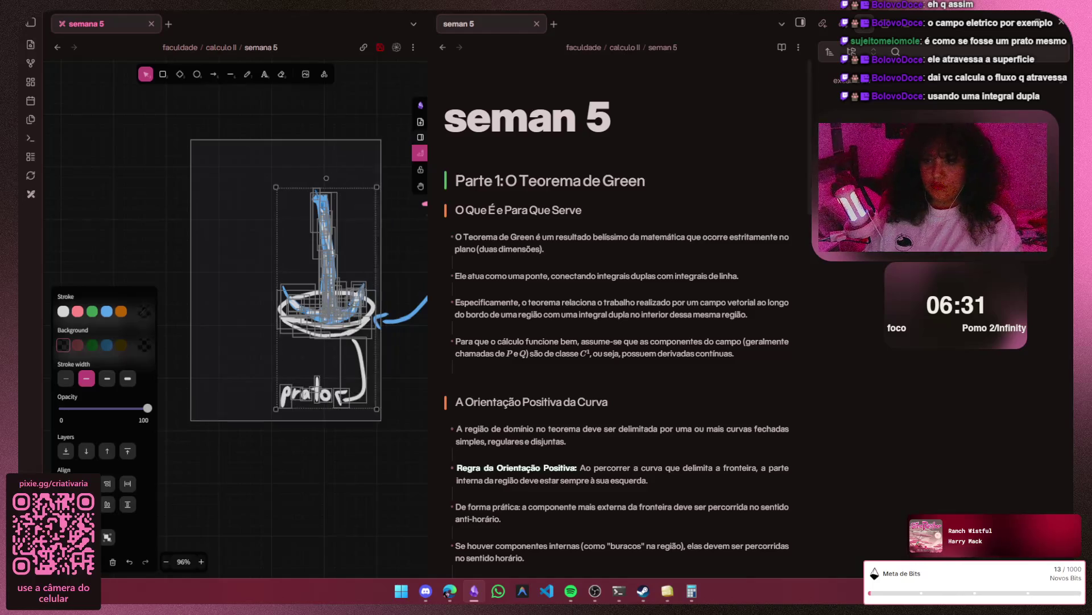
{"action": "key", "text": "Delete"}
{"action": "key", "text": "ctrl+z"}
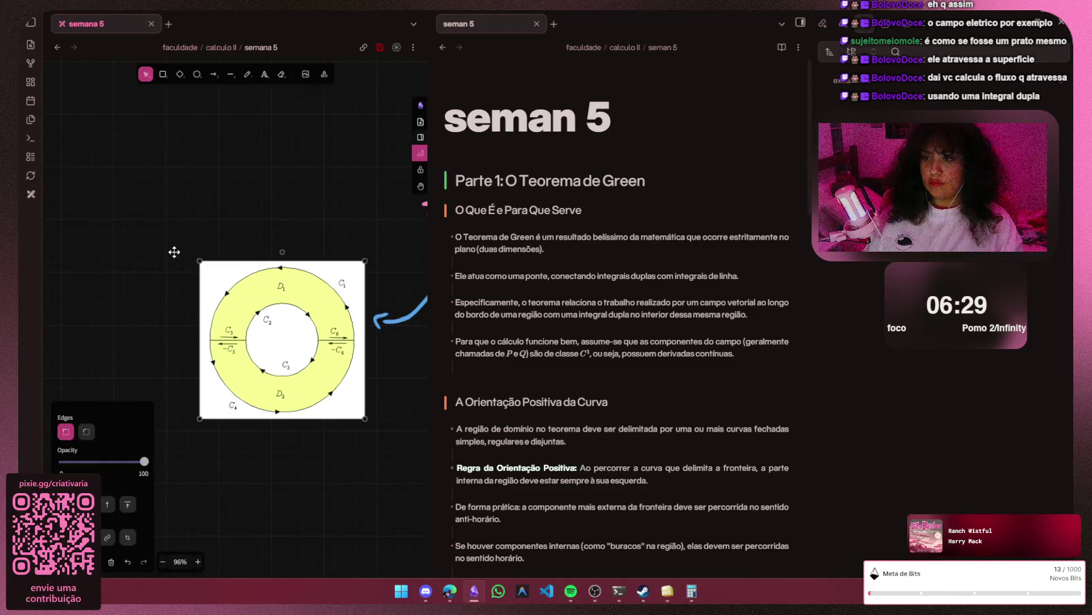
{"action": "key", "text": "ctrl+z"}
{"action": "key", "text": "ctrl+z"}
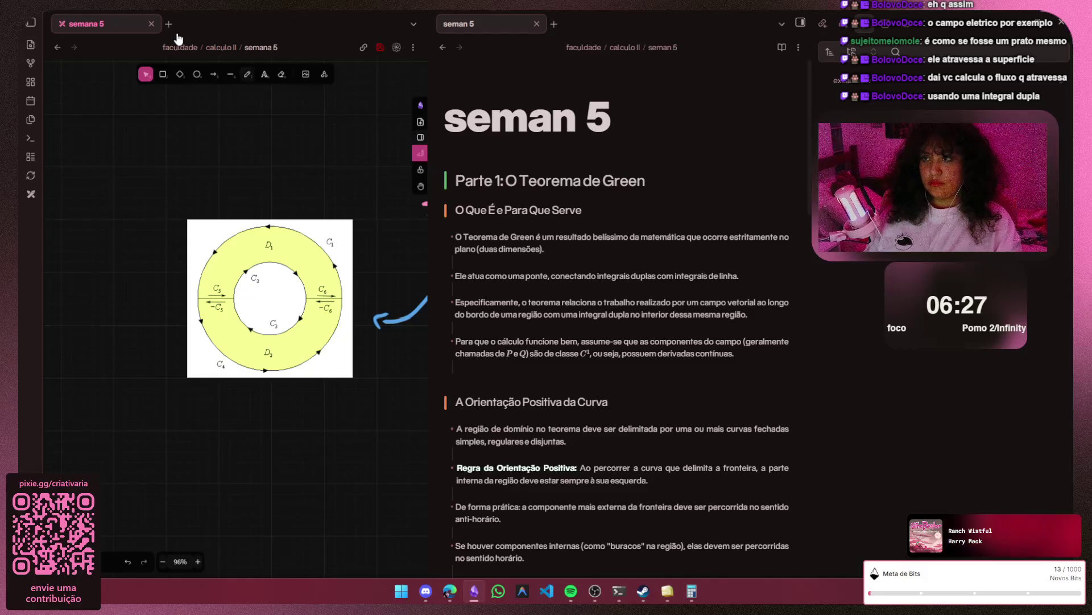
{"action": "key", "text": "p"}
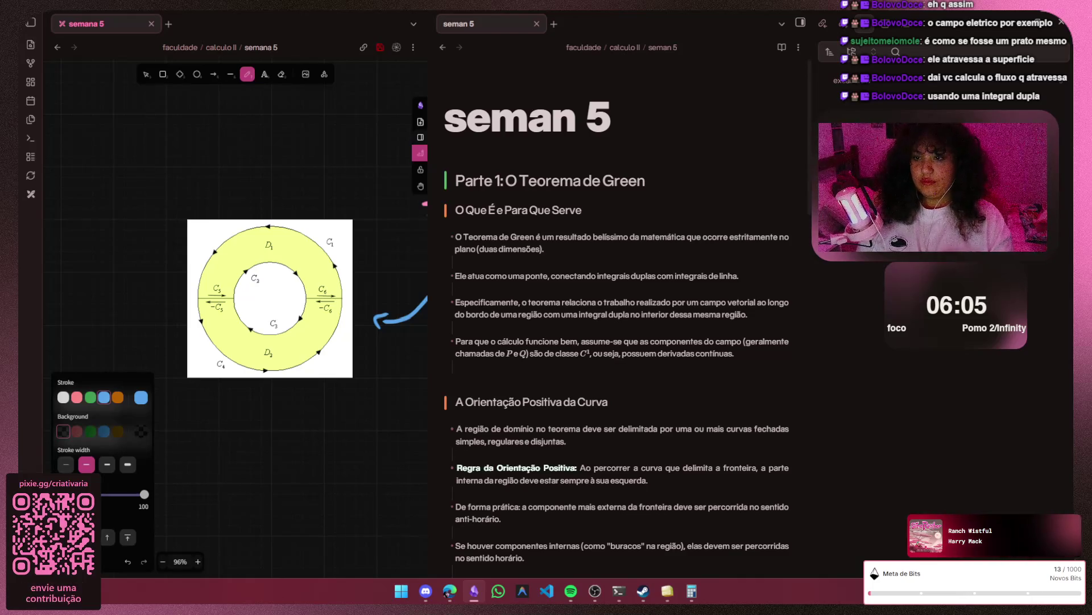
{"action": "scroll", "coordinate": [267, 296], "scroll_direction": "up", "scroll_amount": 1}
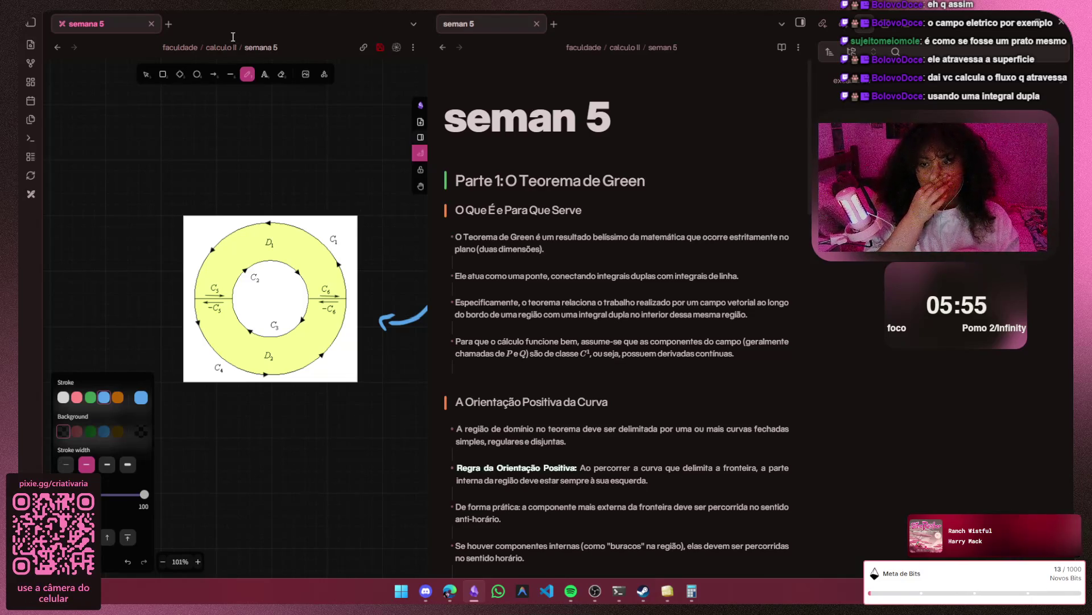
{"action": "scroll", "coordinate": [623, 341], "scroll_direction": "down", "scroll_amount": 3}
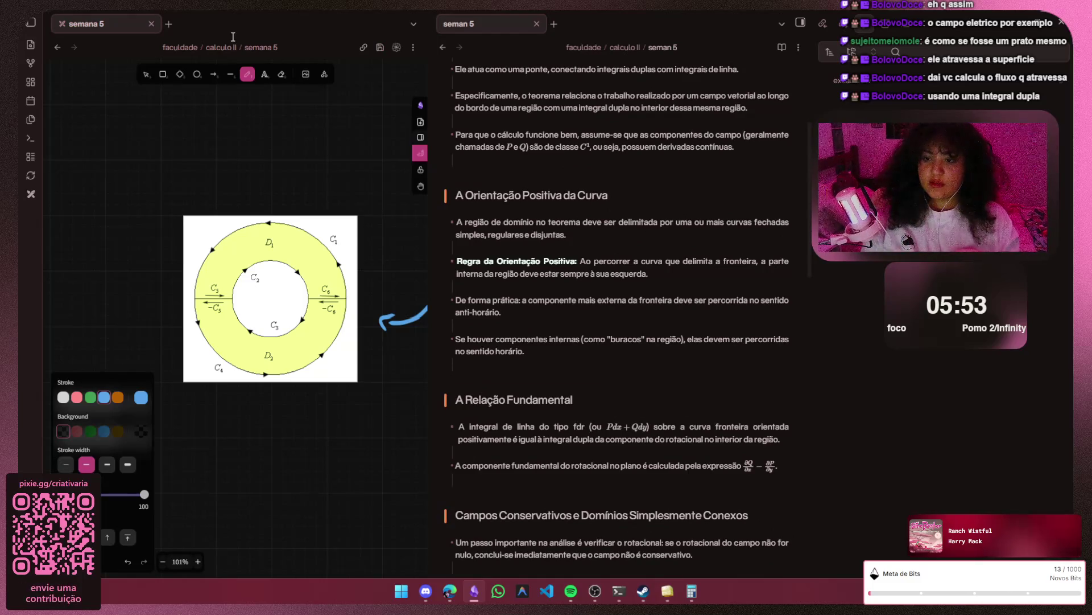
{"action": "scroll", "coordinate": [623, 342], "scroll_direction": "down", "scroll_amount": 3}
{"action": "scroll", "coordinate": [623, 342], "scroll_direction": "up", "scroll_amount": 6}
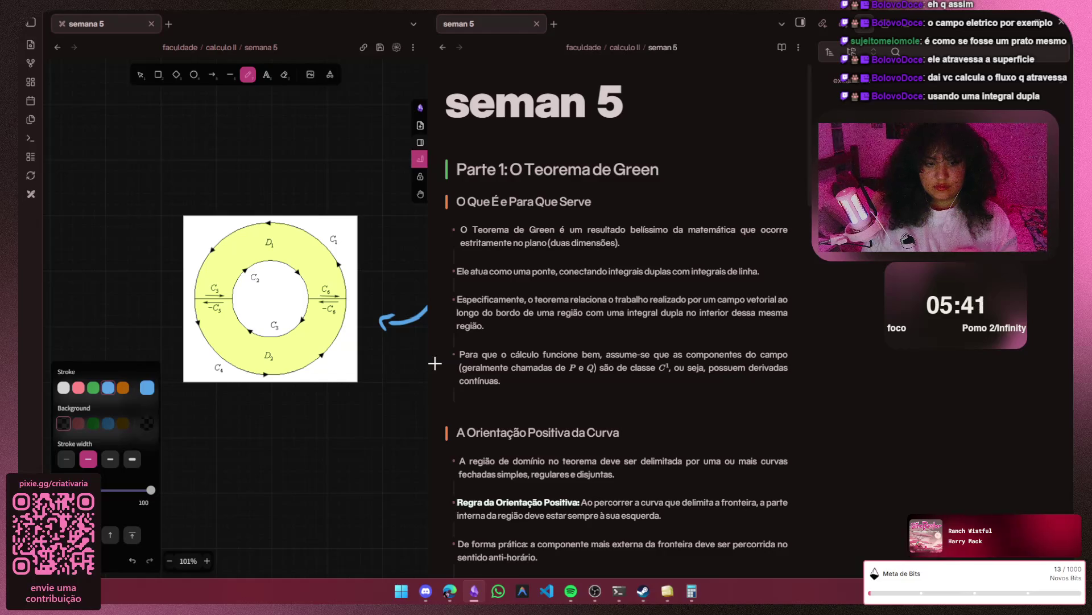
{"action": "scroll", "coordinate": [299, 409], "scroll_direction": "up", "scroll_amount": 3}
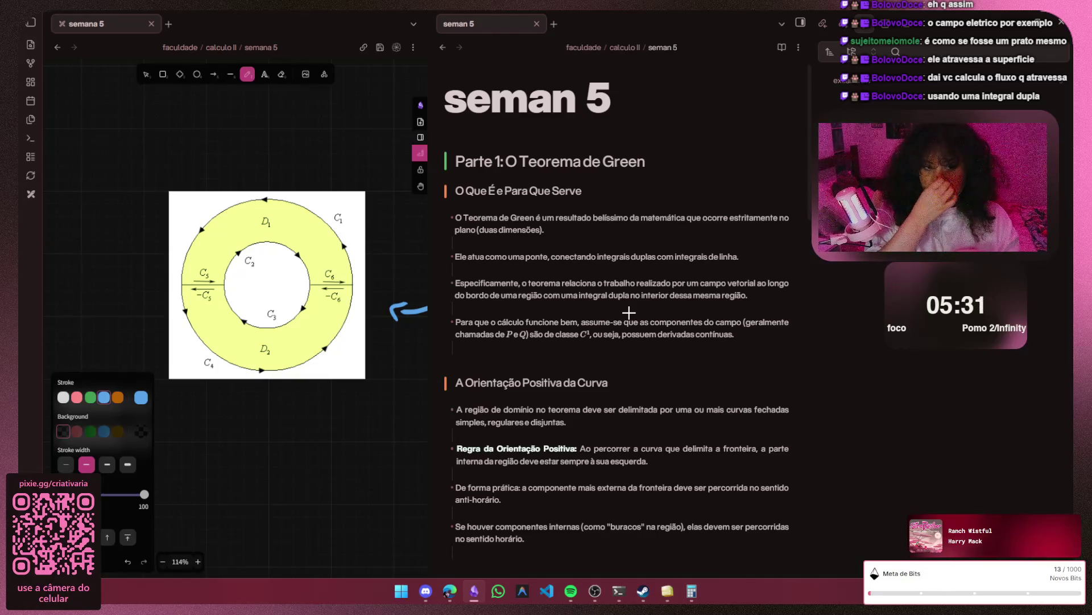
- Try a blue stroke around the ring through D1 and undo it again
{"action": "left_click_drag", "start_coordinate": [256, 221], "coordinate": [280, 217]}
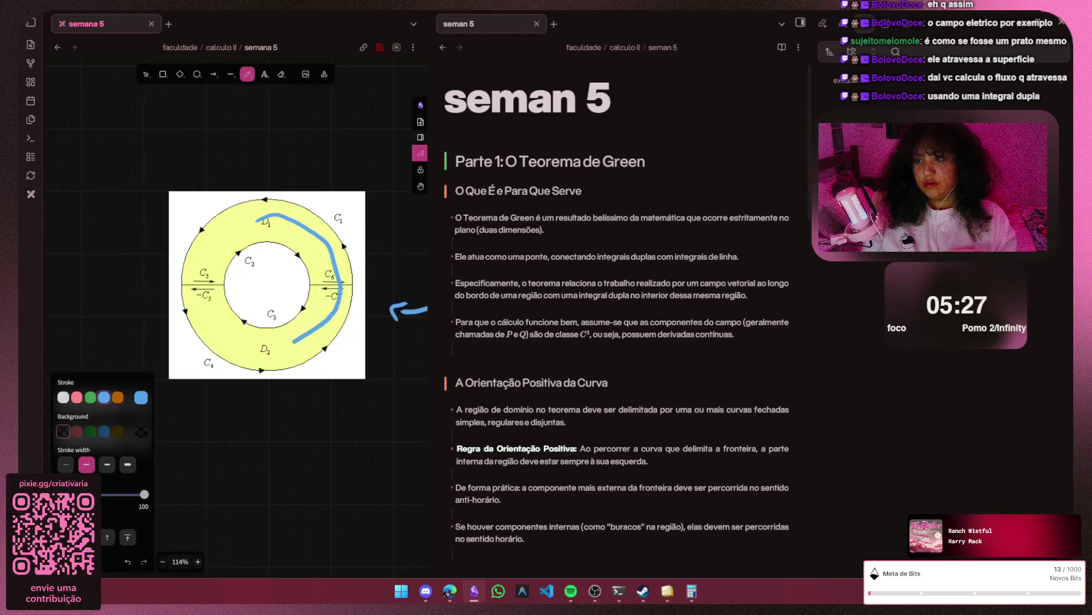
{"action": "left_click_drag", "start_coordinate": [339, 284], "coordinate": [218, 248]}
{"action": "key", "text": "ctrl+z"}
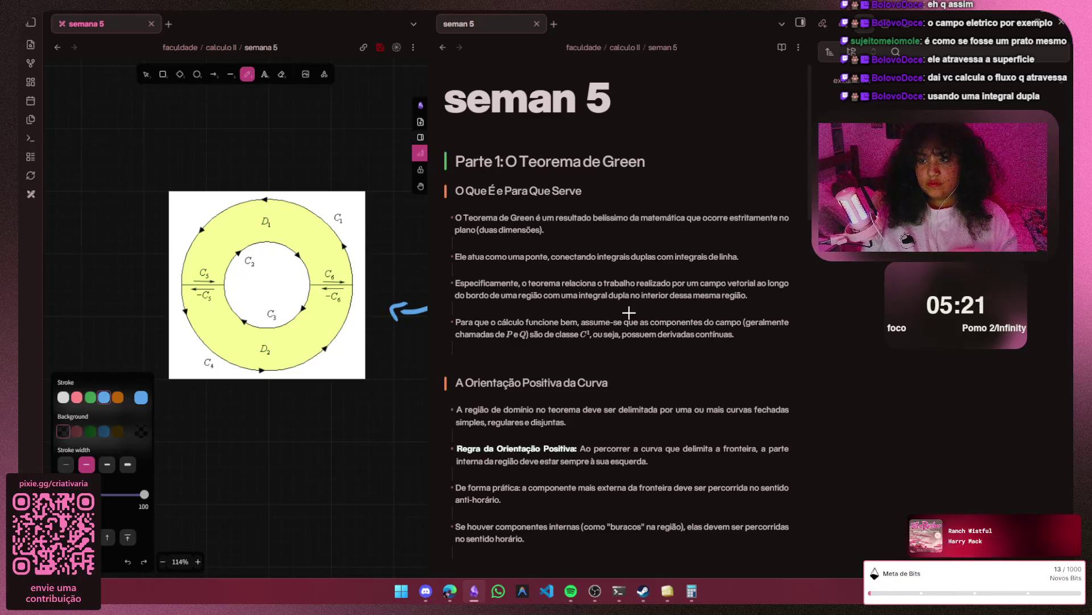
{"action": "key", "text": "ctrl+z"}
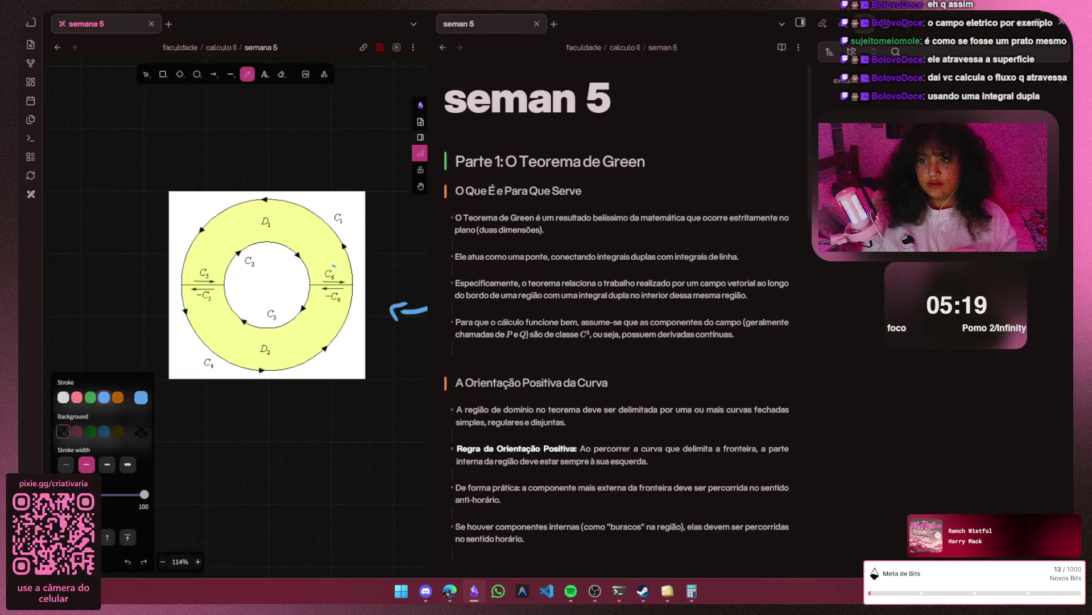
{"action": "key", "text": "ctrl+z"}
- Circle the -C6 and C6 labels in blue, remove them, then switch to the browser's source image
{"action": "mouse_move", "coordinate": [314, 281]}
{"action": "left_mouse_down"}
{"action": "mouse_move", "coordinate": [339, 280]}
{"action": "mouse_move", "coordinate": [341, 267]}
{"action": "left_mouse_up"}
{"action": "key", "text": "ctrl+z"}
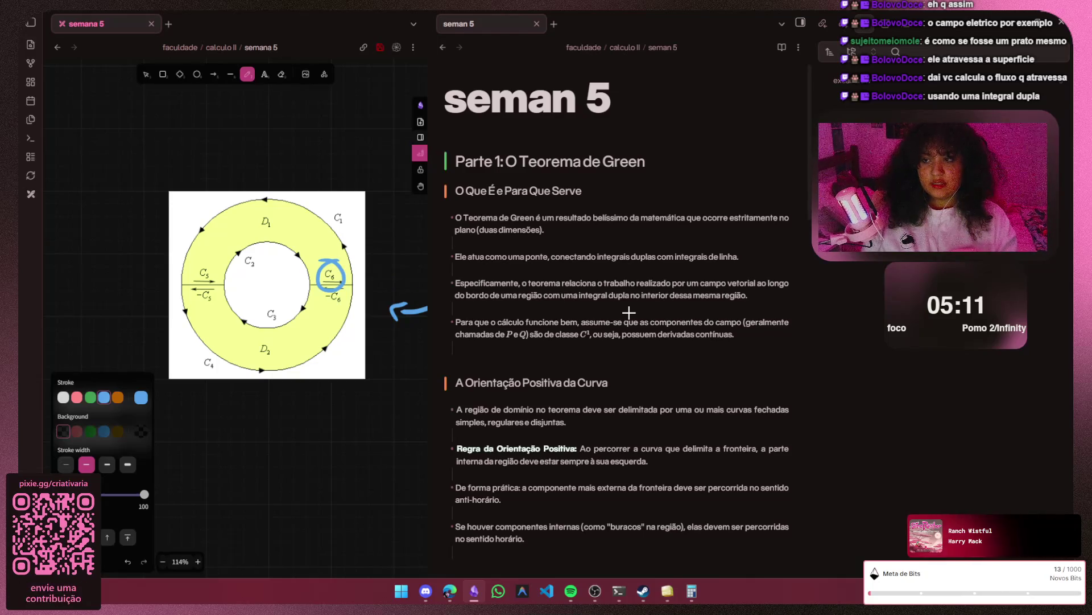
{"action": "key", "text": "ctrl+z"}
{"action": "scroll", "coordinate": [293, 386], "scroll_direction": "up", "scroll_amount": 1}
{"action": "scroll", "coordinate": [293, 392], "scroll_direction": "up", "scroll_amount": 1}
{"action": "scroll", "coordinate": [291, 402], "scroll_direction": "up", "scroll_amount": 1}
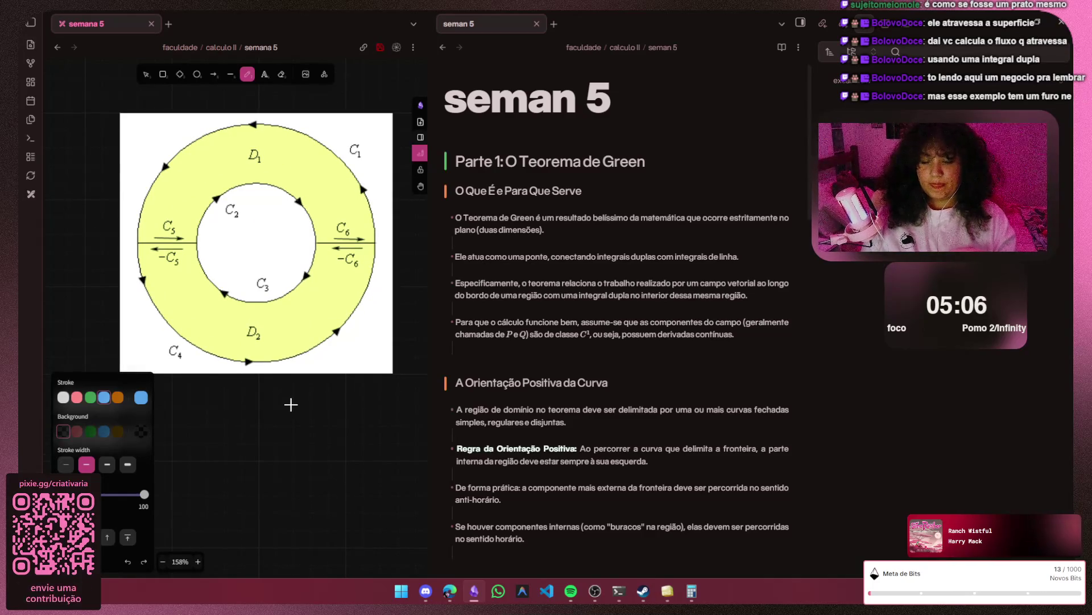
{"action": "key", "text": "h"}
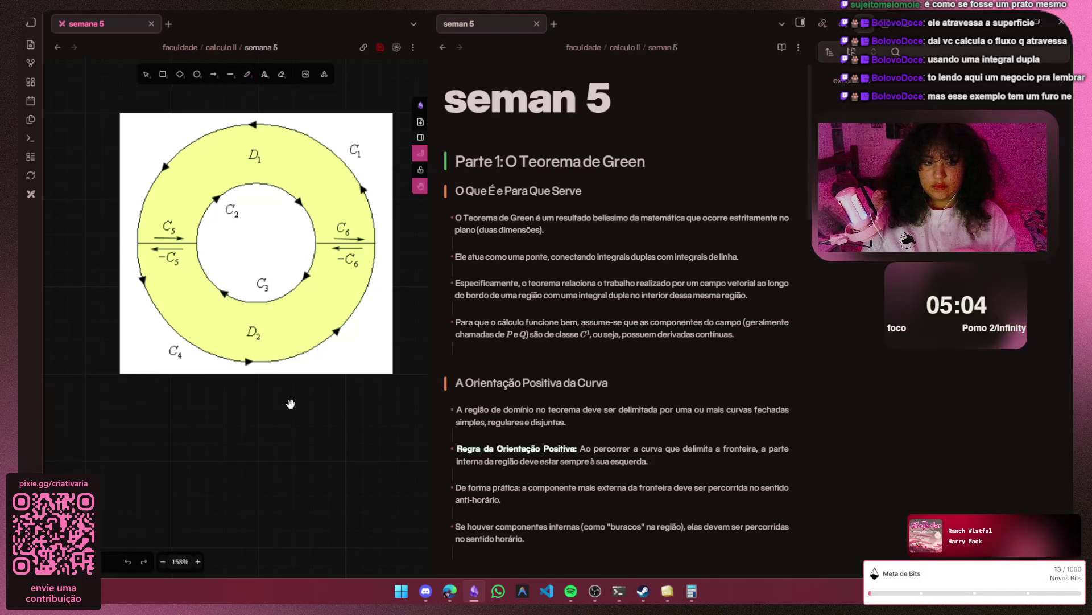
{"action": "scroll", "coordinate": [291, 404], "scroll_direction": "left", "scroll_amount": 2}
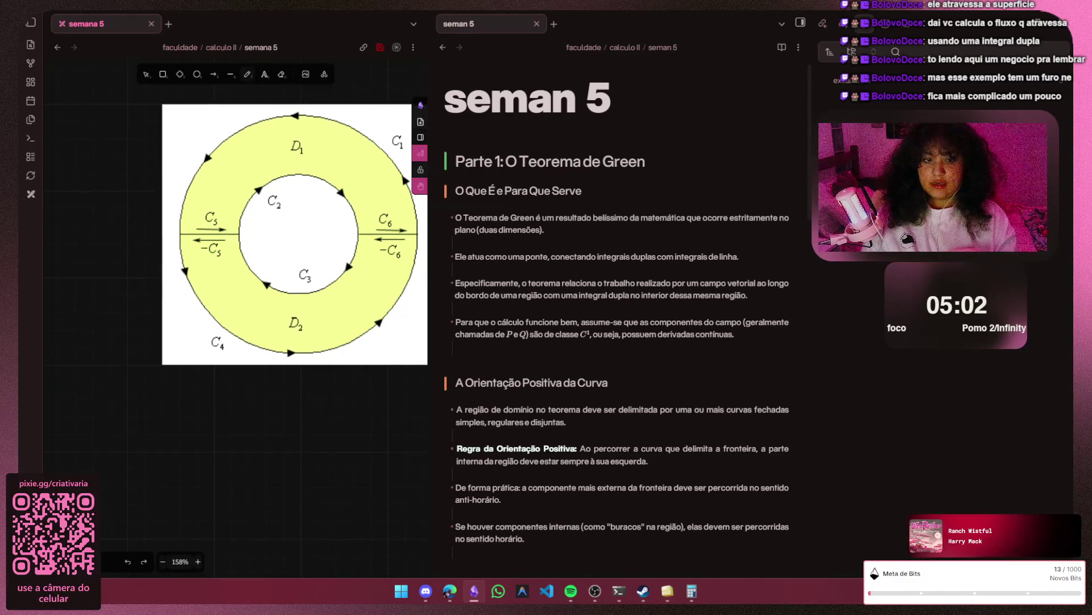
{"action": "key", "text": "p"}
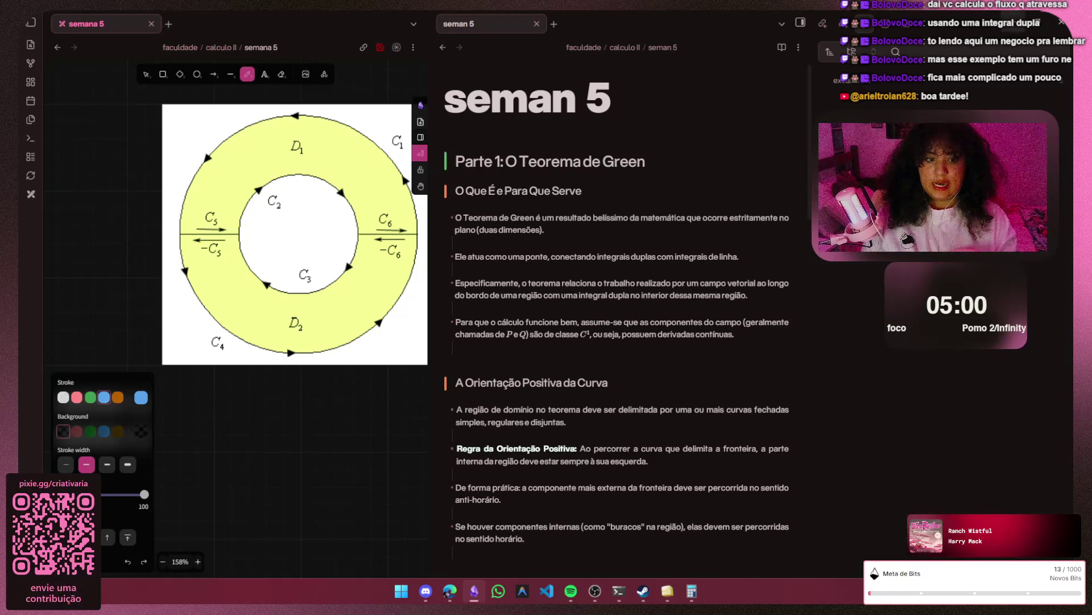
{"action": "key", "text": "alt+Tab"}
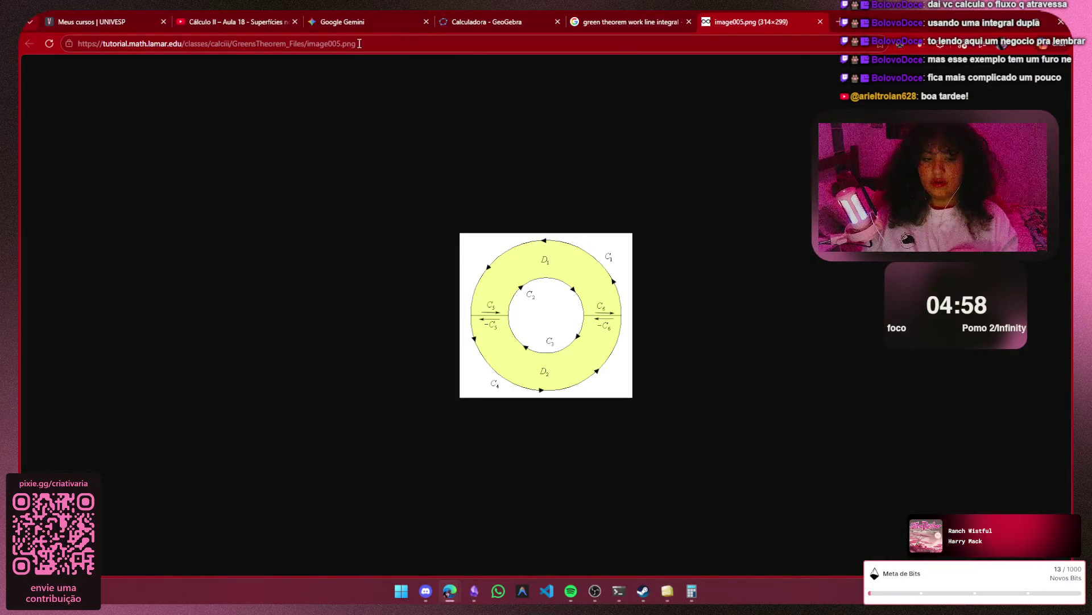
- Browse the Green's theorem image results, previewing the mathbooks.unl.edu, Lumen Learning and Find Work images
{"action": "left_click", "coordinate": [628, 21]}
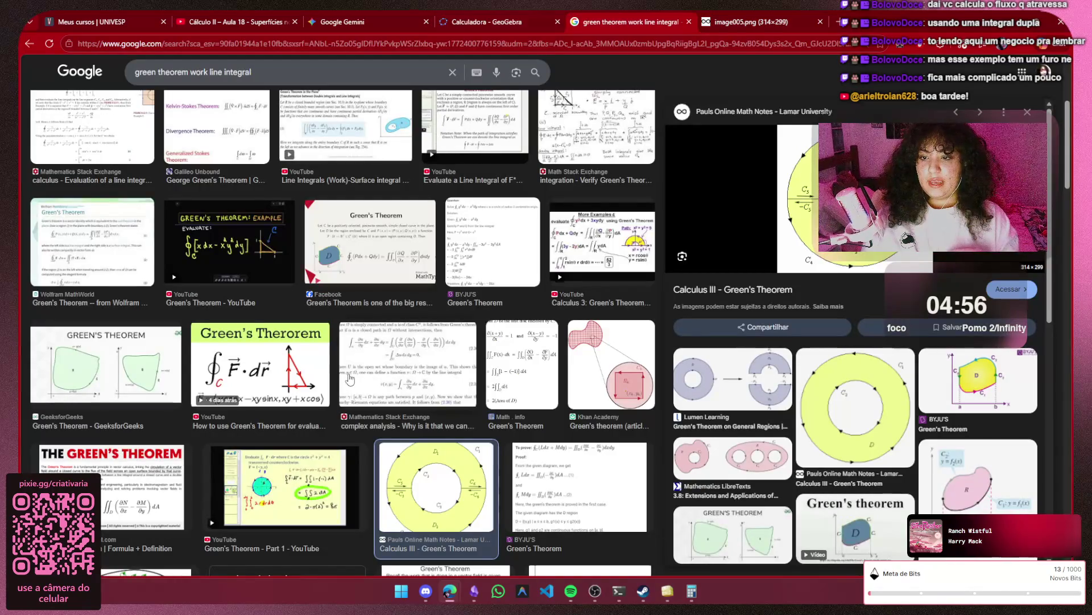
{"action": "scroll", "coordinate": [358, 367], "scroll_direction": "down", "scroll_amount": 4}
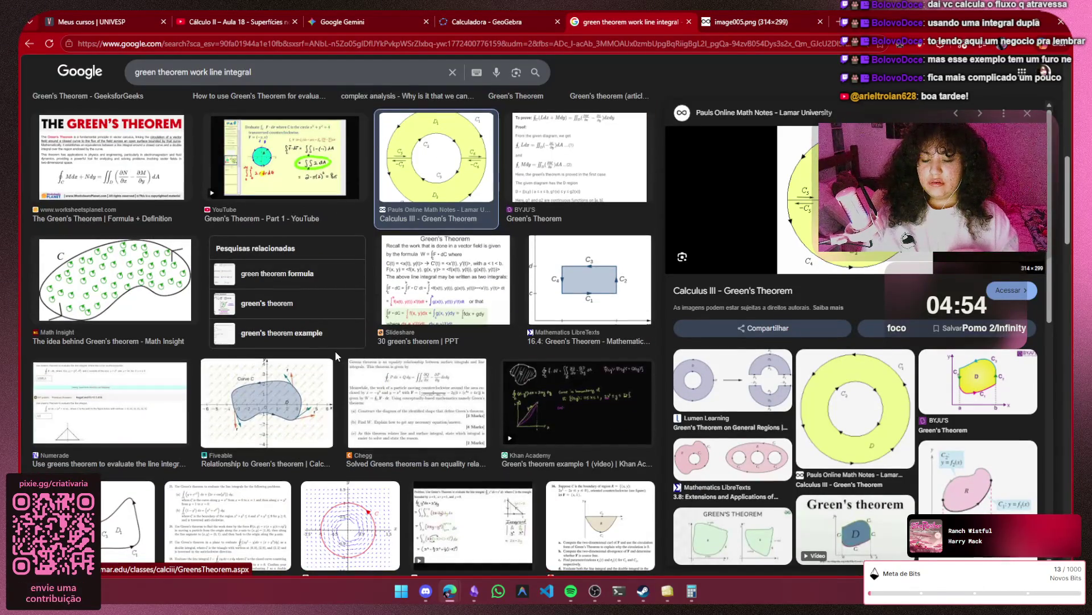
{"action": "scroll", "coordinate": [337, 357], "scroll_direction": "down", "scroll_amount": 1}
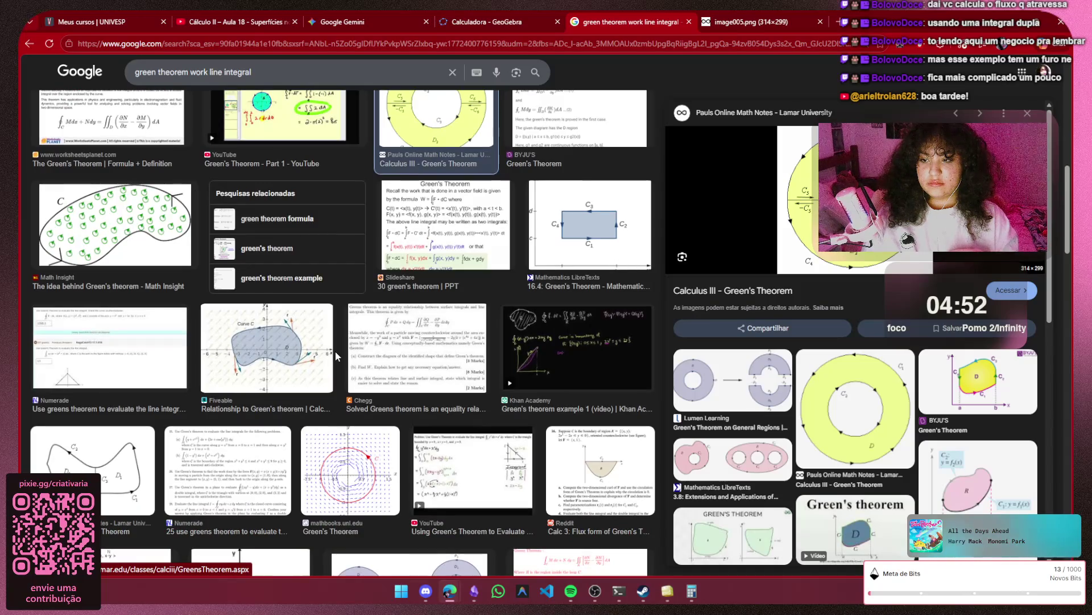
{"action": "left_click", "coordinate": [367, 461]}
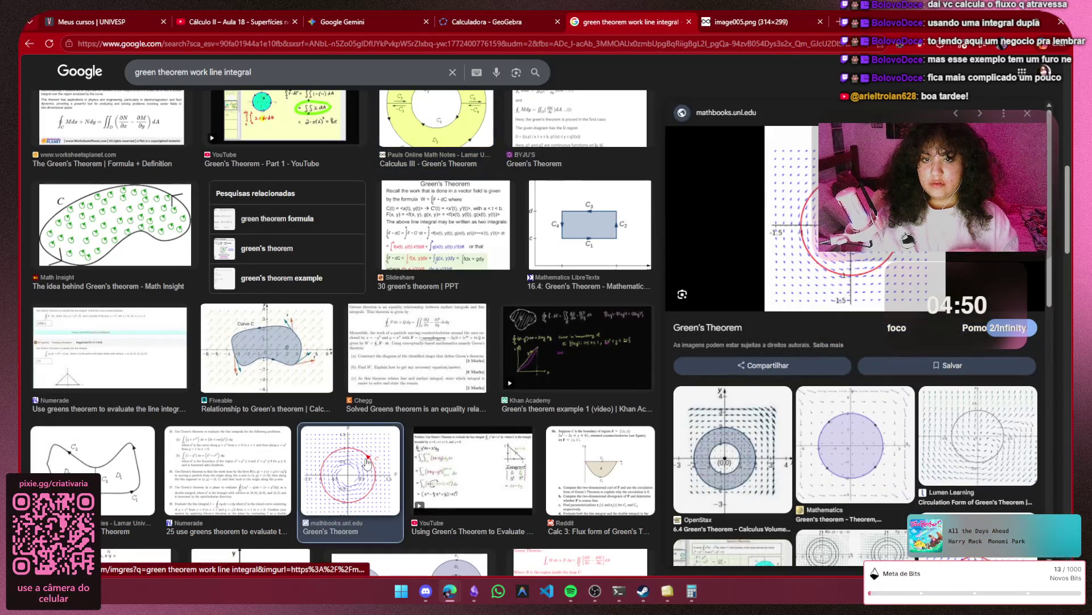
{"action": "left_click", "coordinate": [1006, 442]}
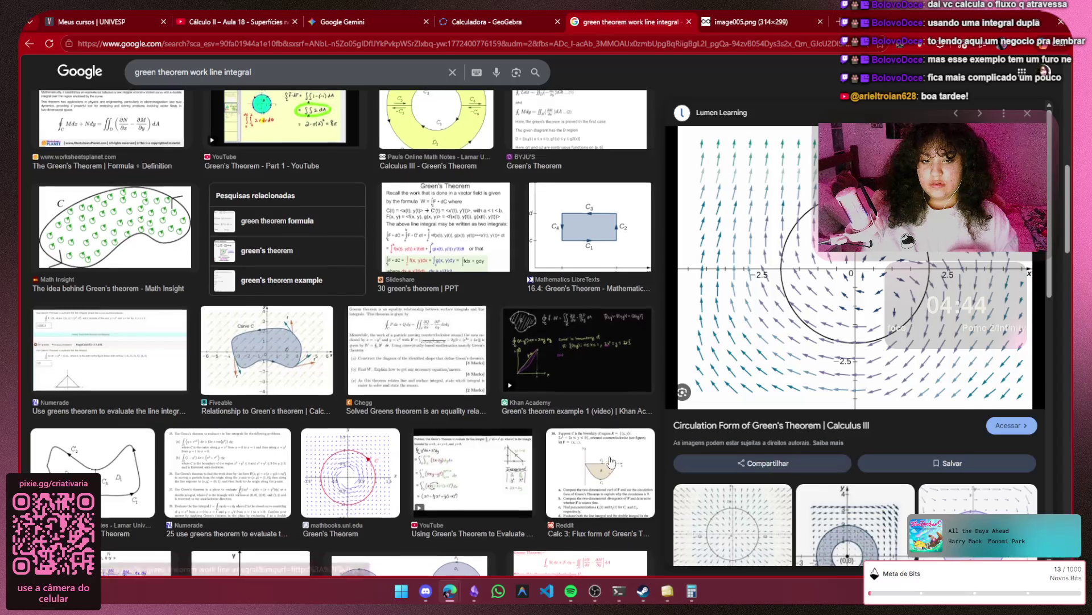
{"action": "scroll", "coordinate": [610, 461], "scroll_direction": "up", "scroll_amount": 10}
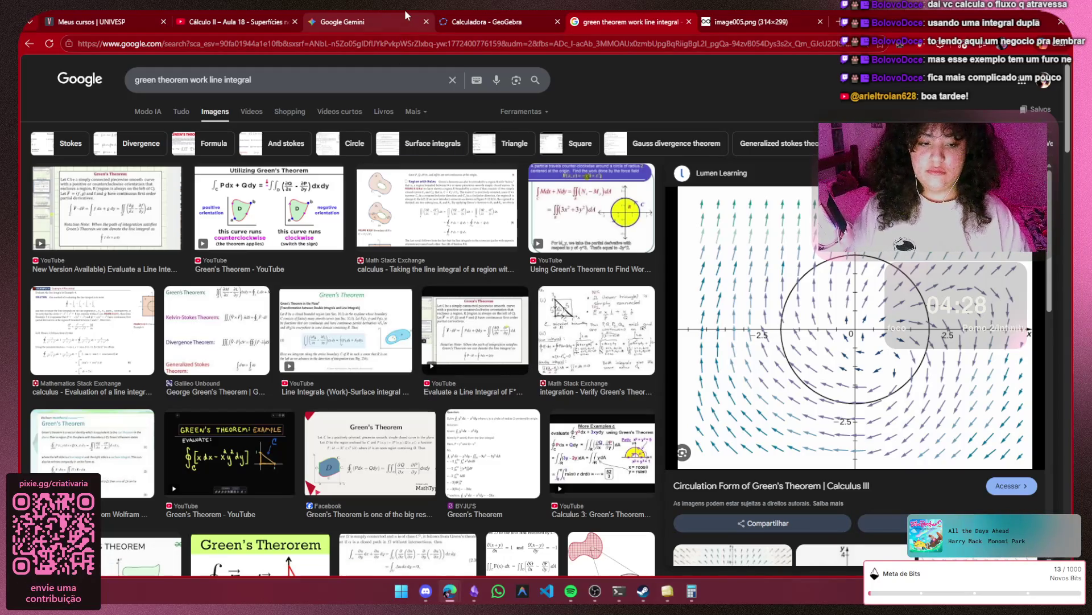
{"action": "left_click", "coordinate": [595, 238]}
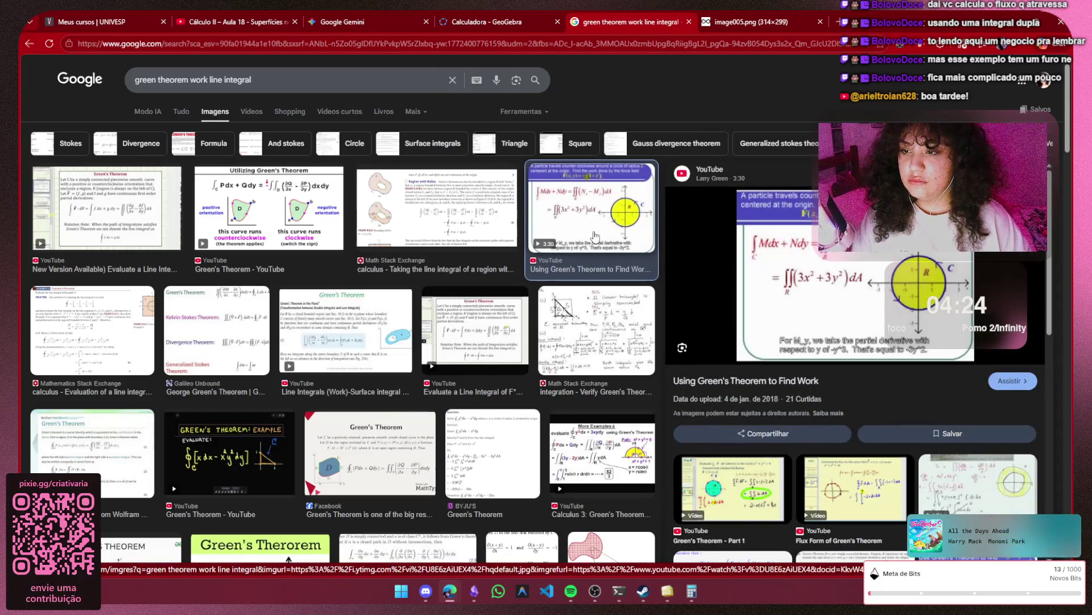
{"action": "scroll", "coordinate": [397, 275], "scroll_direction": "down", "scroll_amount": 3}
{"action": "scroll", "coordinate": [397, 275], "scroll_direction": "down", "scroll_amount": 1}
{"action": "scroll", "coordinate": [479, 247], "scroll_direction": "down", "scroll_amount": 1}
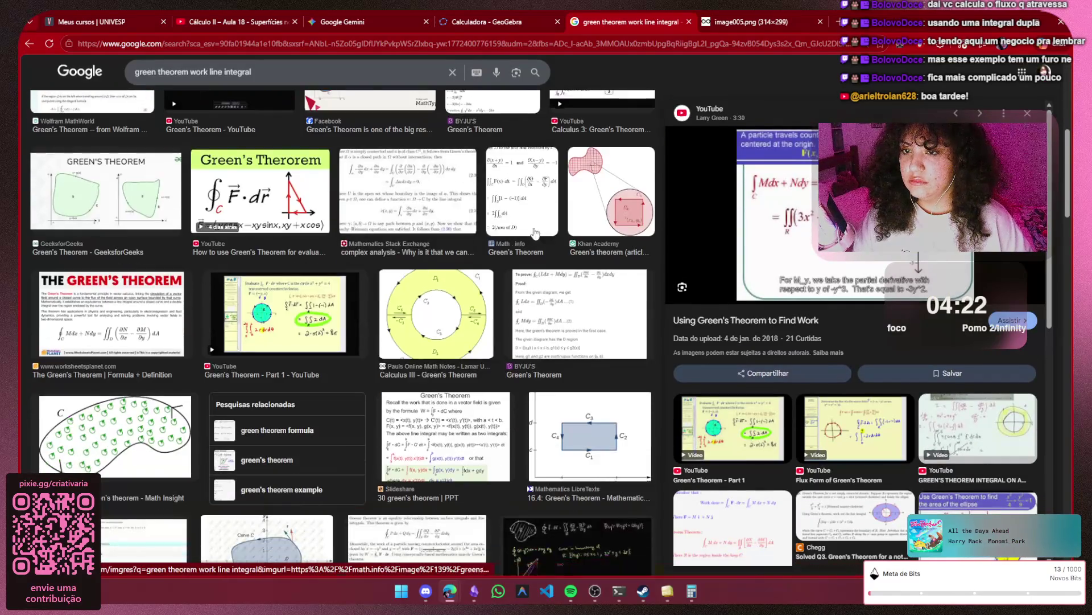
- Preview the Khan Academy and vector-field circle images and open the Story of Mathematics page
{"action": "left_click", "coordinate": [588, 209]}
{"action": "scroll", "coordinate": [590, 209], "scroll_direction": "down", "scroll_amount": 5}
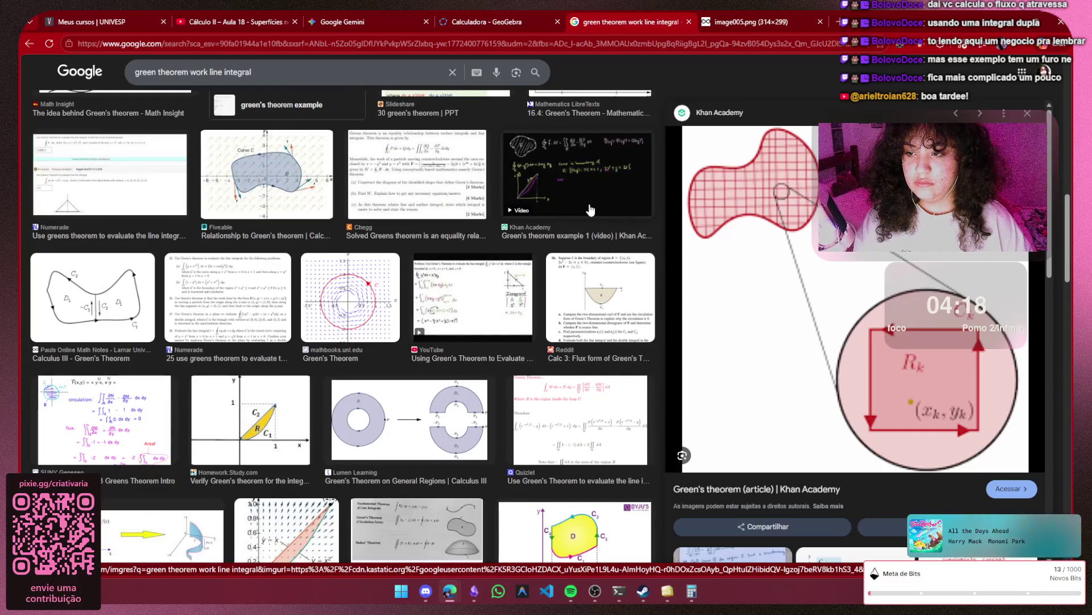
{"action": "left_click", "coordinate": [397, 296]}
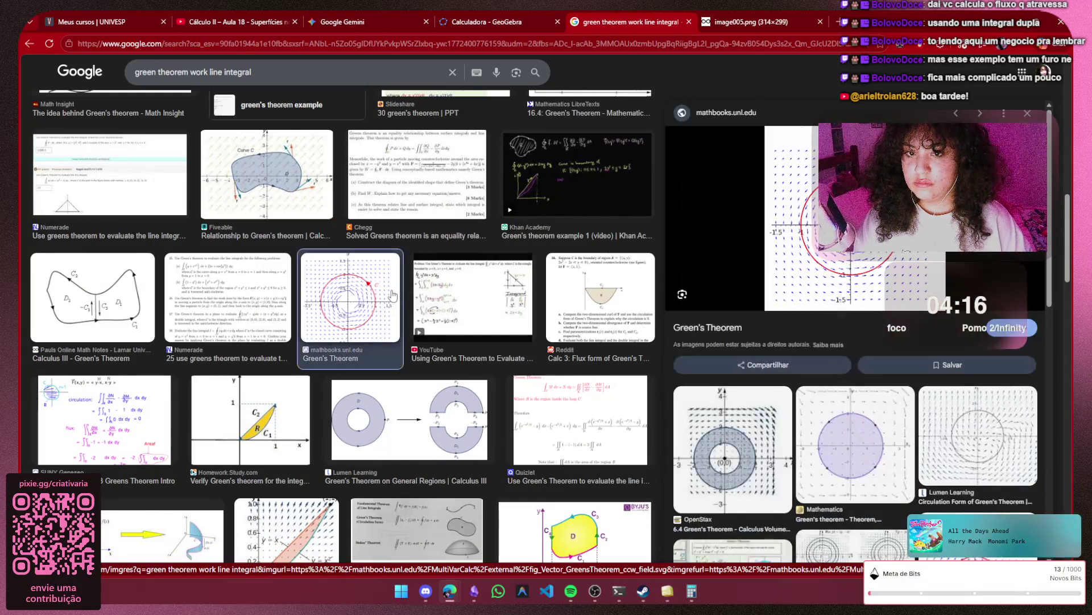
{"action": "scroll", "coordinate": [399, 296], "scroll_direction": "down", "scroll_amount": 5}
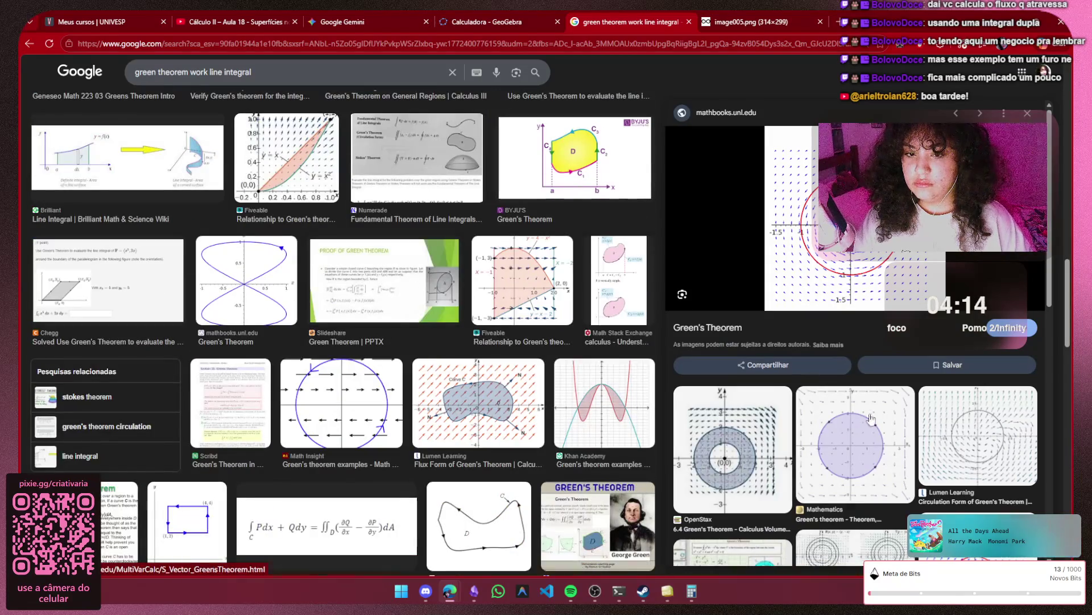
{"action": "left_click", "coordinate": [874, 435]}
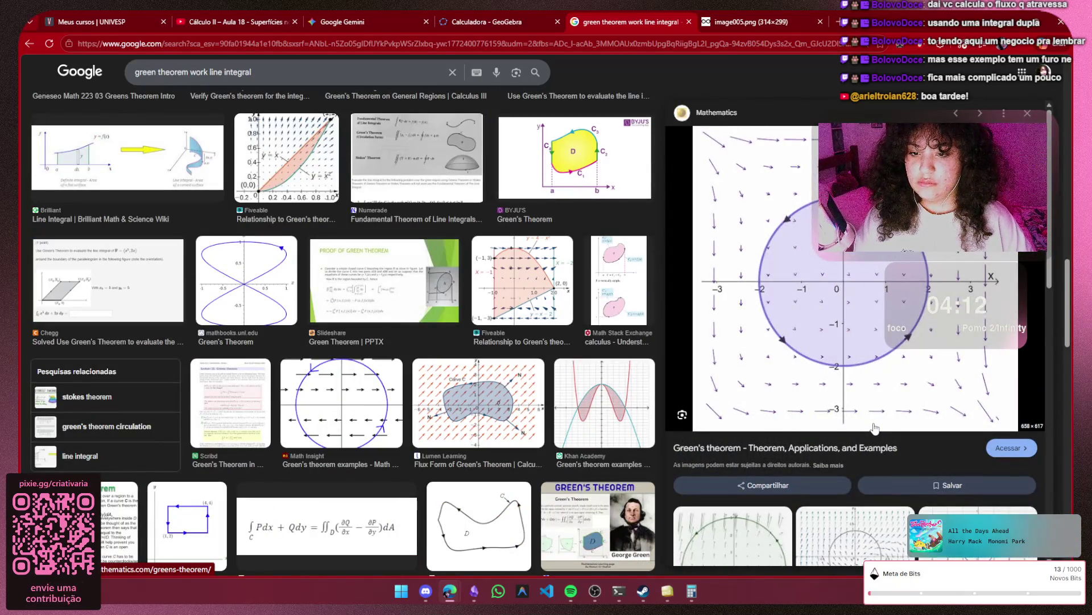
{"action": "left_click", "coordinate": [782, 441]}
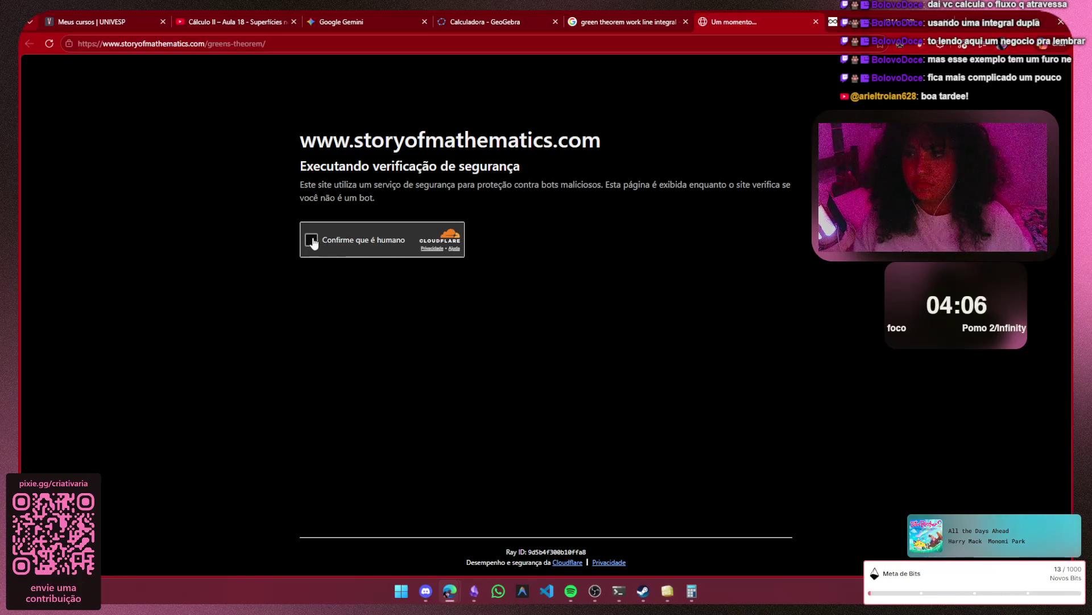
- Pass the human verification, skim the article, and return to the ring diagram image tab
{"action": "left_click", "coordinate": [311, 240]}
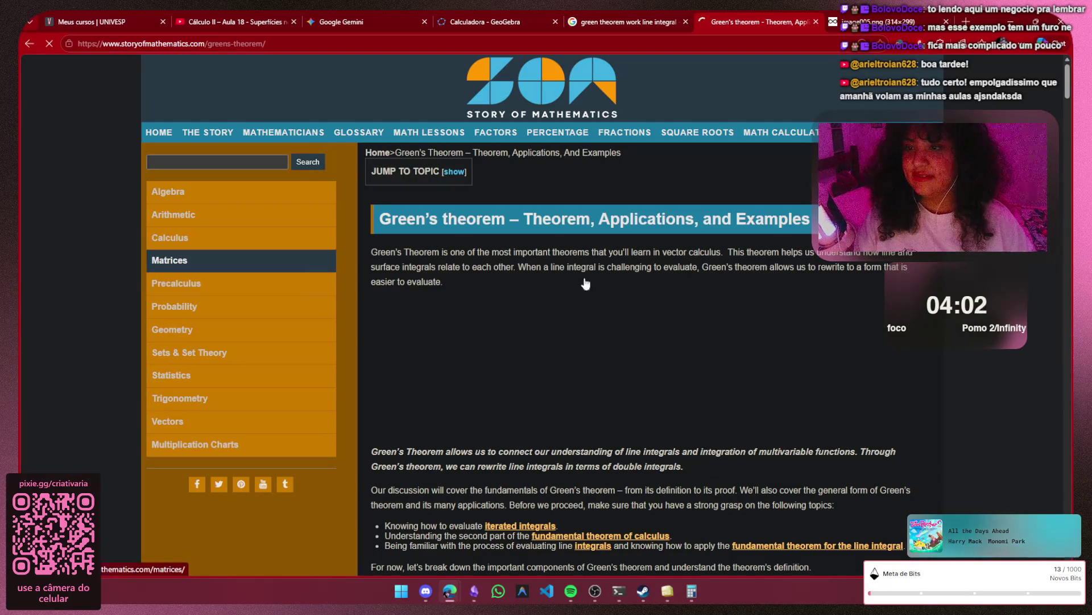
{"action": "scroll", "coordinate": [616, 283], "scroll_direction": "down", "scroll_amount": 2}
{"action": "scroll", "coordinate": [617, 284], "scroll_direction": "down", "scroll_amount": 3}
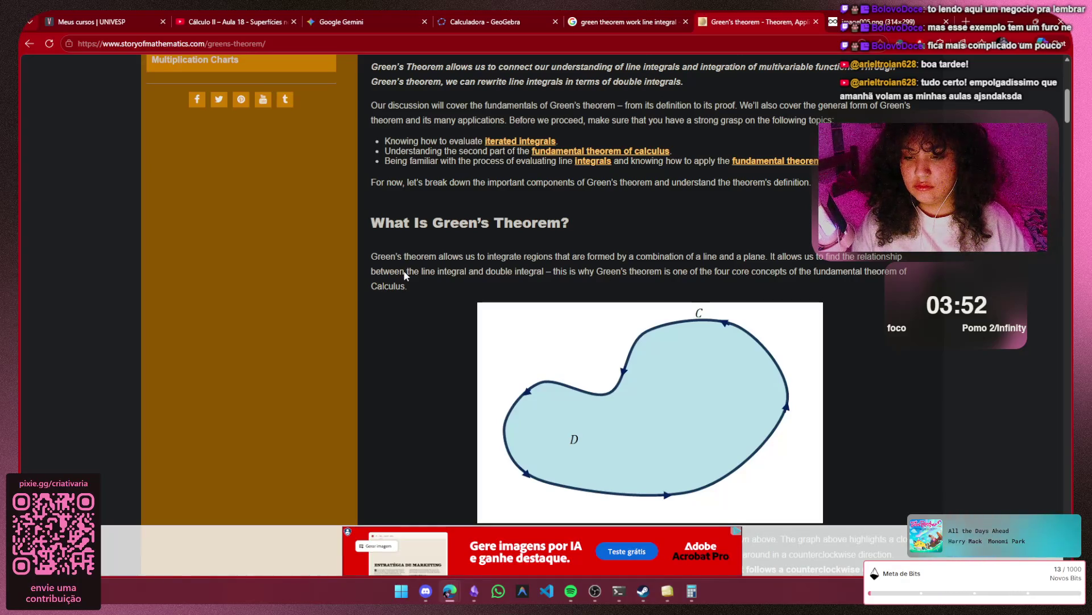
{"action": "scroll", "coordinate": [404, 272], "scroll_direction": "down", "scroll_amount": 1}
{"action": "scroll", "coordinate": [404, 272], "scroll_direction": "down", "scroll_amount": 4}
{"action": "scroll", "coordinate": [404, 273], "scroll_direction": "up", "scroll_amount": 2}
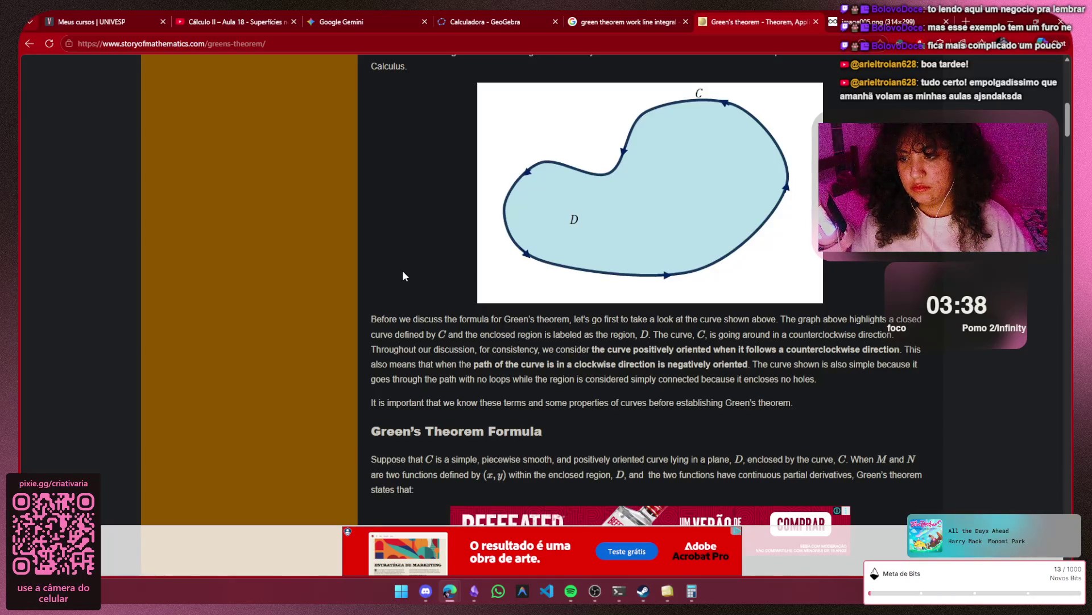
{"action": "scroll", "coordinate": [403, 269], "scroll_direction": "down", "scroll_amount": 2}
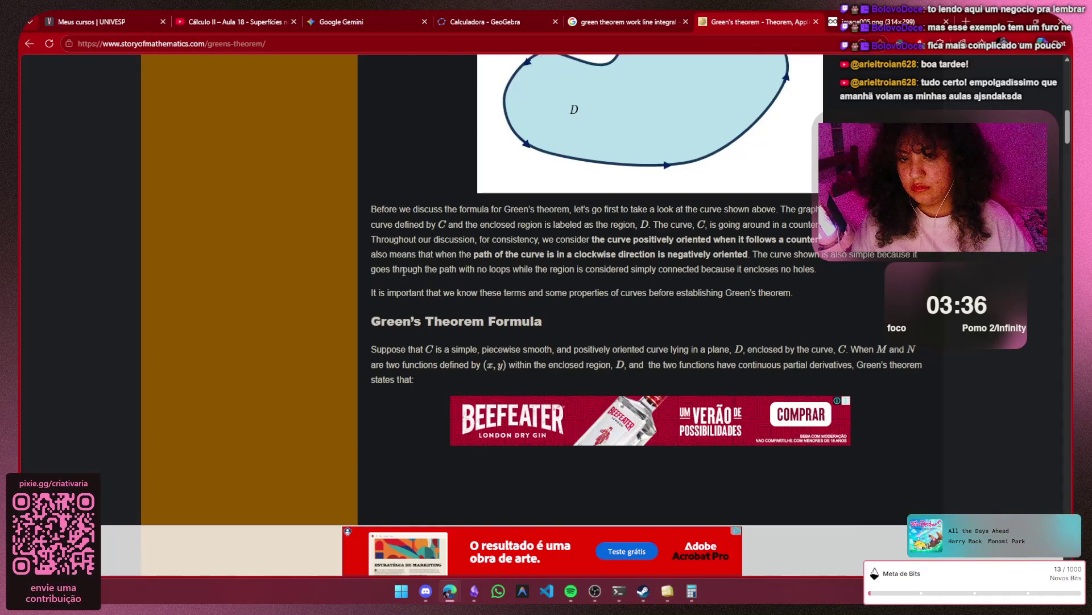
{"action": "scroll", "coordinate": [402, 271], "scroll_direction": "down", "scroll_amount": 1}
{"action": "scroll", "coordinate": [403, 270], "scroll_direction": "down", "scroll_amount": 4}
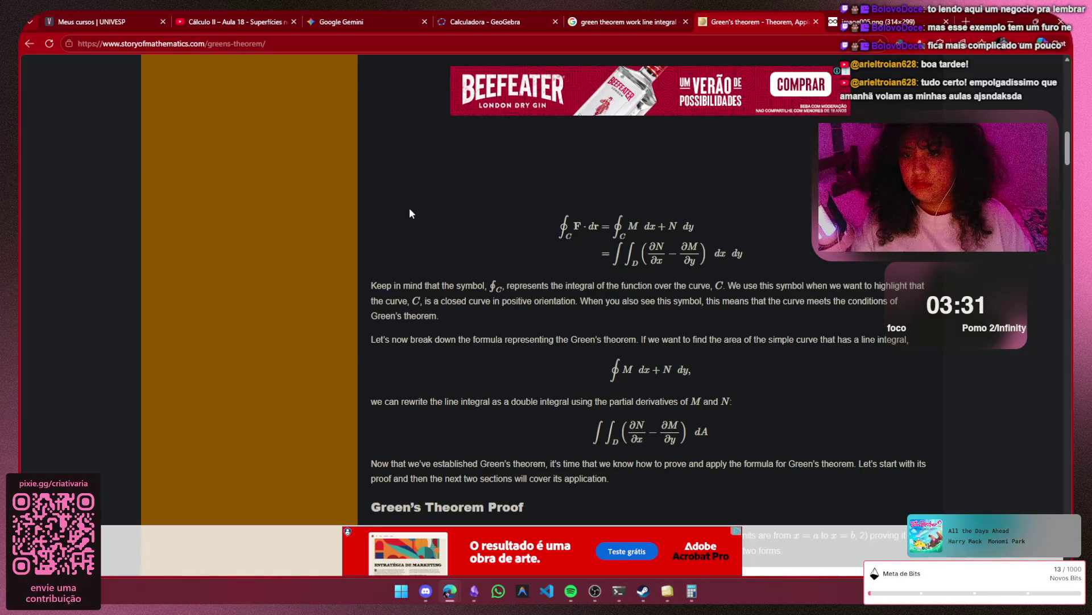
{"action": "scroll", "coordinate": [410, 214], "scroll_direction": "down", "scroll_amount": 4}
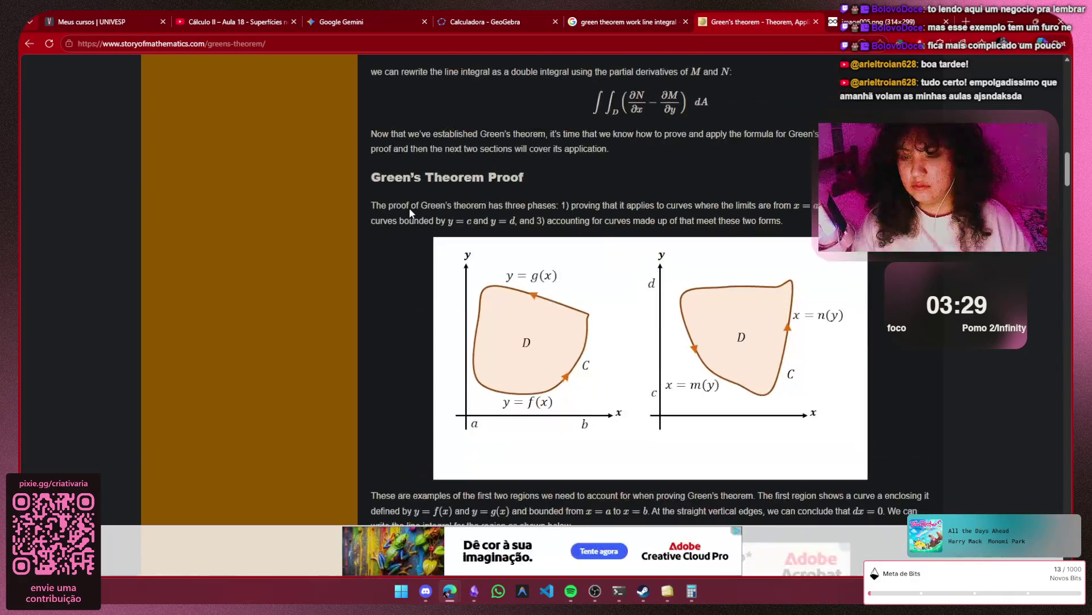
{"action": "scroll", "coordinate": [410, 207], "scroll_direction": "down", "scroll_amount": 5}
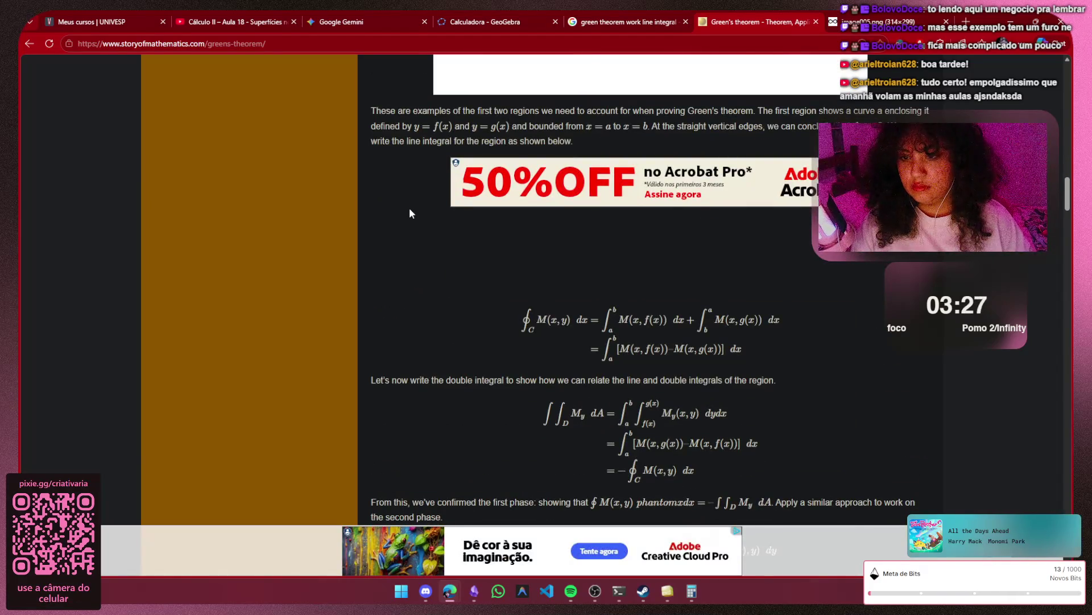
{"action": "scroll", "coordinate": [409, 213], "scroll_direction": "down", "scroll_amount": 4}
{"action": "scroll", "coordinate": [411, 214], "scroll_direction": "down", "scroll_amount": 3}
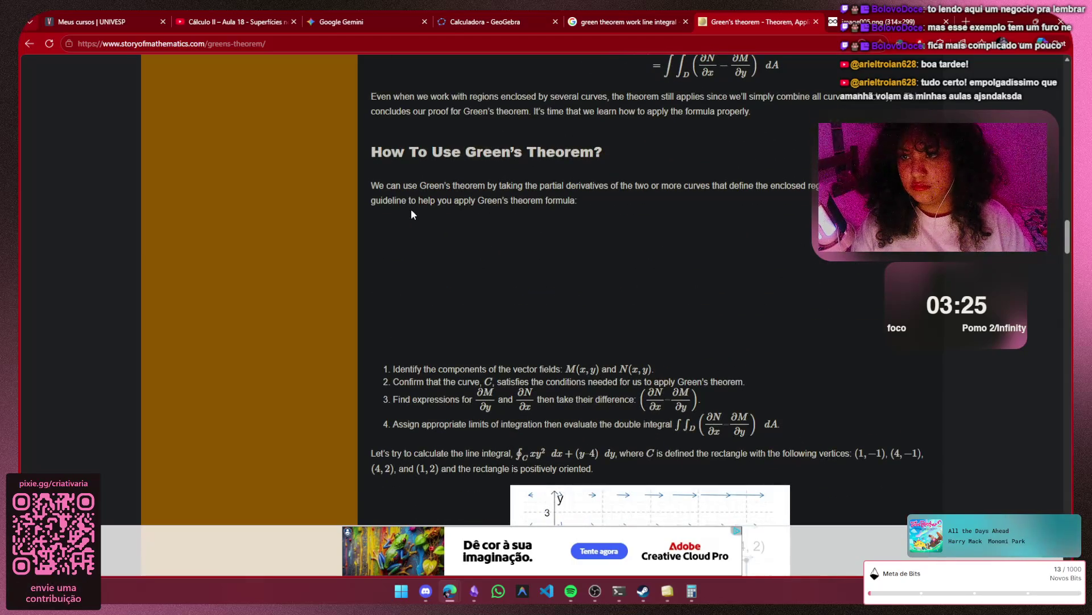
{"action": "scroll", "coordinate": [410, 214], "scroll_direction": "down", "scroll_amount": 4}
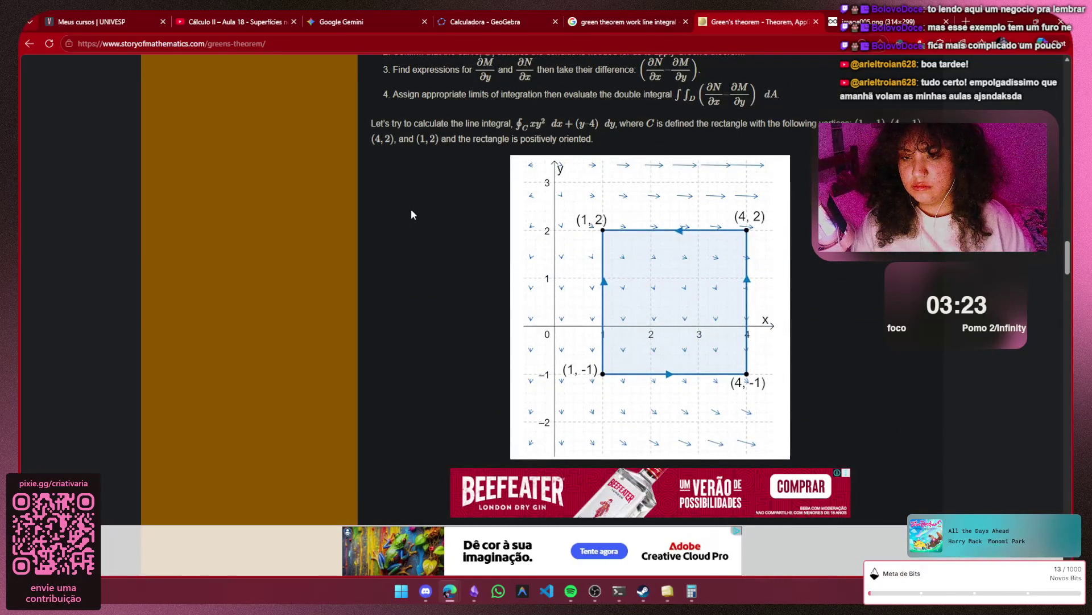
{"action": "scroll", "coordinate": [410, 215], "scroll_direction": "down", "scroll_amount": 1}
{"action": "scroll", "coordinate": [411, 214], "scroll_direction": "down", "scroll_amount": 4}
{"action": "scroll", "coordinate": [410, 215], "scroll_direction": "down", "scroll_amount": 4}
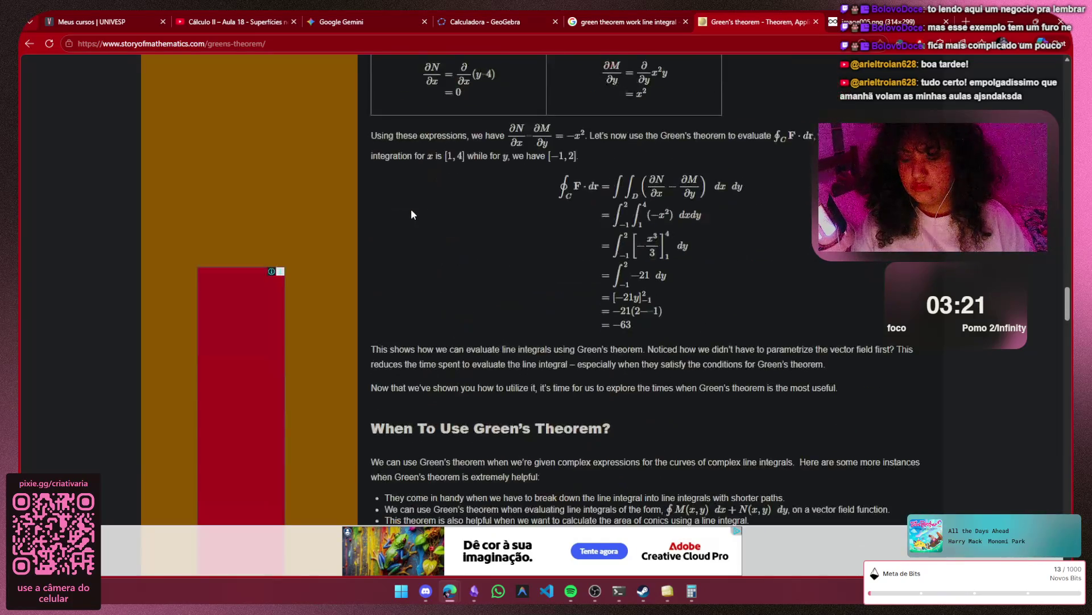
{"action": "scroll", "coordinate": [411, 209], "scroll_direction": "down", "scroll_amount": 1}
{"action": "scroll", "coordinate": [411, 211], "scroll_direction": "down", "scroll_amount": 4}
{"action": "scroll", "coordinate": [411, 214], "scroll_direction": "down", "scroll_amount": 4}
{"action": "key", "text": "ctrl+Tab"}
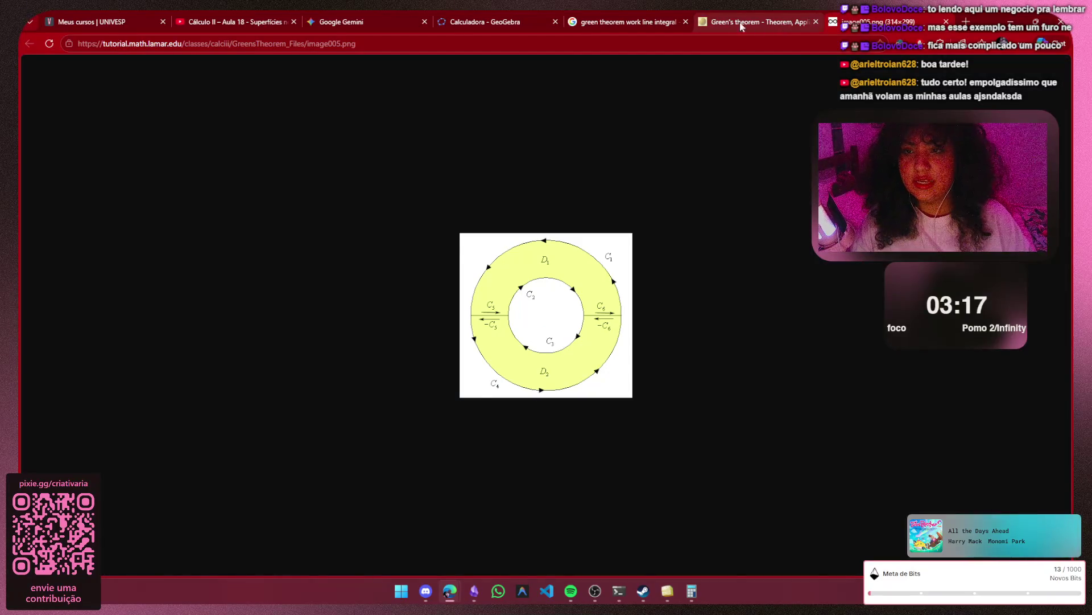
- Open the Story of Mathematics vector-field circle image in its own tab
{"action": "key", "text": "ctrl+shift+Tab"}
{"action": "key", "text": "ctrl+shift+Tab"}
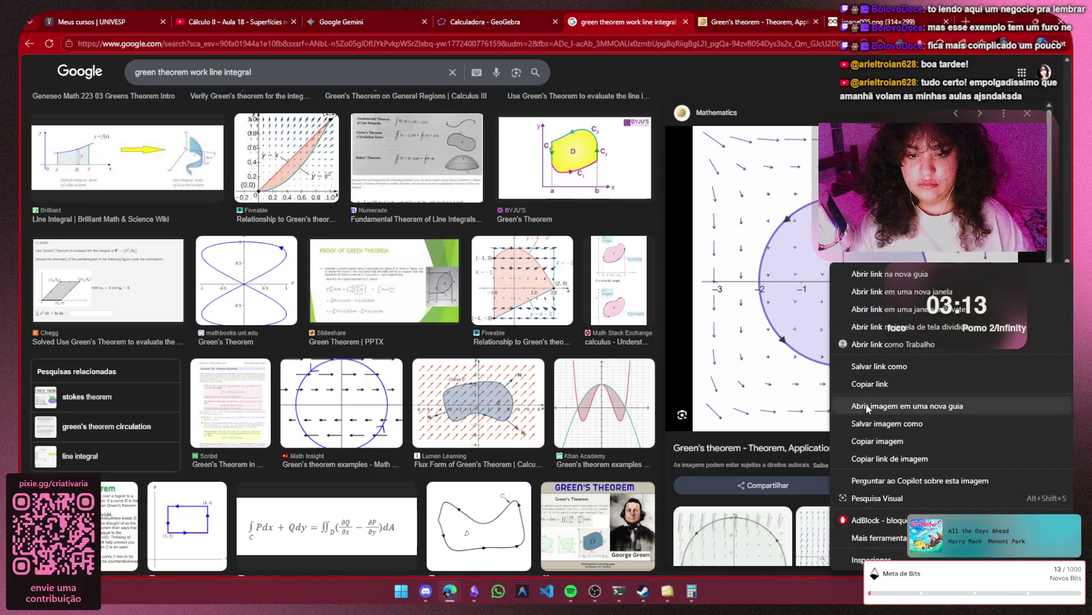
{"action": "left_click", "coordinate": [906, 405]}
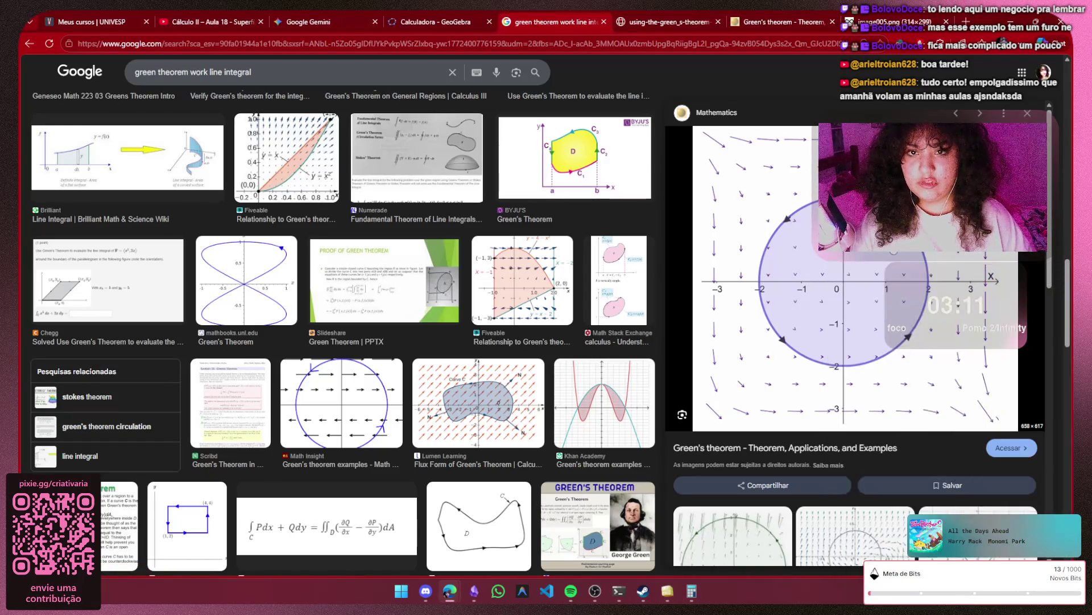
{"action": "left_click", "coordinate": [688, 17]}
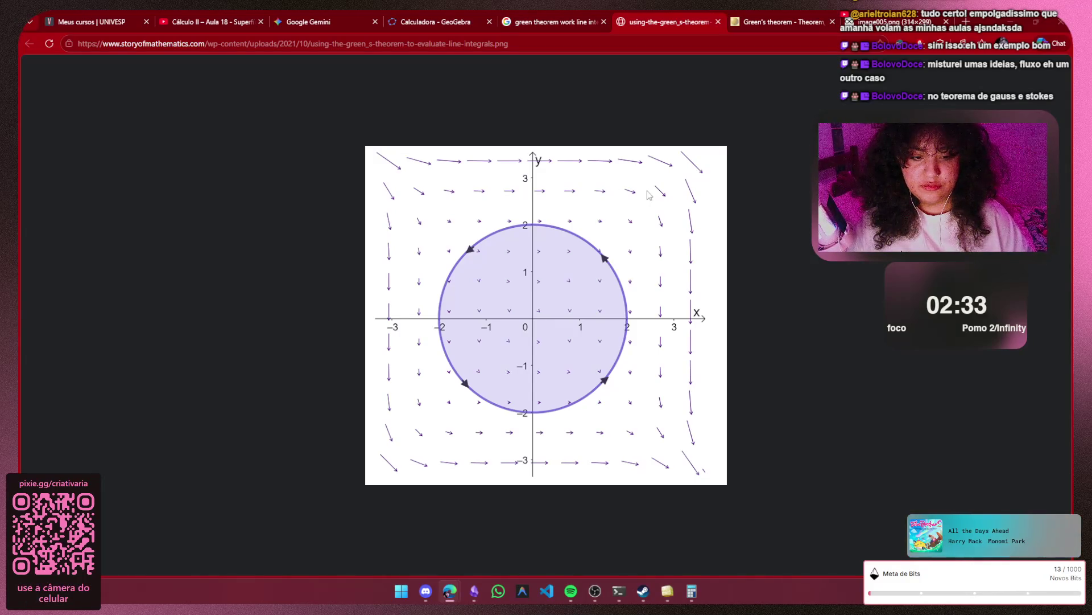
- Copy the vector-field circle image and return to the Obsidian notes
{"action": "right_click", "coordinate": [437, 198]}
{"action": "left_click", "coordinate": [523, 245]}
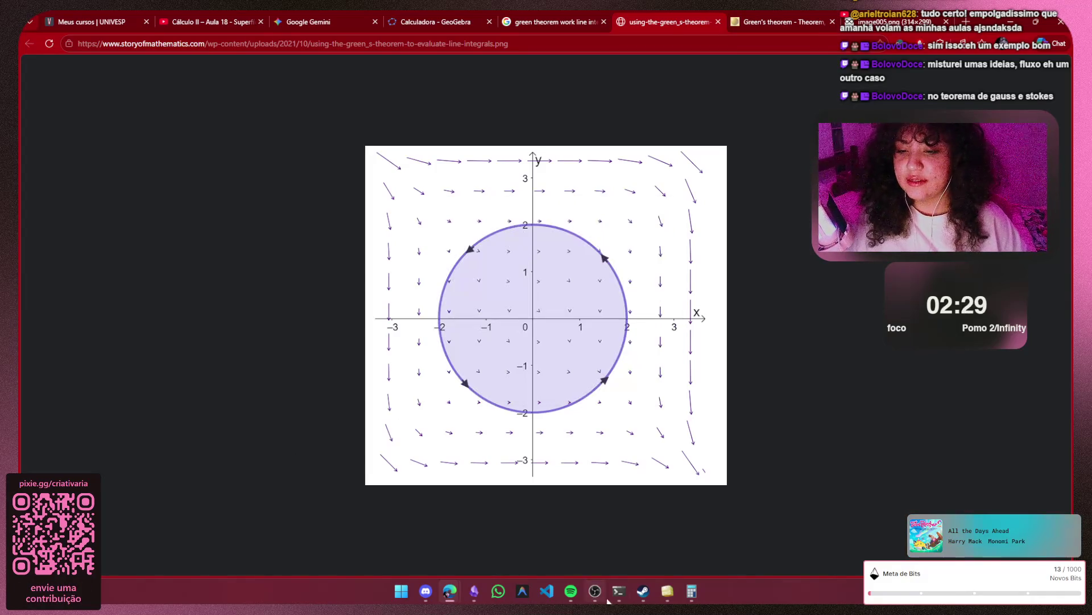
{"action": "left_click", "coordinate": [474, 591]}
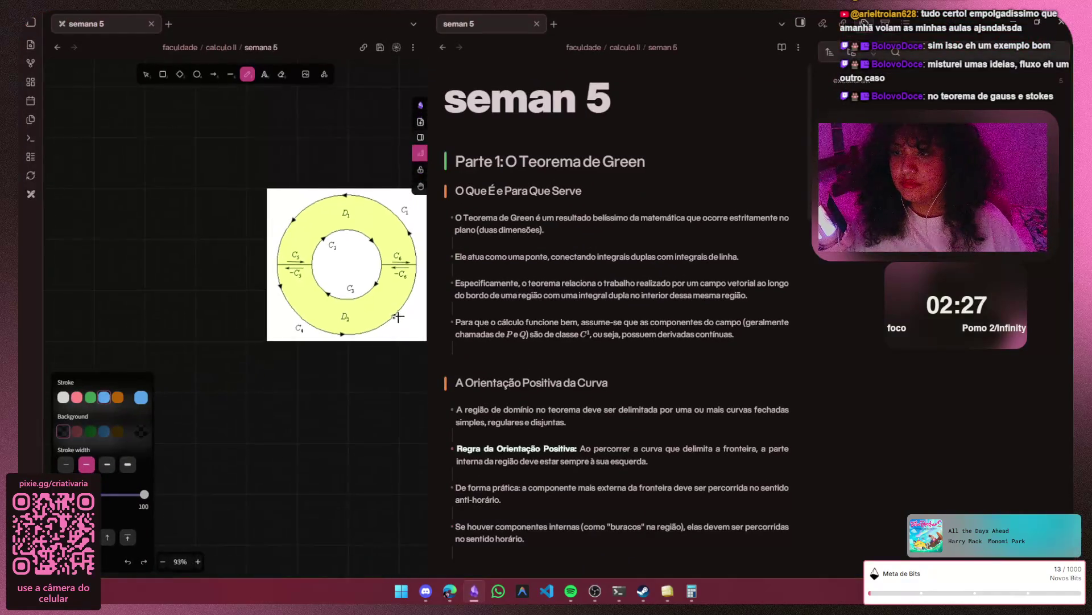
{"action": "scroll", "coordinate": [195, 358], "scroll_direction": "down", "scroll_amount": 5}
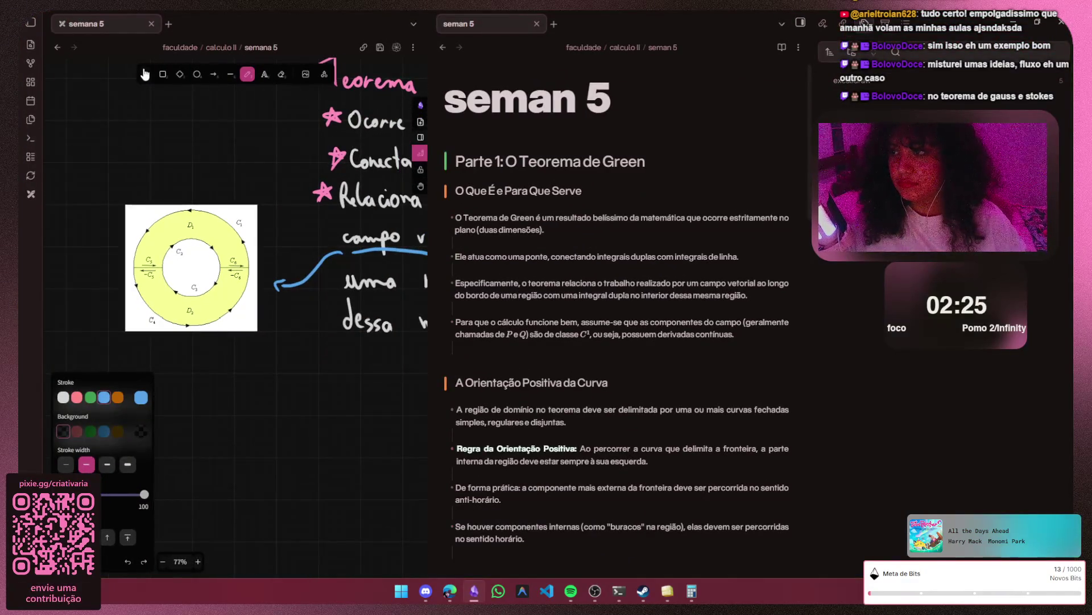
- Delete the ring diagram and paste the vector-field circle image onto the canvas
{"action": "left_click", "coordinate": [146, 74]}
{"action": "left_click", "coordinate": [199, 290]}
{"action": "key", "text": "Delete"}
{"action": "key", "text": "ctrl+v"}
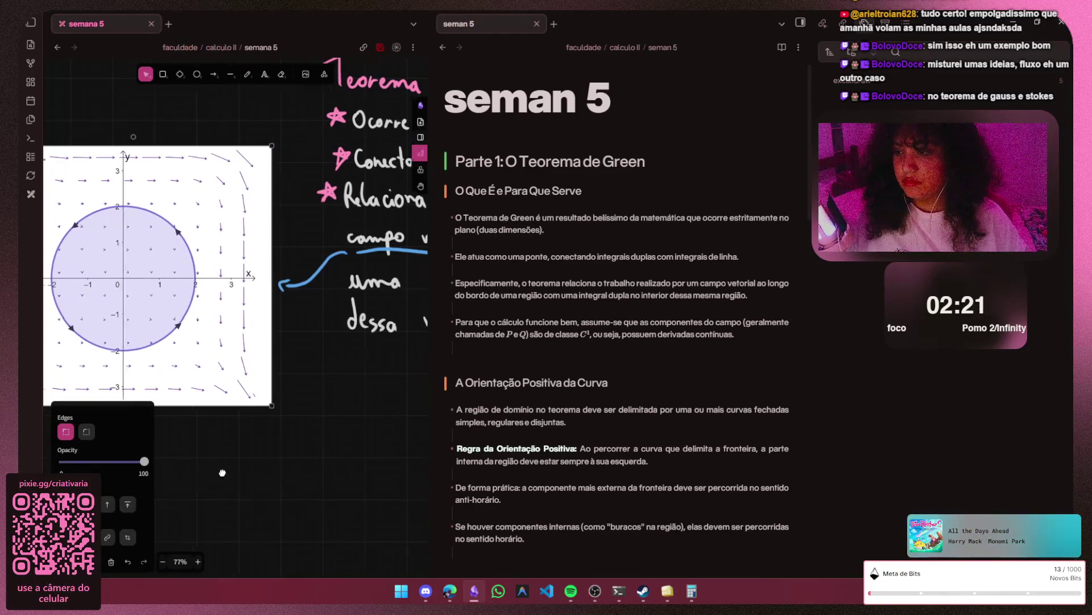
- Crop the plot to a near-square around the circle and move it higher on the canvas
{"action": "left_click_drag", "start_coordinate": [385, 379], "coordinate": [319, 369]}
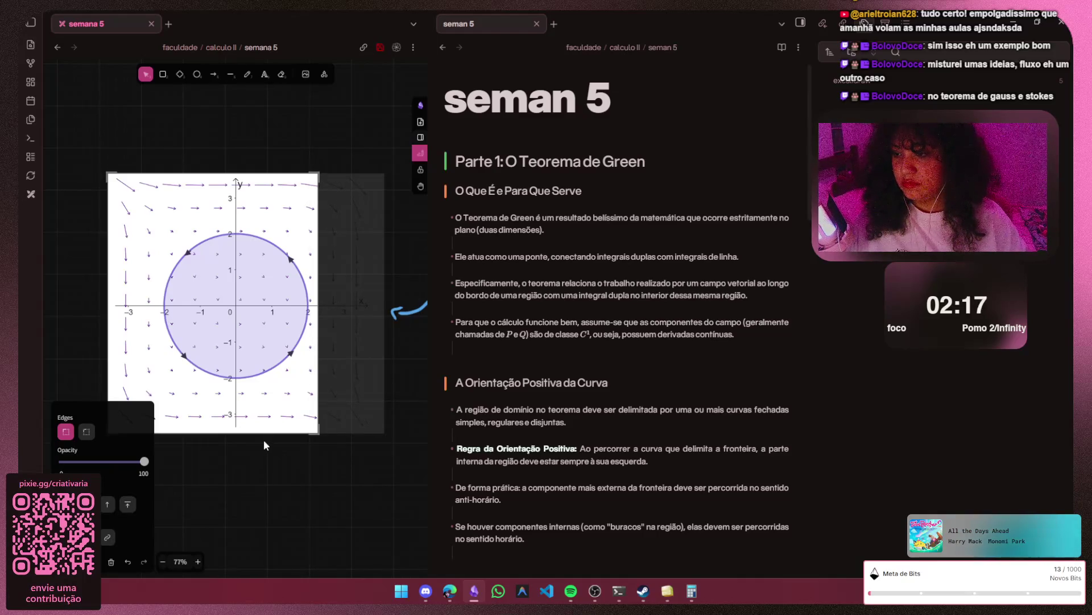
{"action": "left_click_drag", "start_coordinate": [268, 432], "coordinate": [271, 388]}
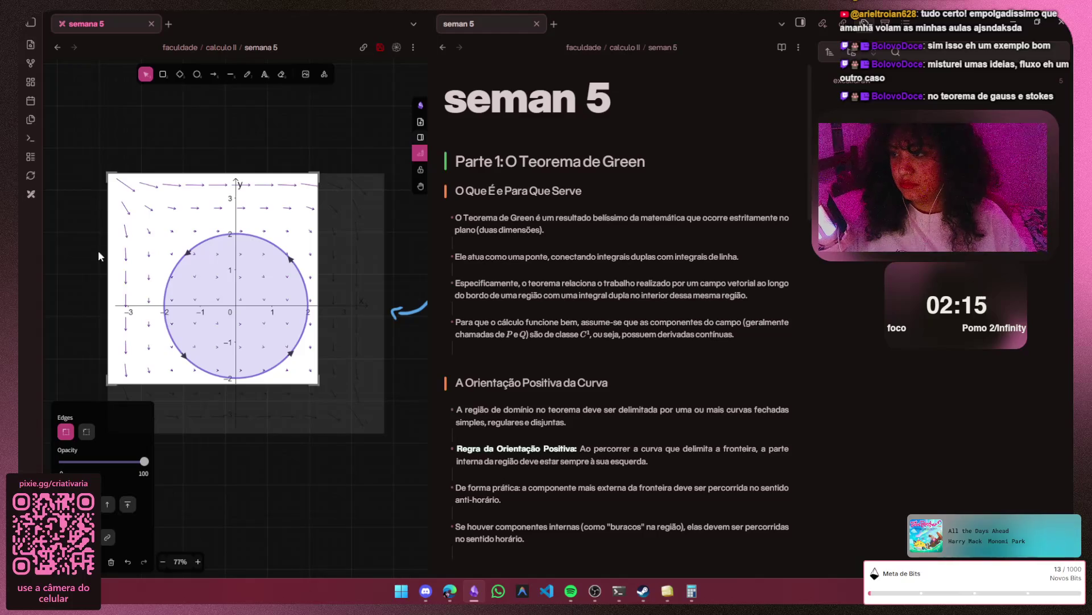
{"action": "left_click_drag", "start_coordinate": [105, 253], "coordinate": [89, 266]}
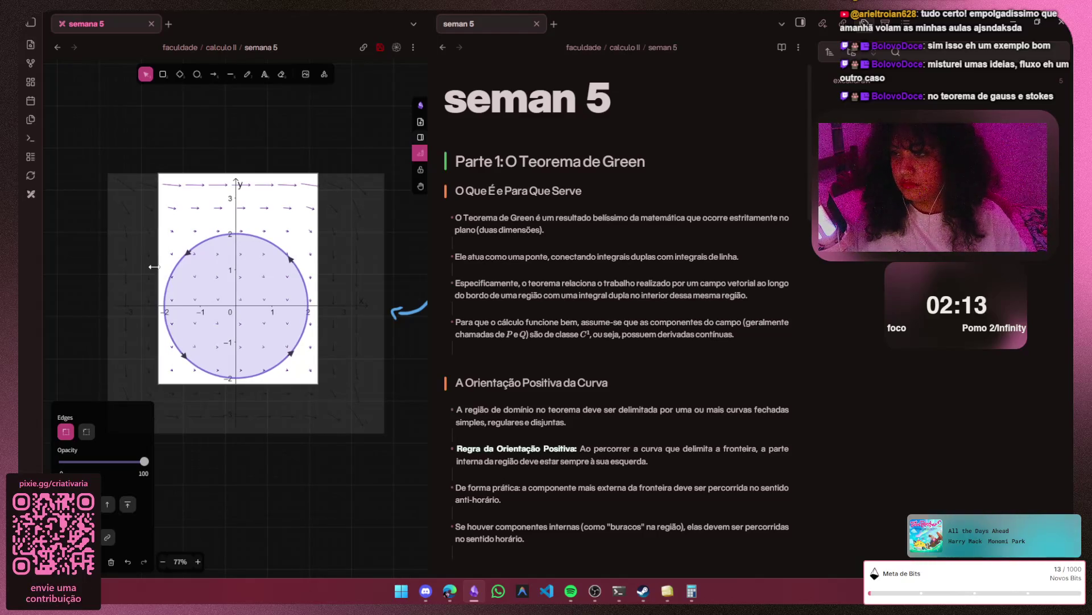
{"action": "left_click", "coordinate": [189, 374]}
{"action": "left_click_drag", "start_coordinate": [185, 386], "coordinate": [186, 435]}
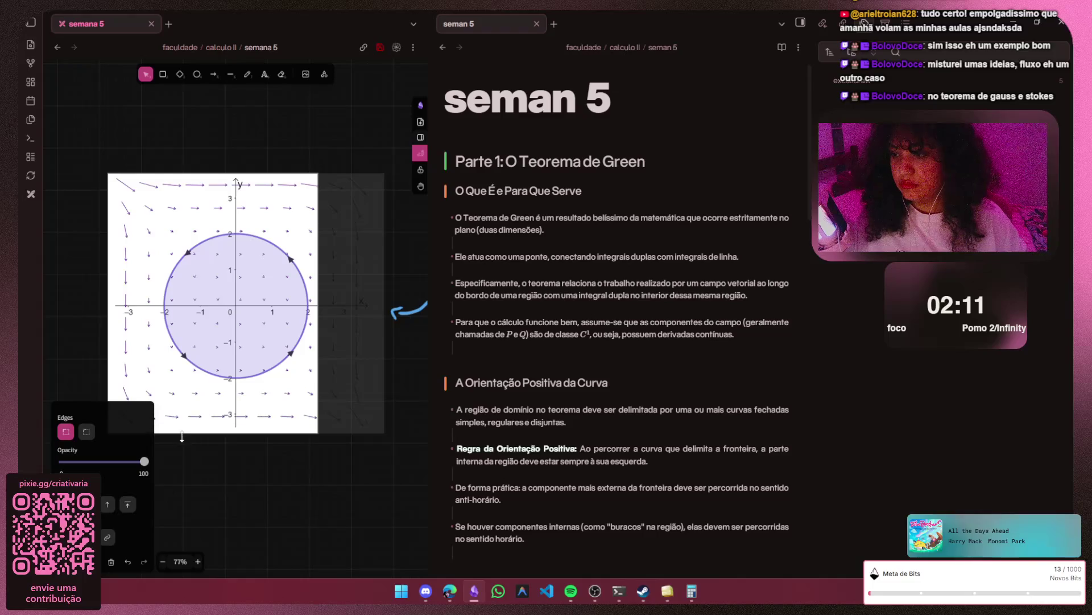
{"action": "left_click_drag", "start_coordinate": [331, 386], "coordinate": [404, 393]}
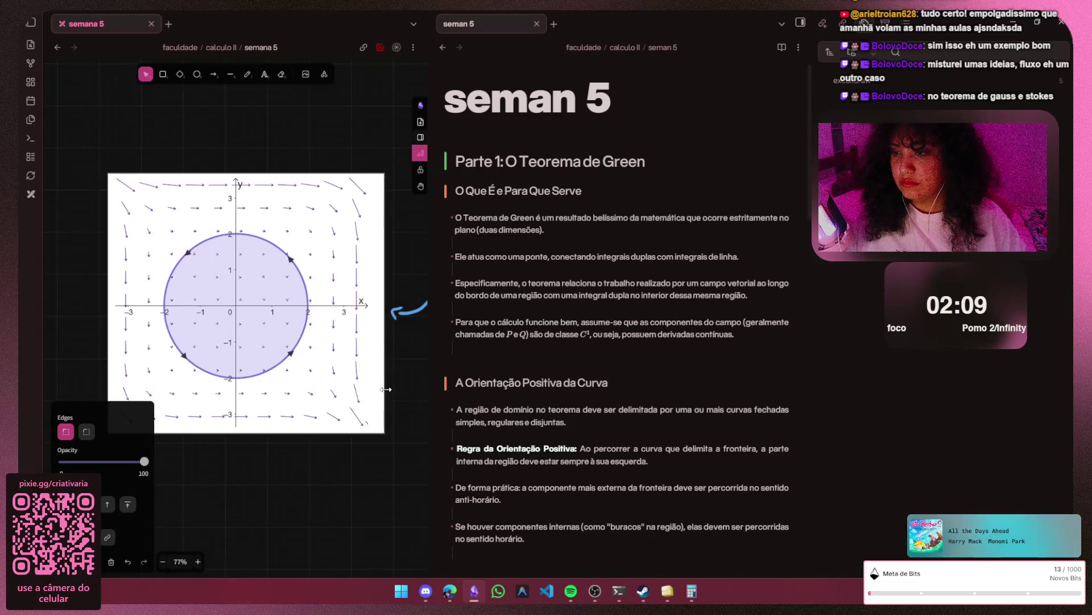
{"action": "left_click_drag", "start_coordinate": [209, 353], "coordinate": [208, 260]}
{"action": "scroll", "coordinate": [207, 259], "scroll_direction": "down", "scroll_amount": 1}
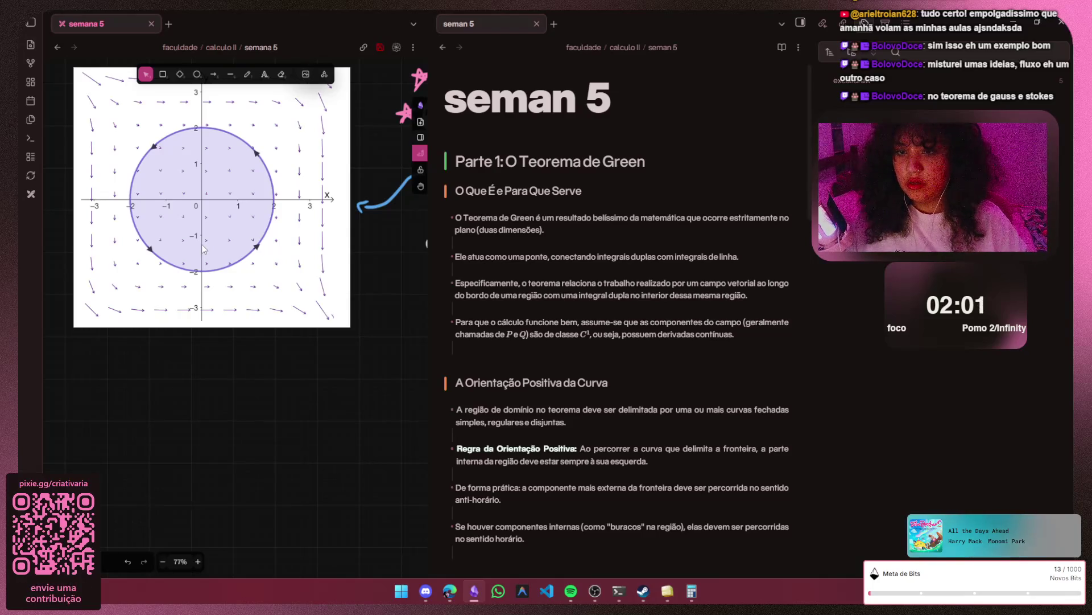
{"action": "key", "text": "p"}
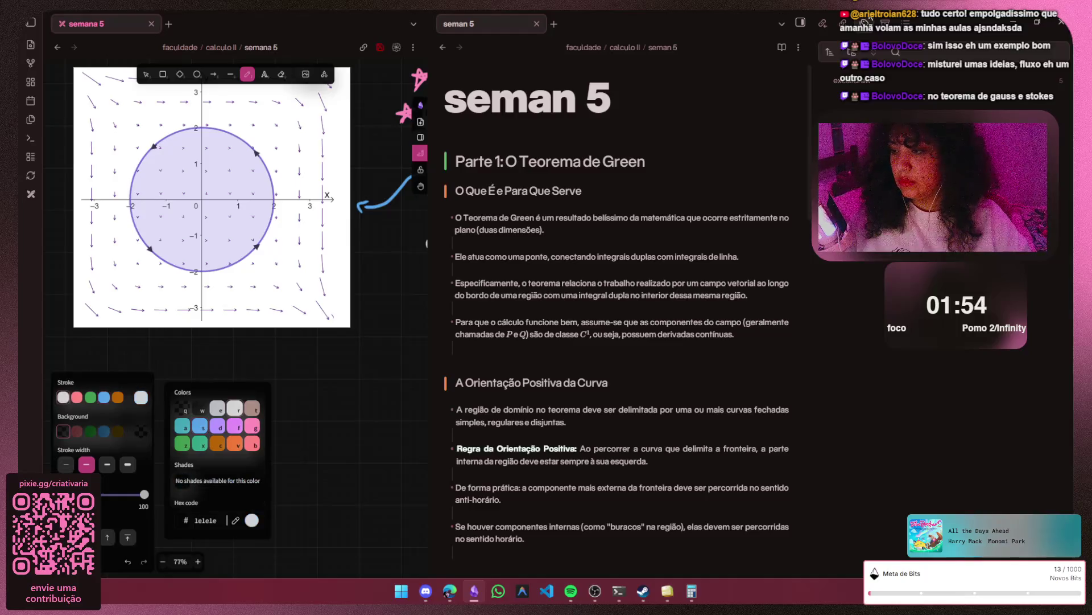
{"action": "scroll", "coordinate": [217, 365], "scroll_direction": "up", "scroll_amount": 1, "text": "ctrl"}
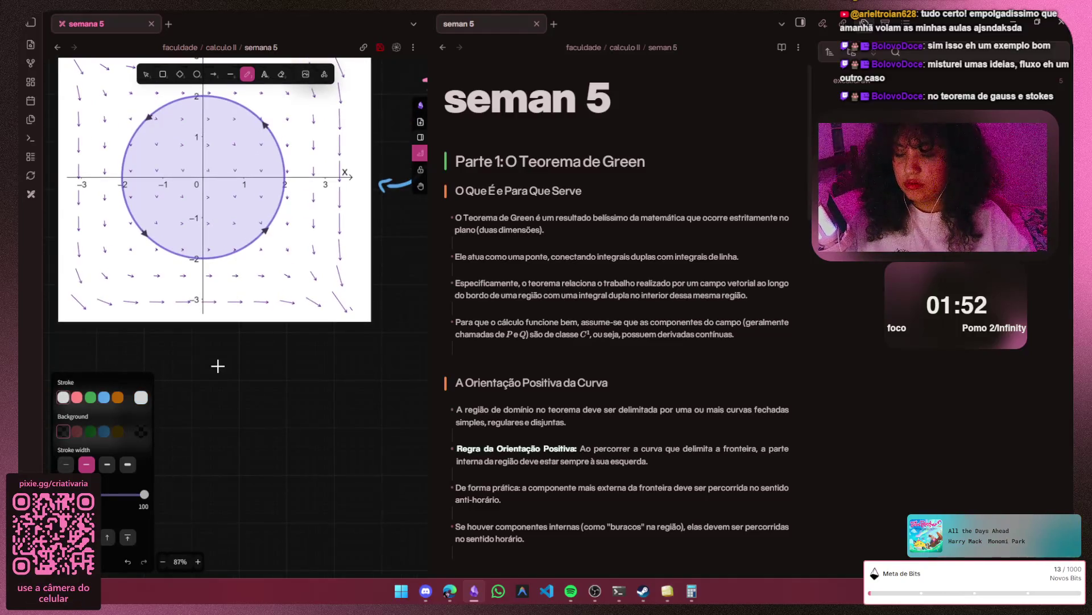
{"action": "key", "text": "Escape"}
{"action": "scroll", "coordinate": [217, 366], "scroll_direction": "up", "scroll_amount": 1, "text": "ctrl"}
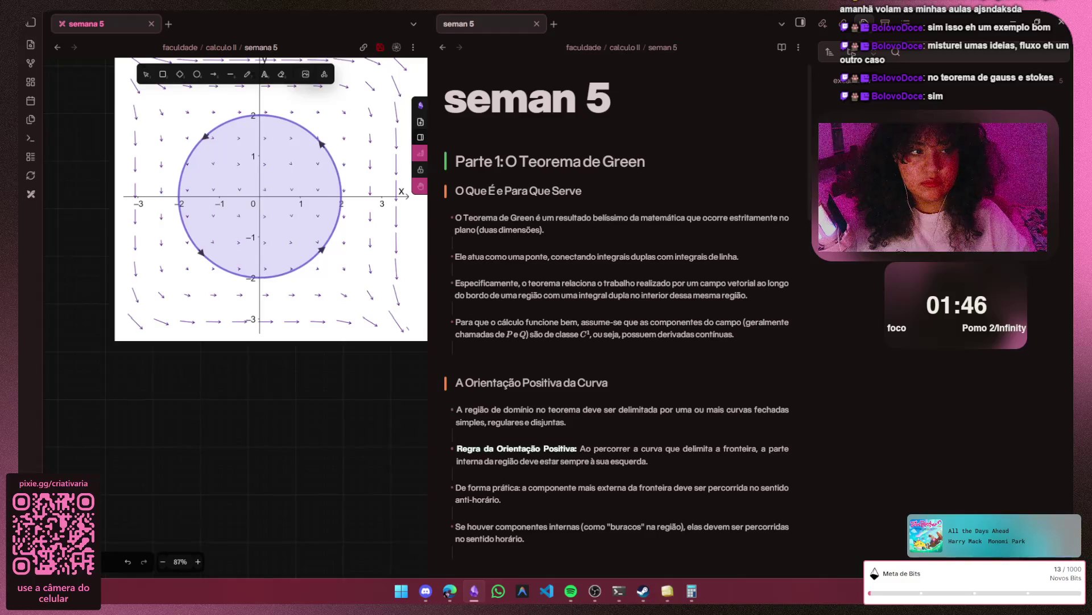
{"action": "scroll", "coordinate": [217, 365], "scroll_direction": "right", "scroll_amount": 1}
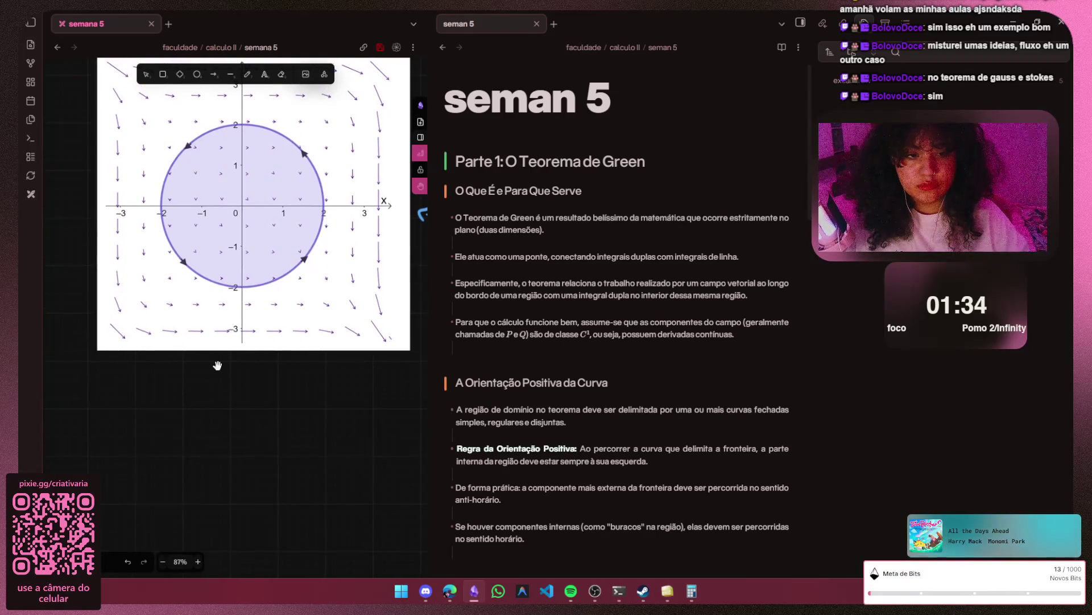
- Handwrite the word 'Campo' in white beneath the vector-field plot, undoing a stray stroke
{"action": "key", "text": "p"}
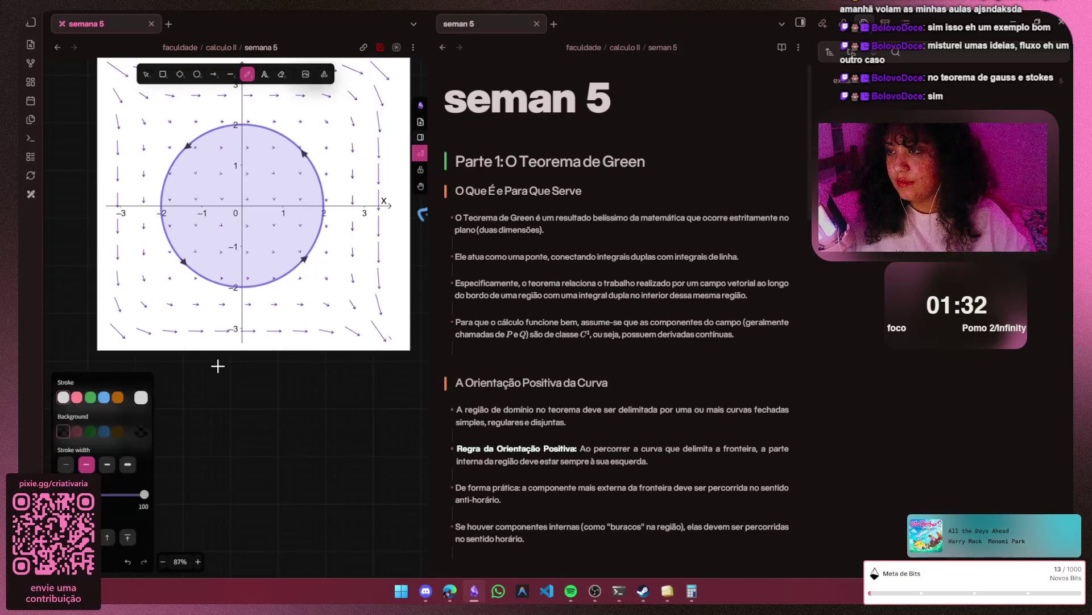
{"action": "scroll", "coordinate": [230, 420], "scroll_direction": "up", "scroll_amount": 1}
{"action": "scroll", "coordinate": [221, 402], "scroll_direction": "up", "scroll_amount": 1}
{"action": "scroll", "coordinate": [227, 389], "scroll_direction": "up", "scroll_amount": 1}
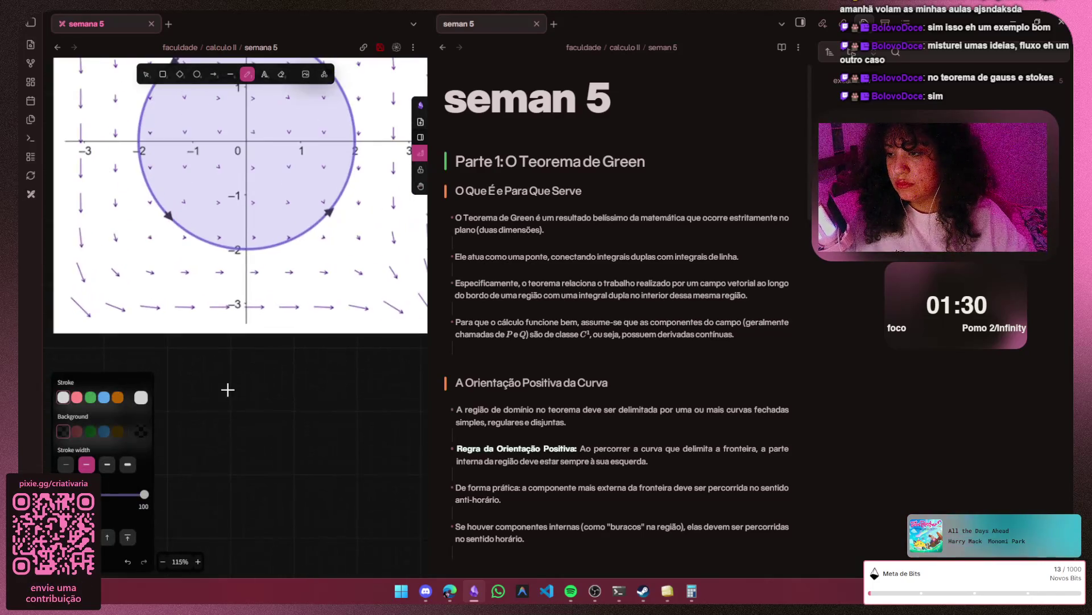
{"action": "mouse_move", "coordinate": [185, 391]}
{"action": "left_mouse_down"}
{"action": "mouse_move", "coordinate": [209, 394]}
{"action": "mouse_move", "coordinate": [198, 409]}
{"action": "left_mouse_up"}
{"action": "key", "text": "ctrl+z"}
{"action": "mouse_move", "coordinate": [209, 397]}
{"action": "left_mouse_down"}
{"action": "mouse_move", "coordinate": [233, 409]}
{"action": "mouse_move", "coordinate": [295, 403]}
{"action": "mouse_move", "coordinate": [277, 396]}
{"action": "left_mouse_up"}
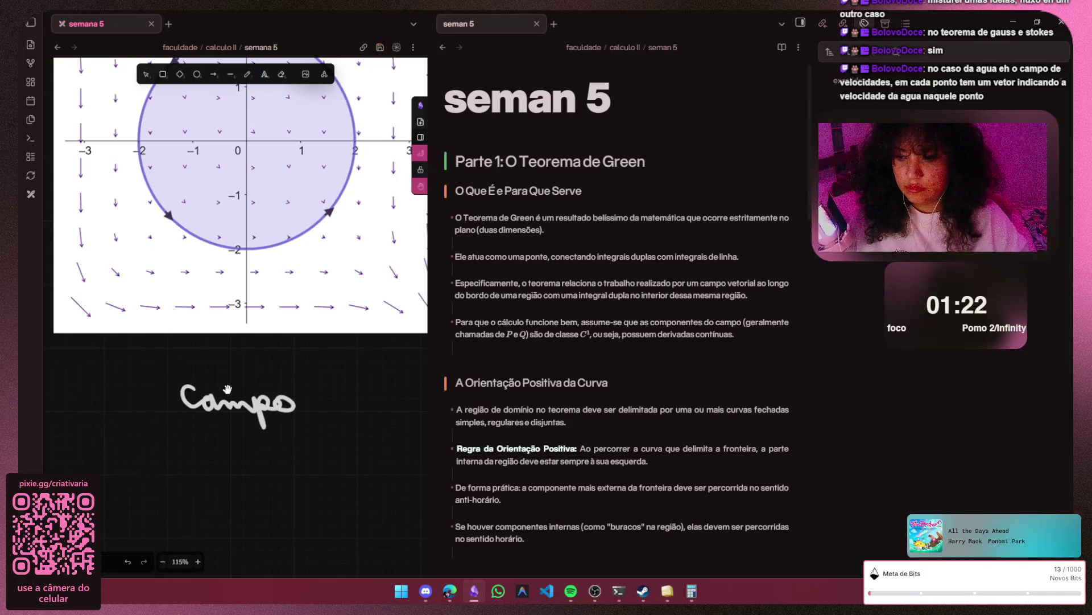
{"action": "scroll", "coordinate": [228, 390], "scroll_direction": "right", "scroll_amount": 3}
{"action": "scroll", "coordinate": [228, 389], "scroll_direction": "down", "scroll_amount": 1}
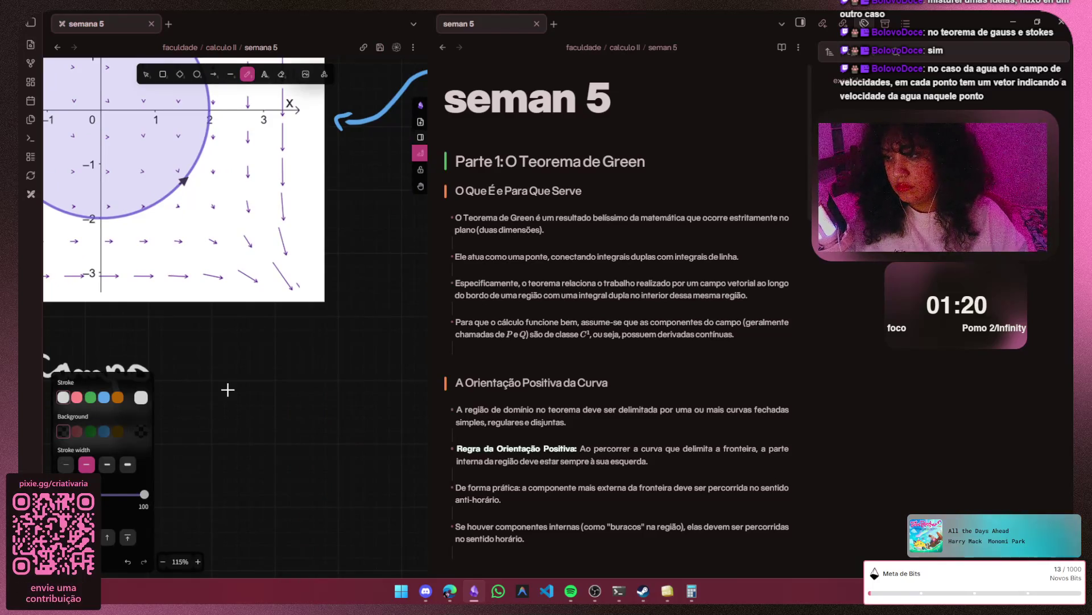
- Handwrite 'vetorial' after 'Campo', remove the stray 'é', then shrink Obsidian to reveal the browser
{"action": "left_click_drag", "start_coordinate": [190, 357], "coordinate": [204, 358]}
{"action": "mouse_move", "coordinate": [275, 362]}
{"action": "left_mouse_down"}
{"action": "mouse_move", "coordinate": [277, 377]}
{"action": "mouse_move", "coordinate": [306, 379]}
{"action": "left_mouse_up"}
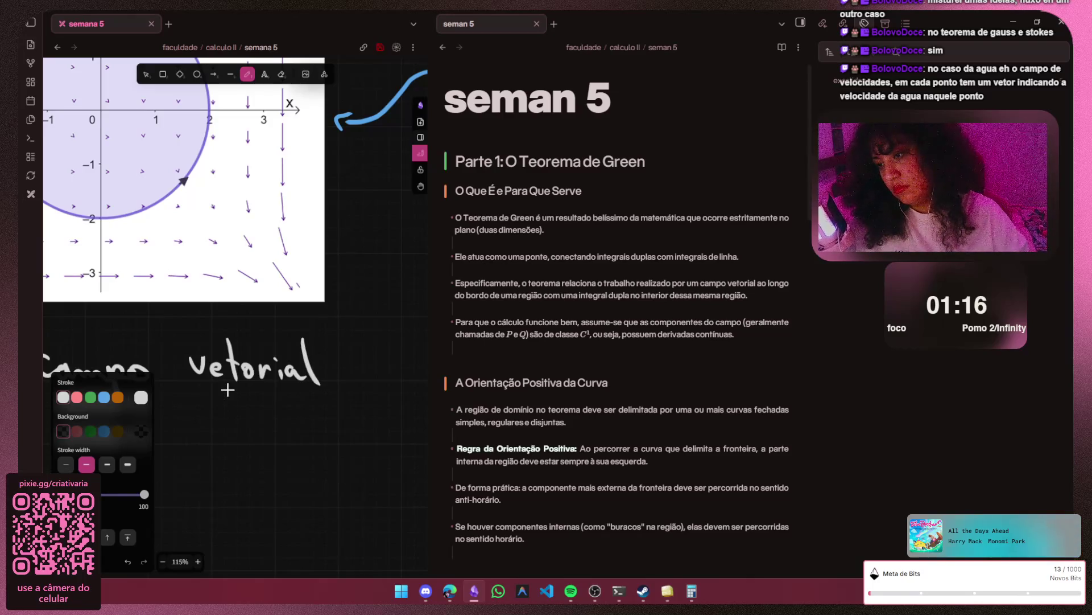
{"action": "key", "text": "ctrl+z"}
{"action": "key", "text": "ctrl+z"}
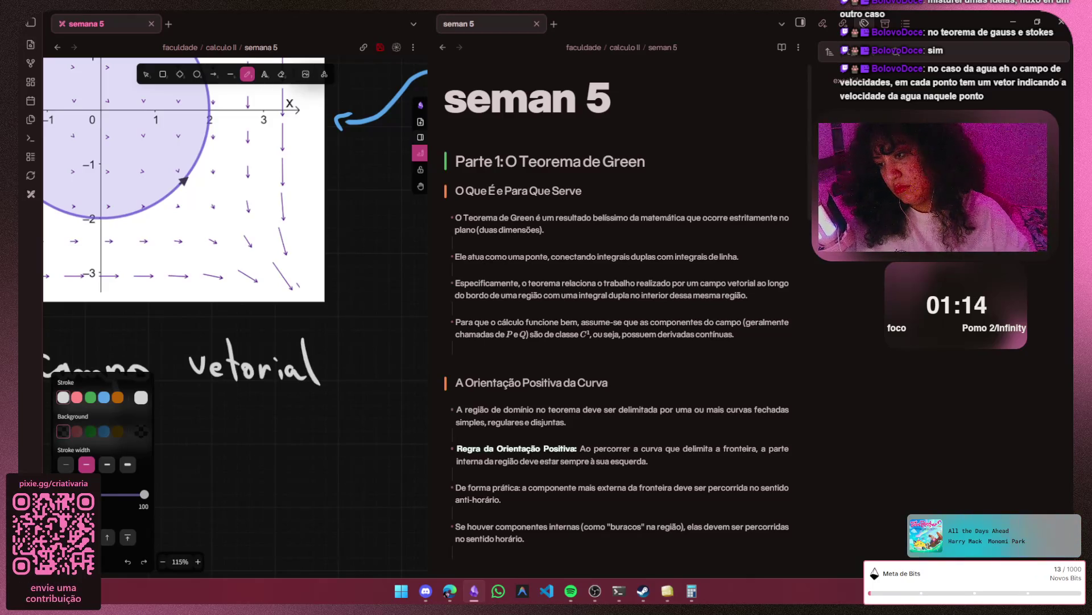
{"action": "key", "text": "h"}
{"action": "scroll", "coordinate": [227, 389], "scroll_direction": "down", "scroll_amount": 3}
{"action": "scroll", "coordinate": [228, 389], "scroll_direction": "left", "scroll_amount": 3}
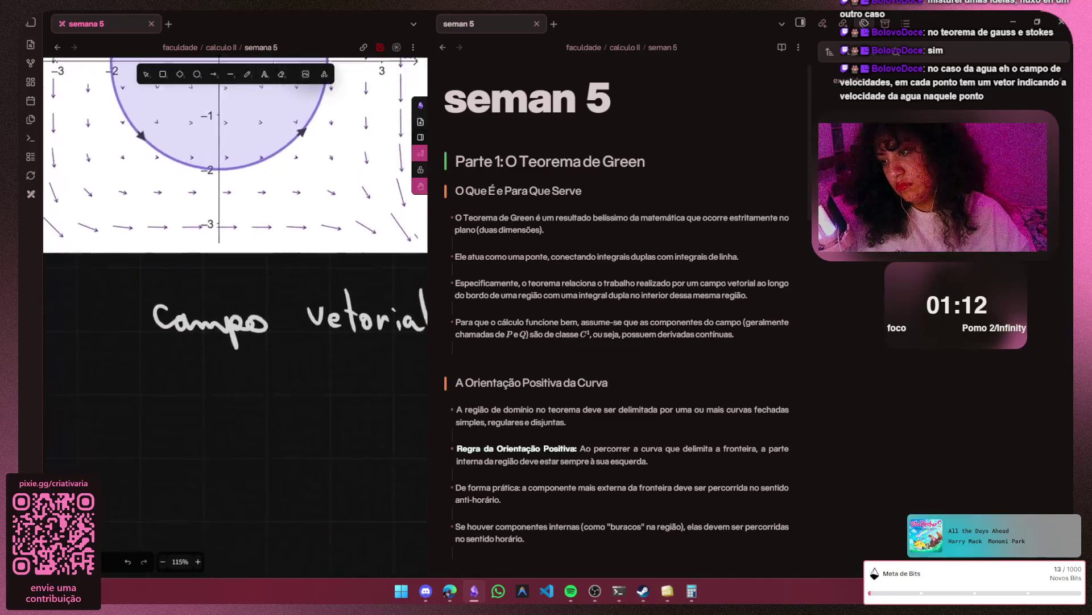
{"action": "key", "text": "p"}
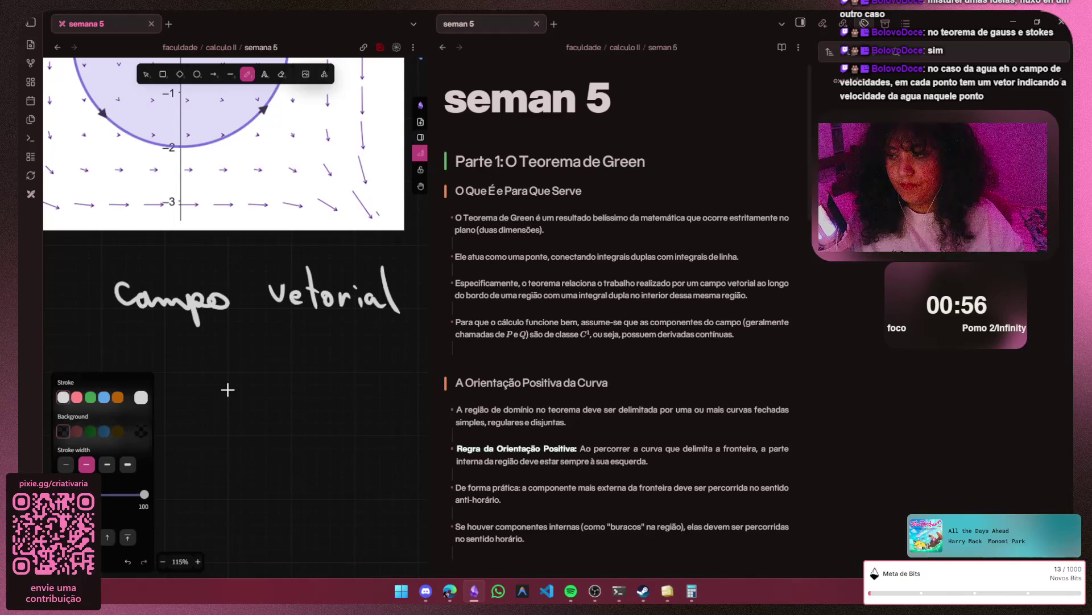
{"action": "key", "text": "Escape"}
{"action": "scroll", "coordinate": [228, 385], "scroll_direction": "down", "scroll_amount": 2}
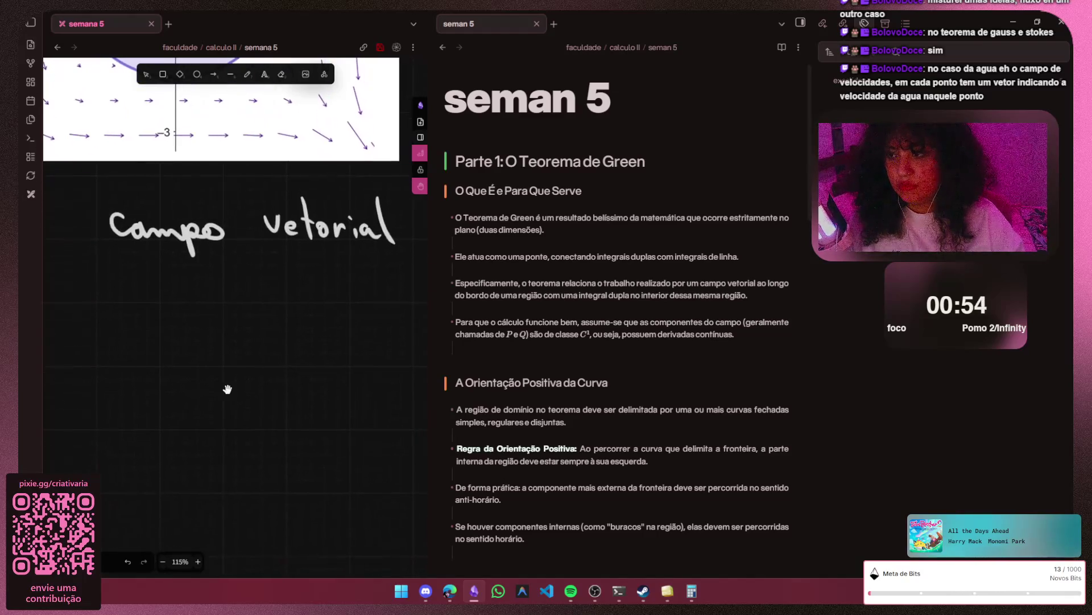
{"action": "left_click", "coordinate": [1036, 22]}
- Search Google for 'campo vetorial' in a new Chrome tab
{"action": "left_click", "coordinate": [963, 22]}
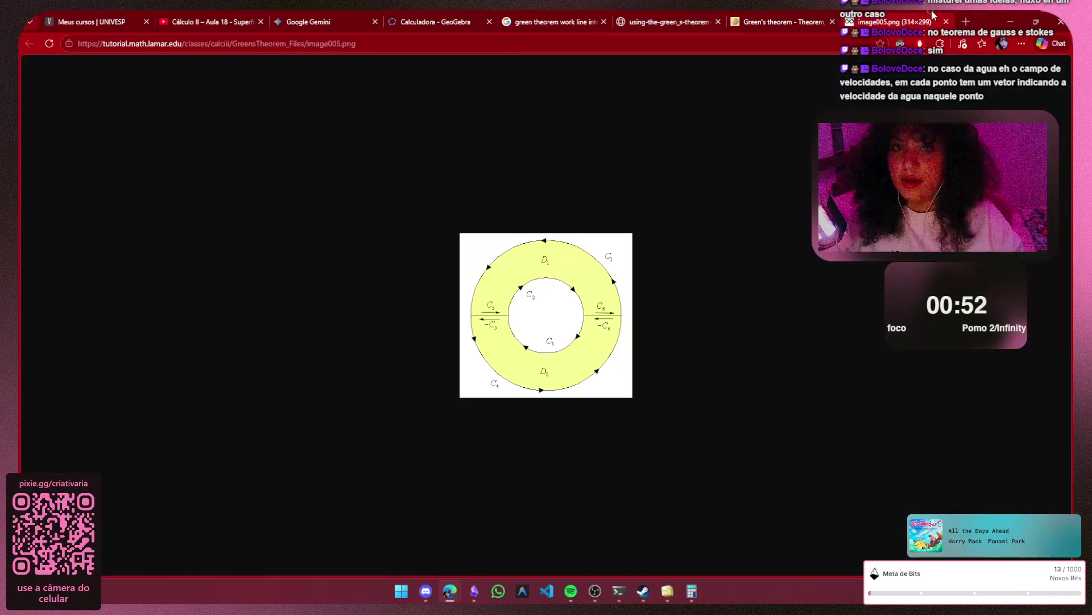
{"action": "left_click", "coordinate": [964, 22]}
{"action": "type", "text": "cam,"}
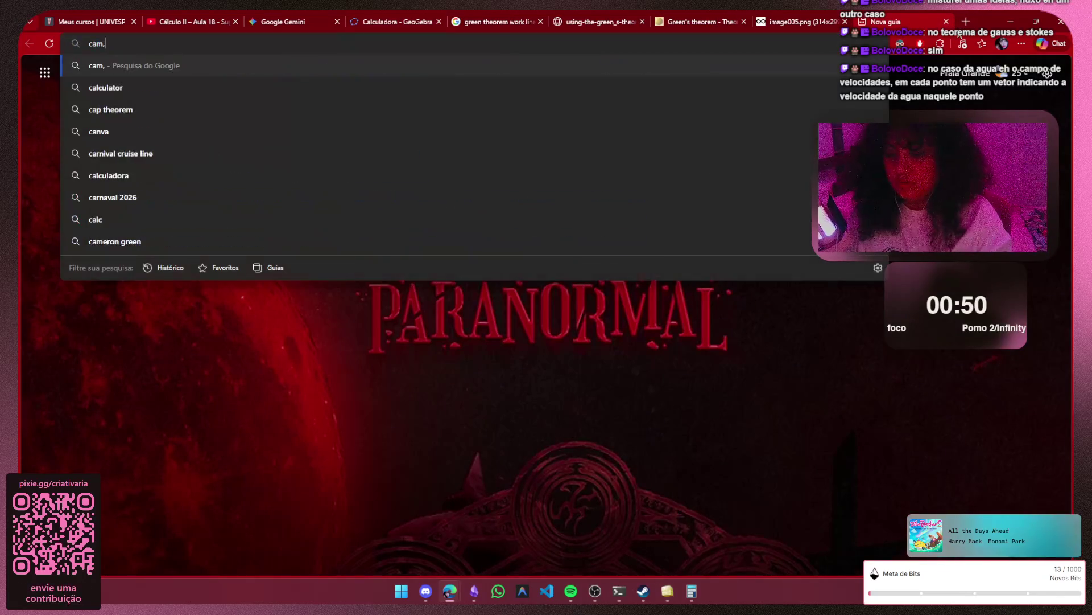
{"action": "key", "text": "BackSpace"}
{"action": "type", "text": "po "}
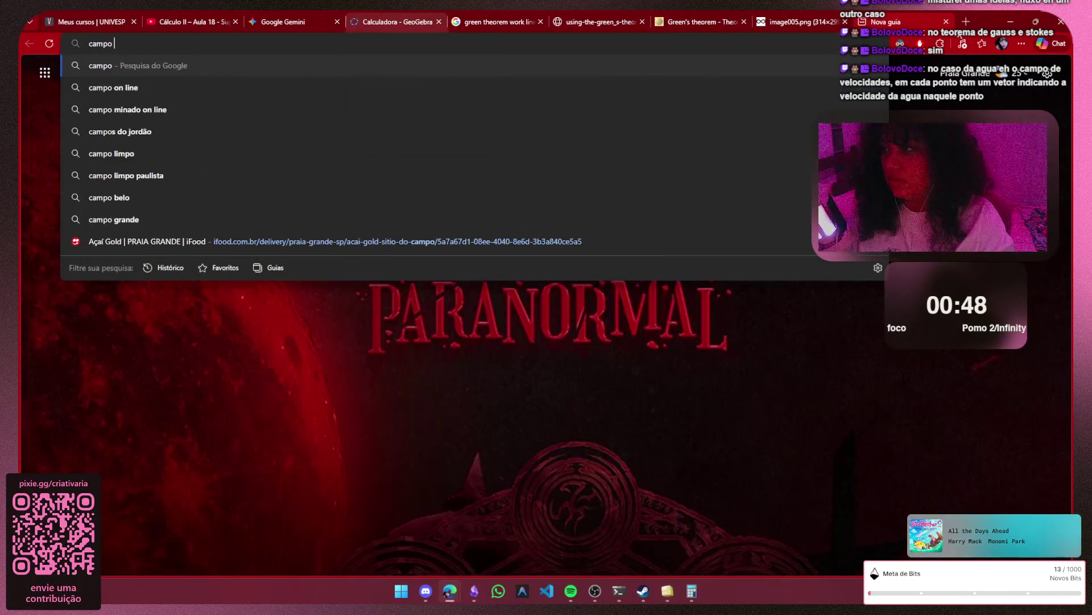
{"action": "type", "text": "vetorial"}
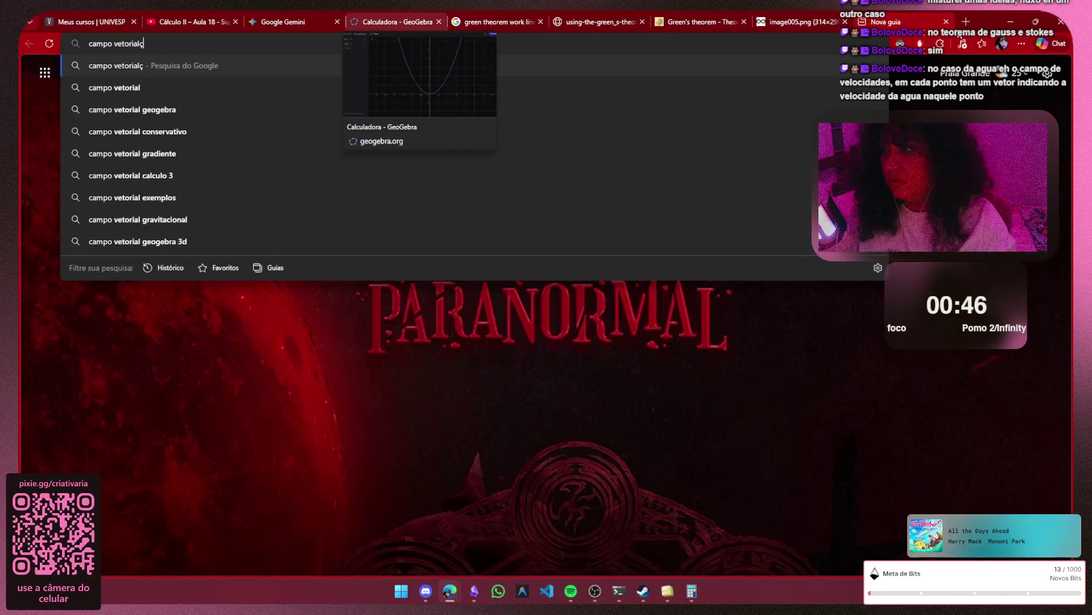
{"action": "key", "text": "Return"}
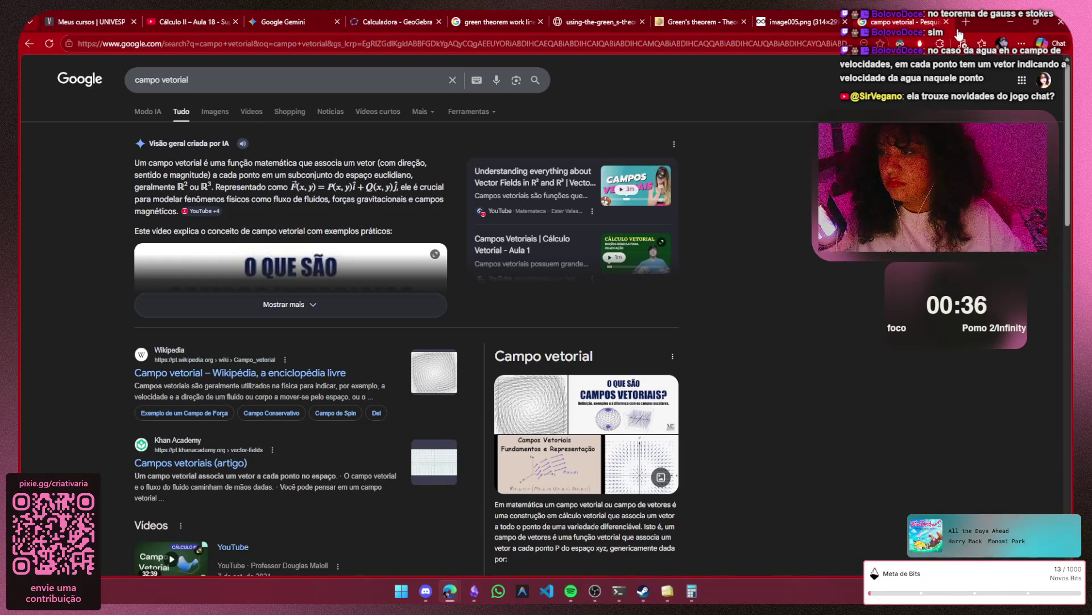
{"action": "scroll", "coordinate": [959, 34], "scroll_direction": "down", "scroll_amount": 2}
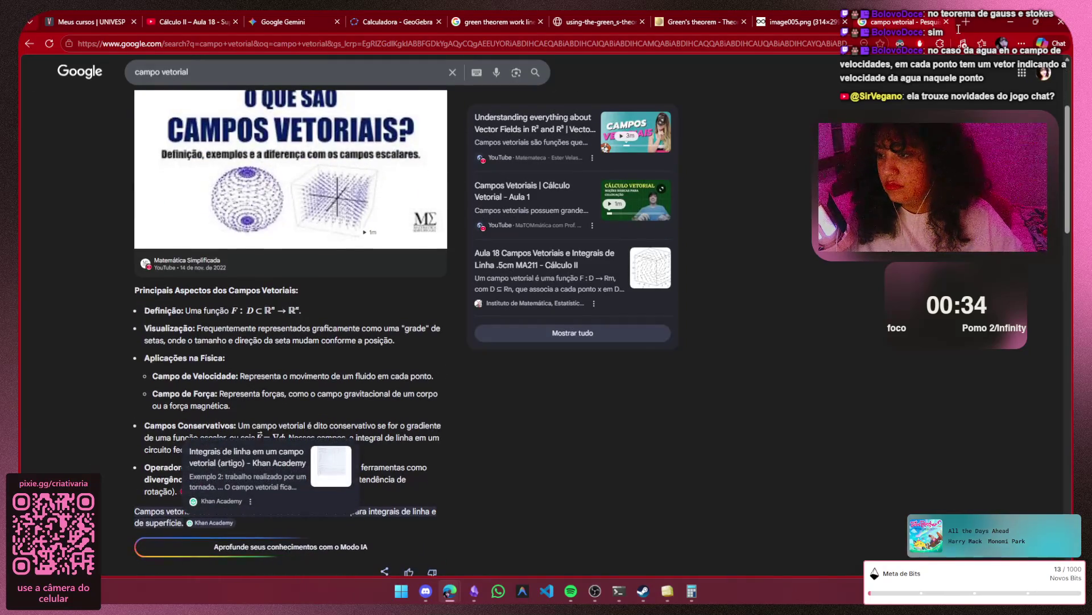
{"action": "scroll", "coordinate": [957, 28], "scroll_direction": "down", "scroll_amount": 1}
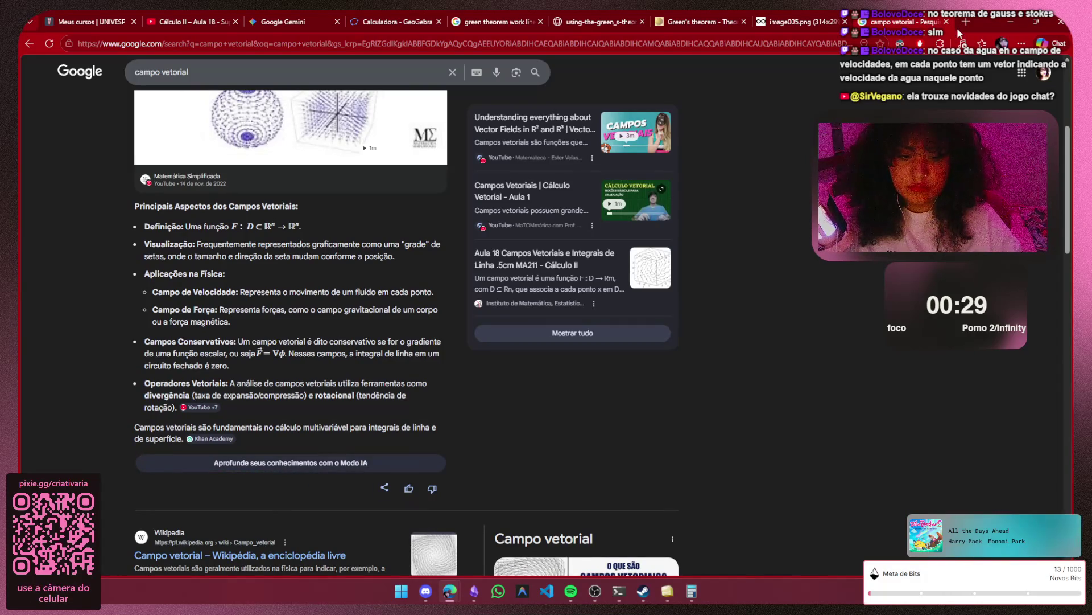
{"action": "scroll", "coordinate": [956, 28], "scroll_direction": "up", "scroll_amount": 3}
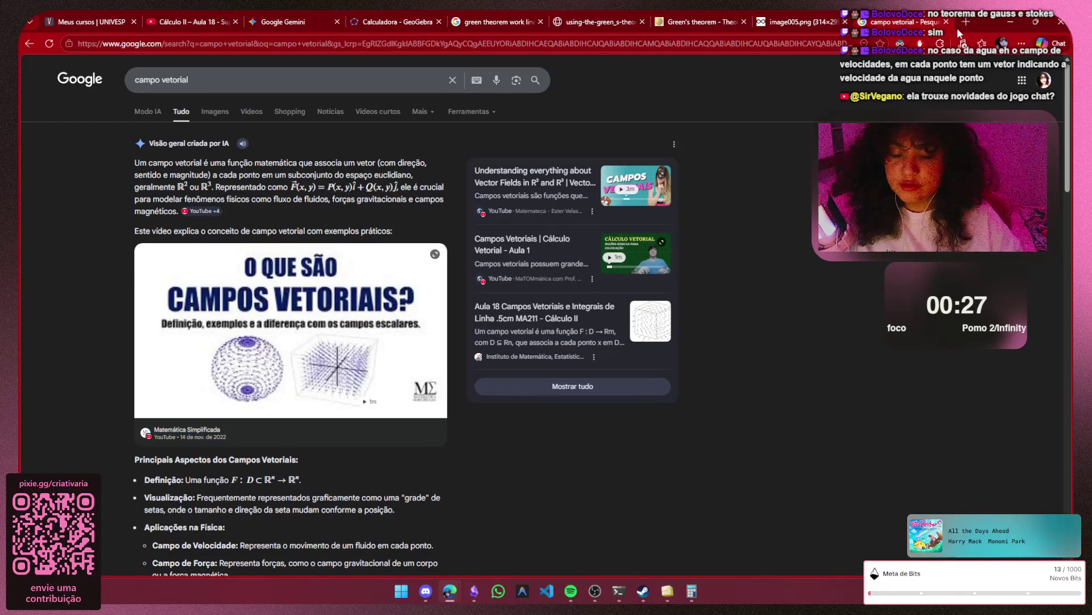
{"action": "scroll", "coordinate": [957, 28], "scroll_direction": "down", "scroll_amount": 3}
{"action": "scroll", "coordinate": [957, 29], "scroll_direction": "down", "scroll_amount": 4}
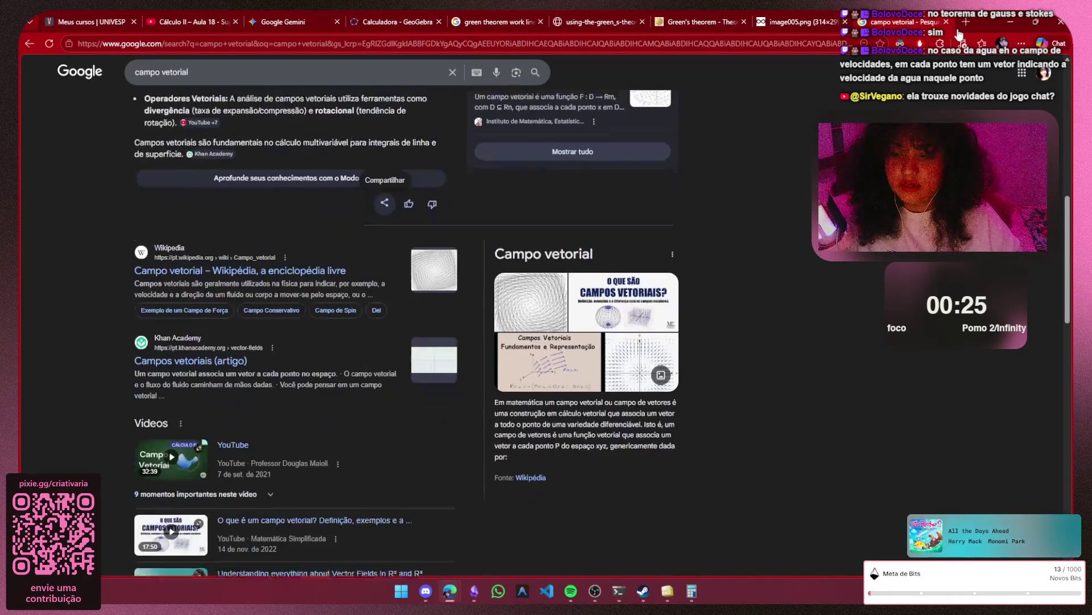
{"action": "scroll", "coordinate": [957, 29], "scroll_direction": "down", "scroll_amount": 2}
{"action": "scroll", "coordinate": [957, 29], "scroll_direction": "up", "scroll_amount": 3}
{"action": "scroll", "coordinate": [956, 28], "scroll_direction": "up", "scroll_amount": 6}
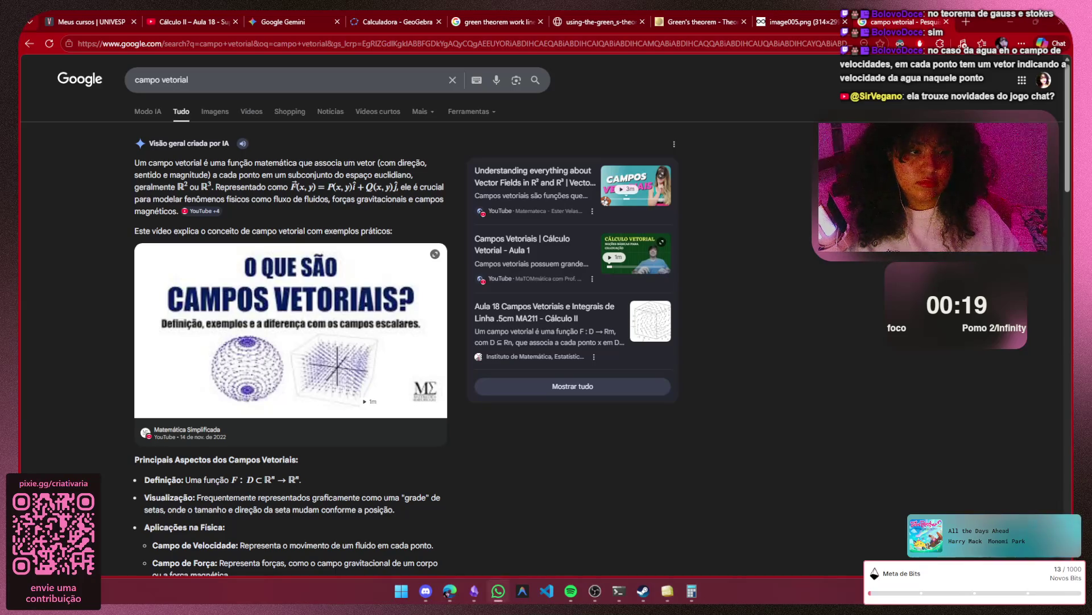
- Watch the presenter rules video fullscreen in the FelpoJam Discord chat, then leave fullscreen
{"action": "left_click", "coordinate": [431, 599]}
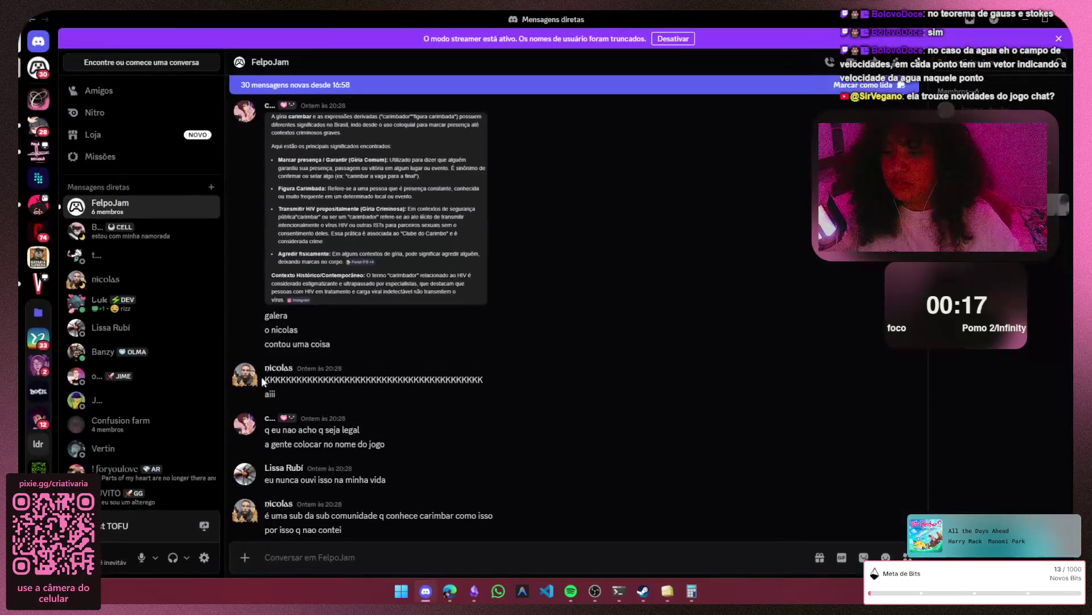
{"action": "scroll", "coordinate": [430, 488], "scroll_direction": "up", "scroll_amount": 5}
{"action": "scroll", "coordinate": [433, 478], "scroll_direction": "up", "scroll_amount": 5}
{"action": "scroll", "coordinate": [437, 474], "scroll_direction": "down", "scroll_amount": 5}
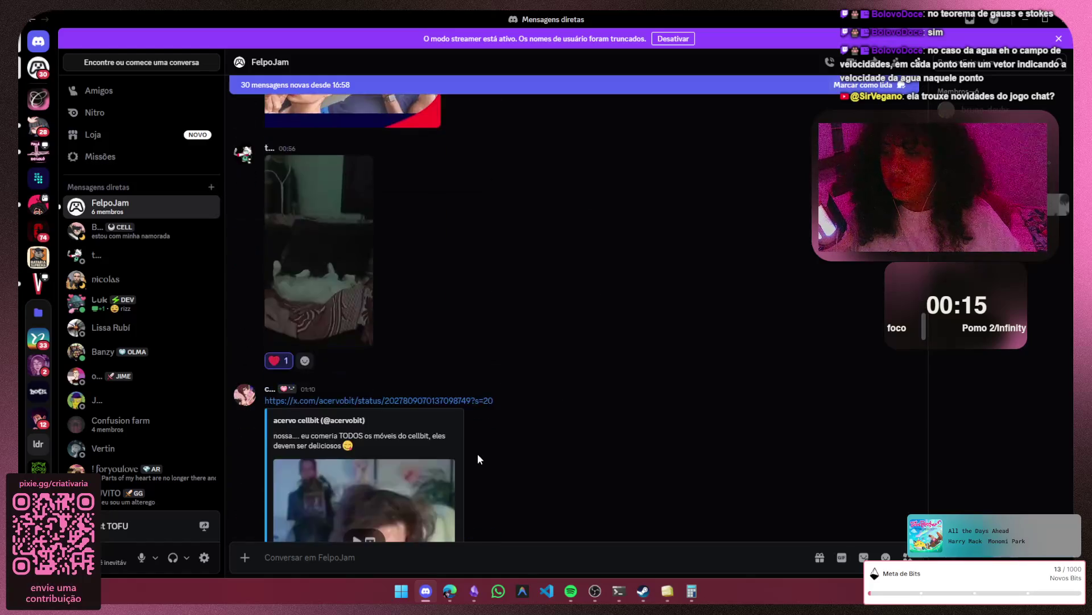
{"action": "scroll", "coordinate": [925, 356], "scroll_direction": "down", "scroll_amount": 5}
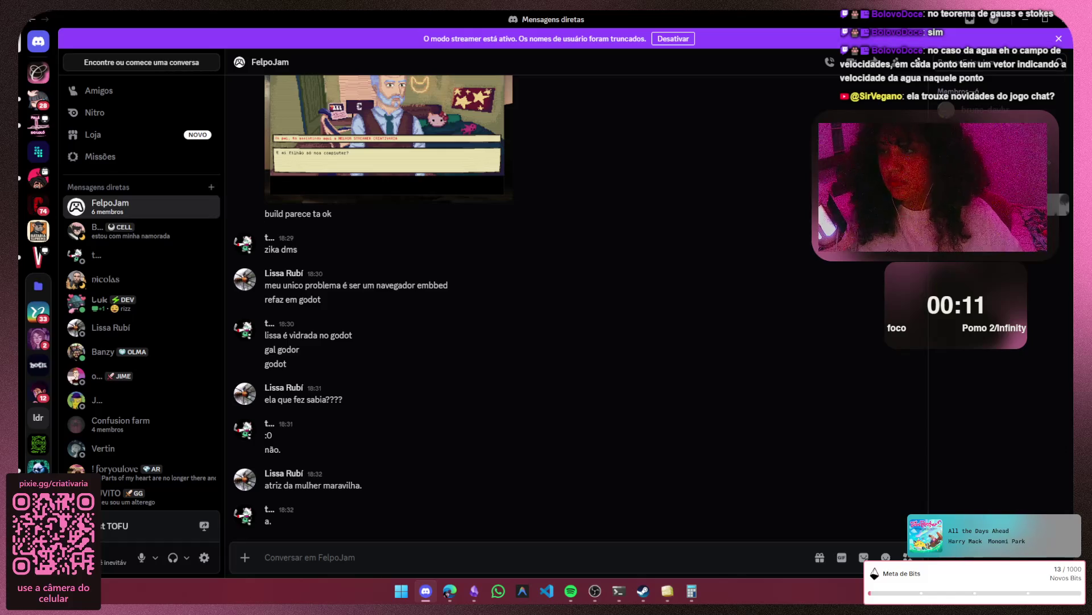
{"action": "scroll", "coordinate": [672, 428], "scroll_direction": "up", "scroll_amount": 2}
{"action": "scroll", "coordinate": [672, 428], "scroll_direction": "up", "scroll_amount": 2}
{"action": "scroll", "coordinate": [632, 273], "scroll_direction": "up", "scroll_amount": 2}
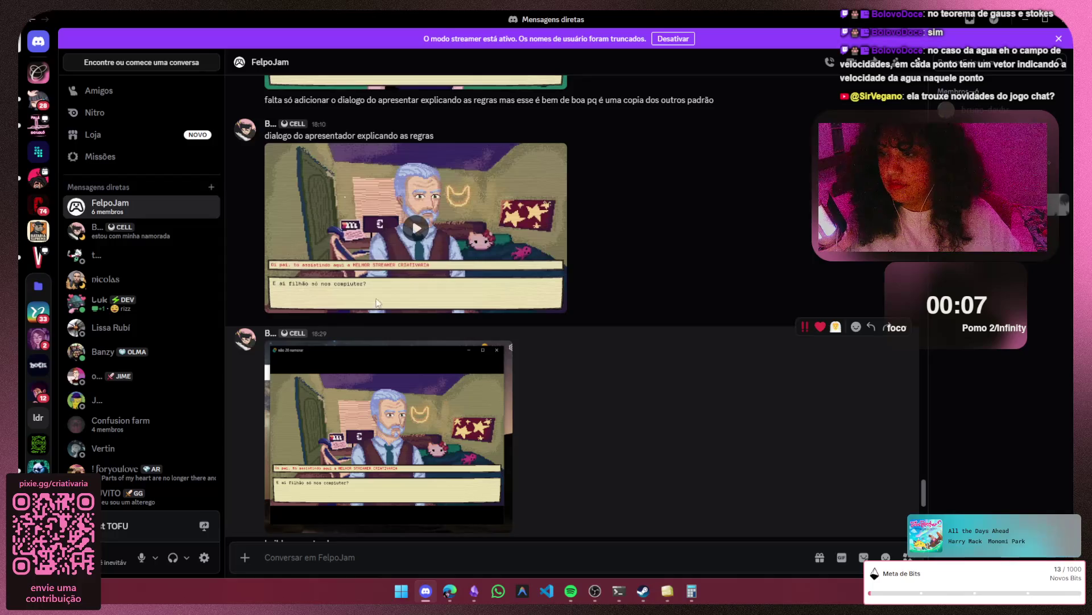
{"action": "scroll", "coordinate": [411, 249], "scroll_direction": "up", "scroll_amount": 2}
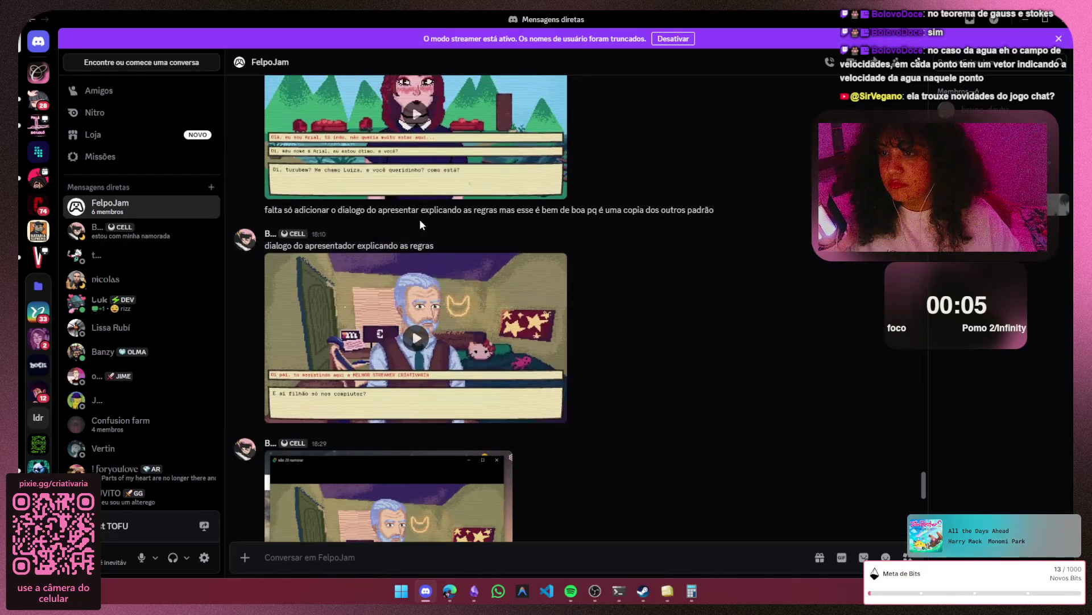
{"action": "mouse_move", "coordinate": [415, 228]}
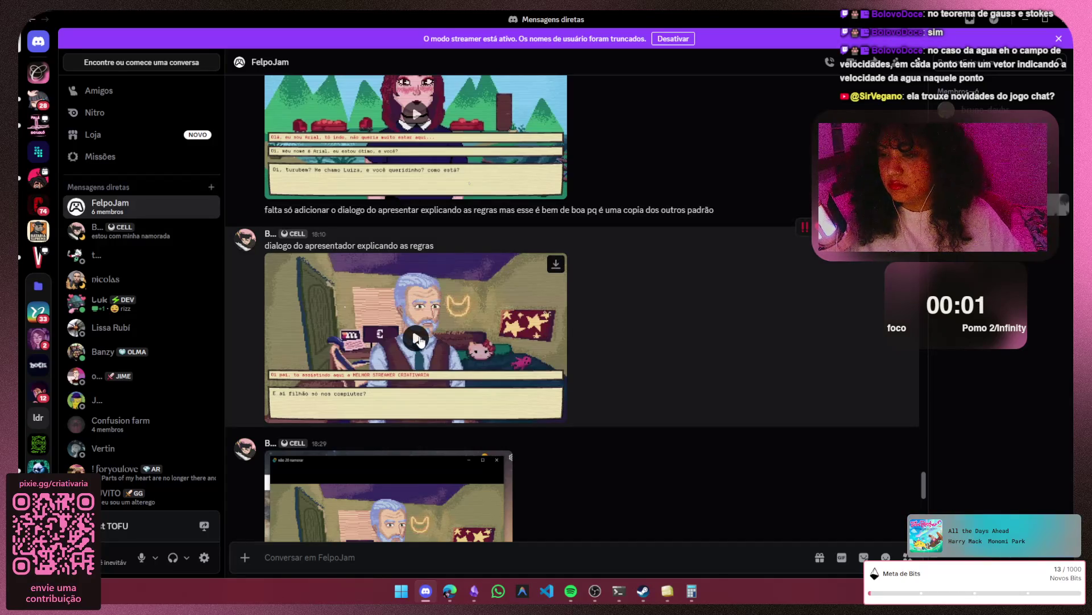
{"action": "left_click", "coordinate": [418, 338]}
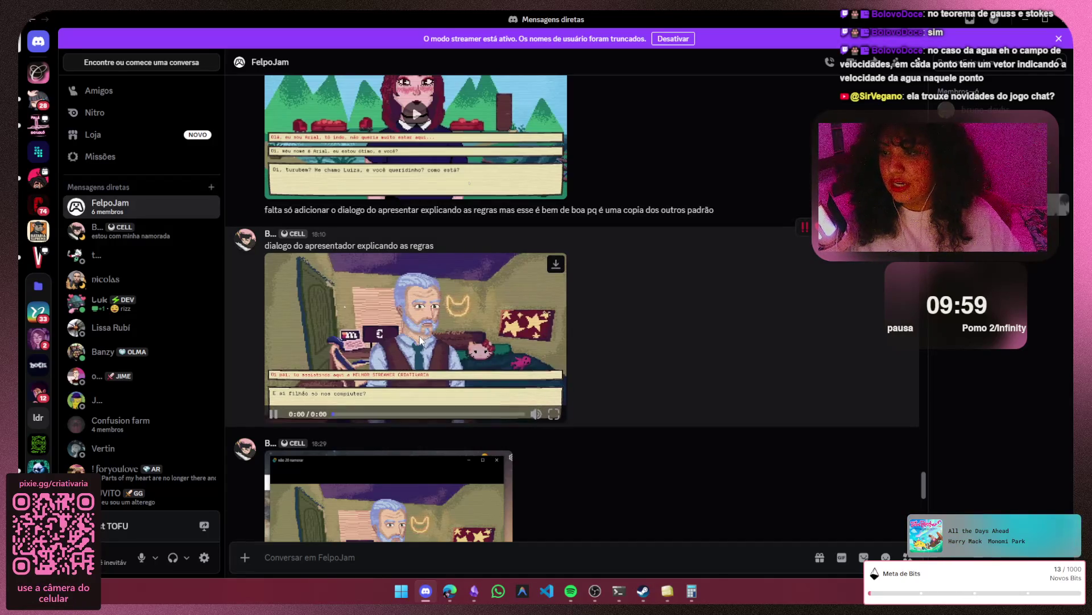
{"action": "left_click", "coordinate": [553, 413]}
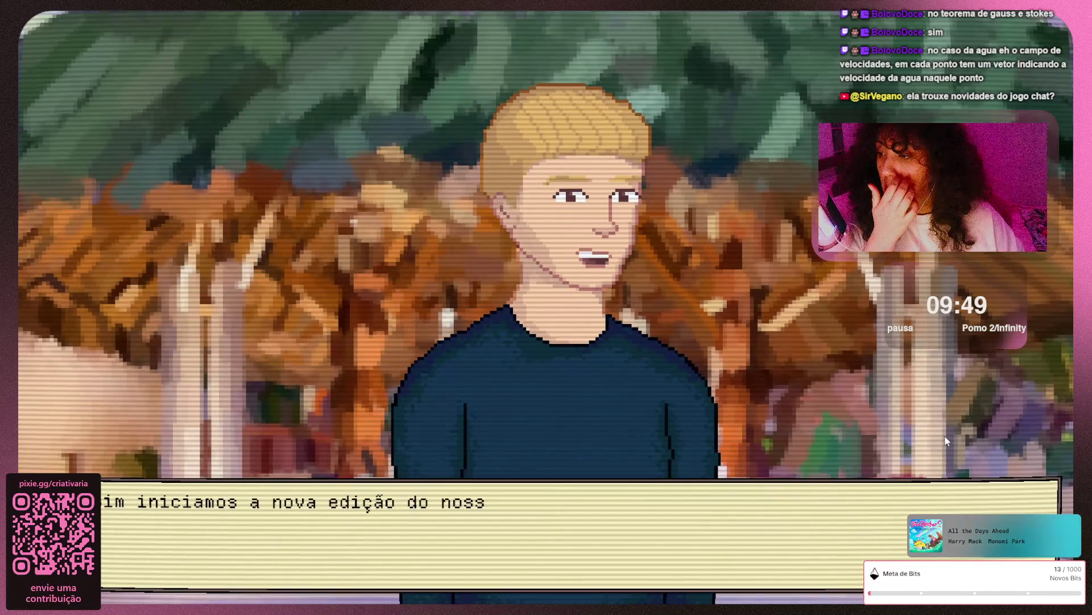
{"action": "left_click", "coordinate": [946, 441]}
{"action": "left_click", "coordinate": [946, 441]}
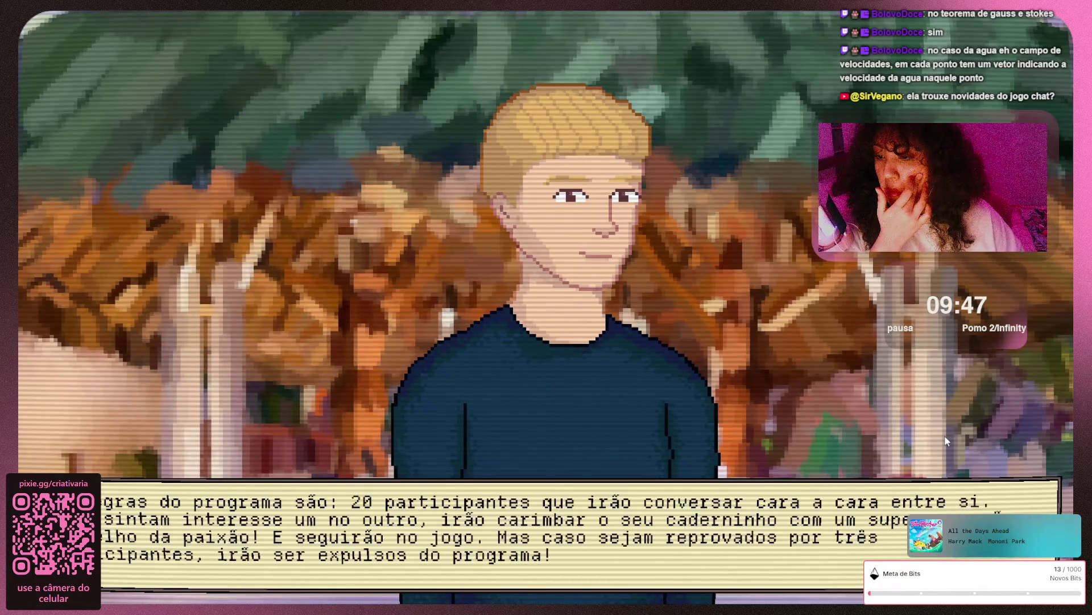
{"action": "left_click", "coordinate": [946, 441]}
{"action": "left_click", "coordinate": [946, 441]}
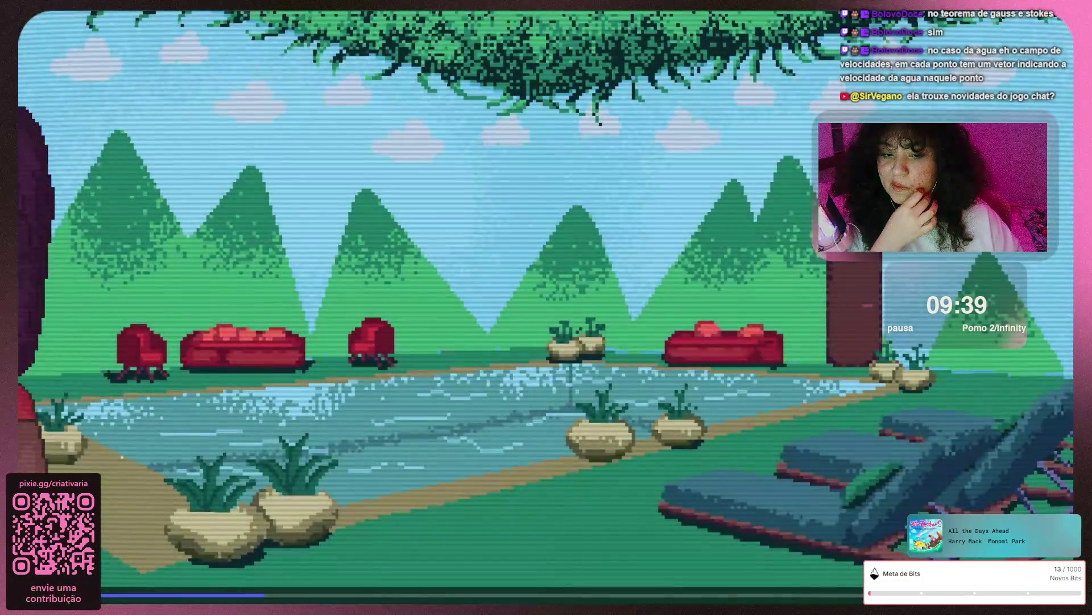
{"action": "key", "text": "Escape"}
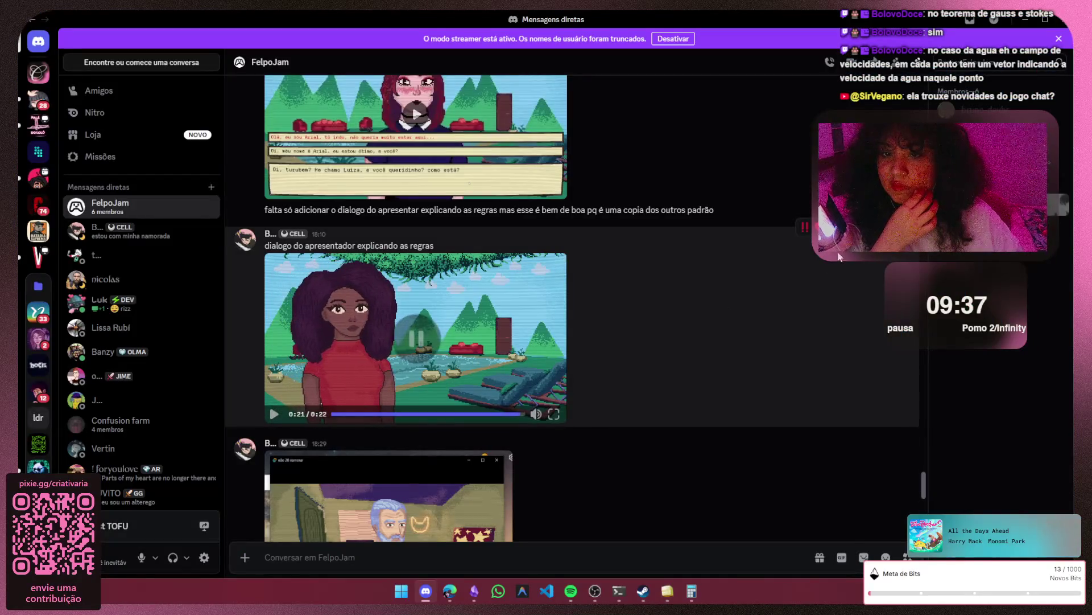
{"action": "scroll", "coordinate": [733, 311], "scroll_direction": "down", "scroll_amount": 4}
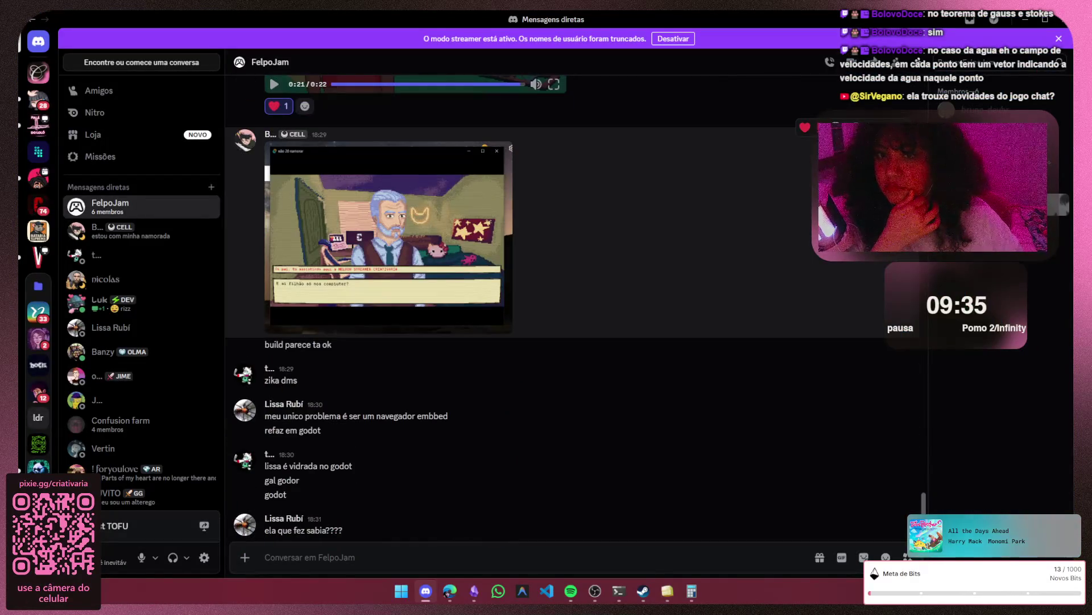
- React with a heart to the game screenshot and return to the browser search results
{"action": "left_click", "coordinate": [804, 128]}
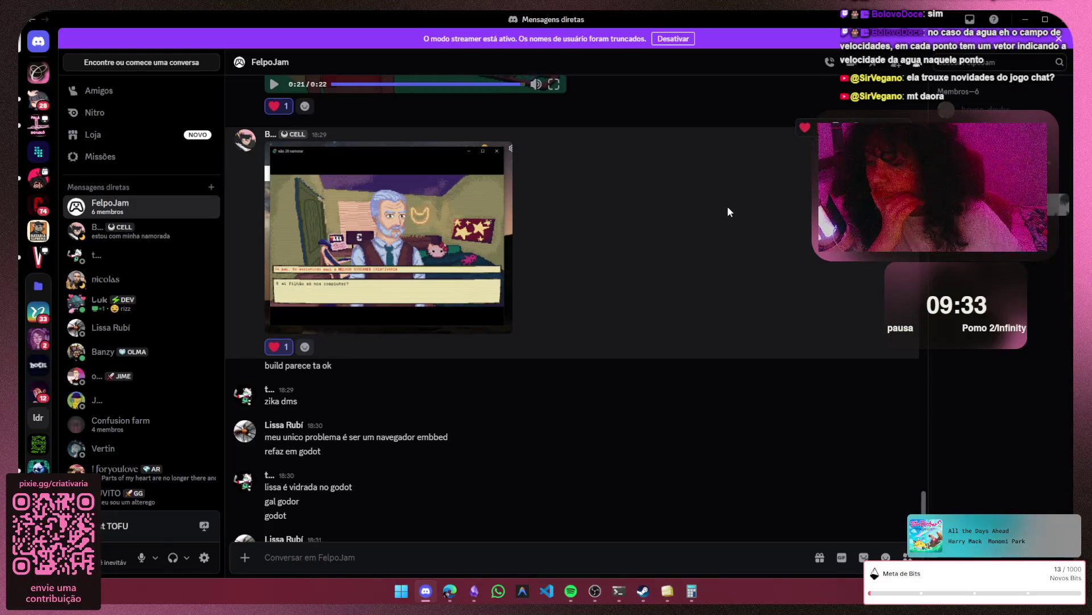
{"action": "scroll", "coordinate": [728, 212], "scroll_direction": "down", "scroll_amount": 2}
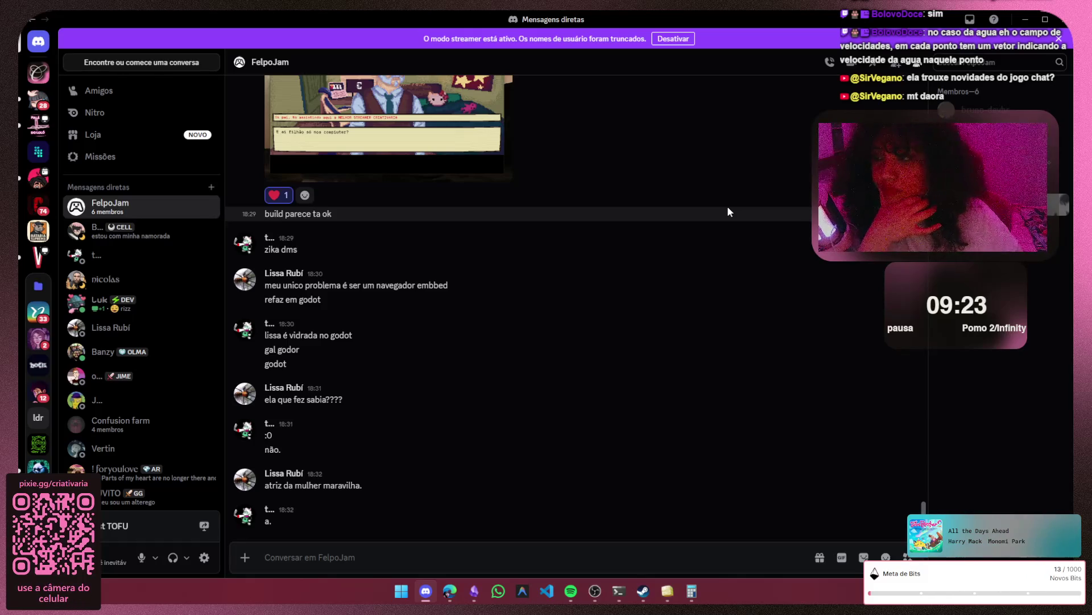
{"action": "scroll", "coordinate": [729, 210], "scroll_direction": "up", "scroll_amount": 3}
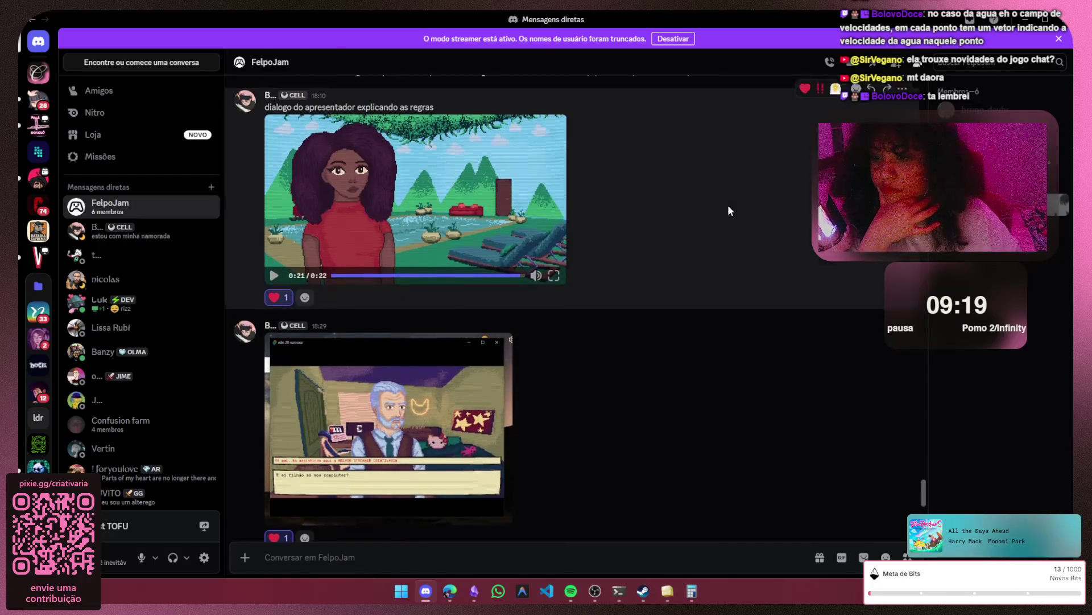
{"action": "scroll", "coordinate": [728, 210], "scroll_direction": "up", "scroll_amount": 1}
{"action": "scroll", "coordinate": [728, 210], "scroll_direction": "down", "scroll_amount": 3}
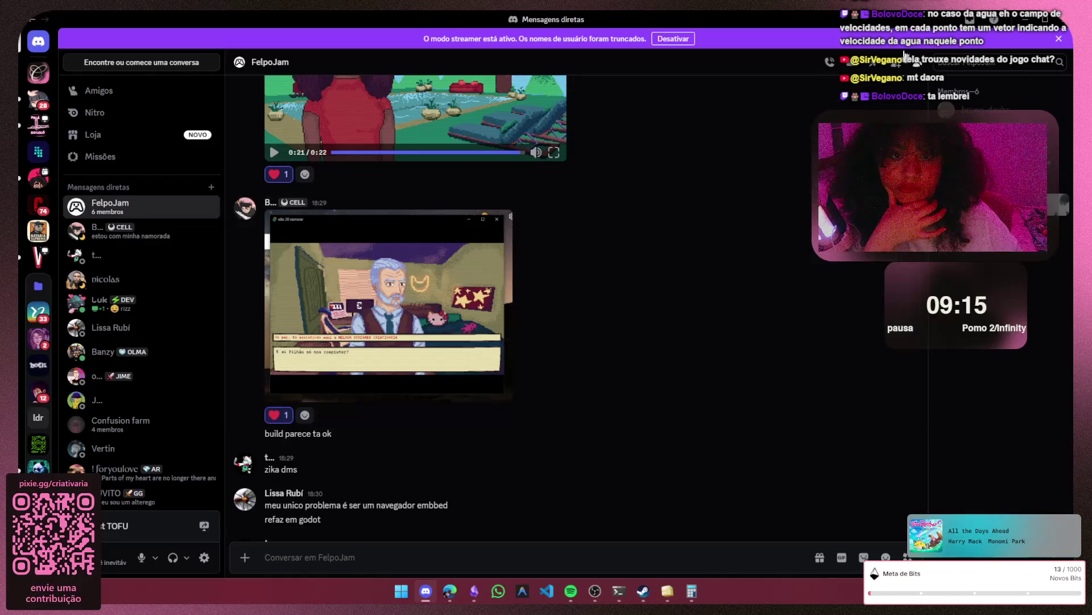
{"action": "scroll", "coordinate": [689, 375], "scroll_direction": "down", "scroll_amount": 3}
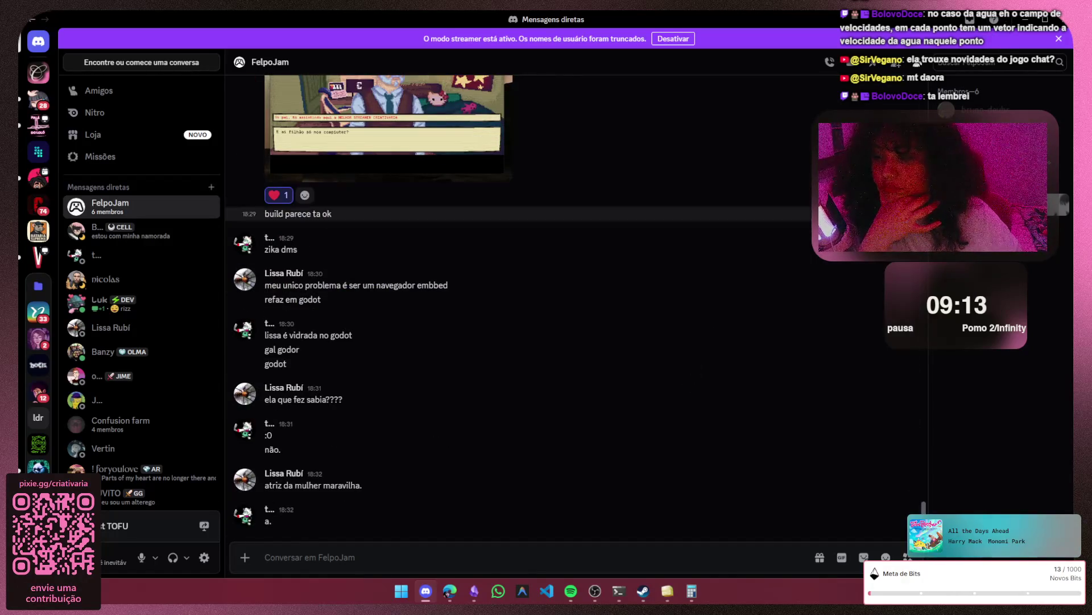
{"action": "key", "text": "alt+Tab"}
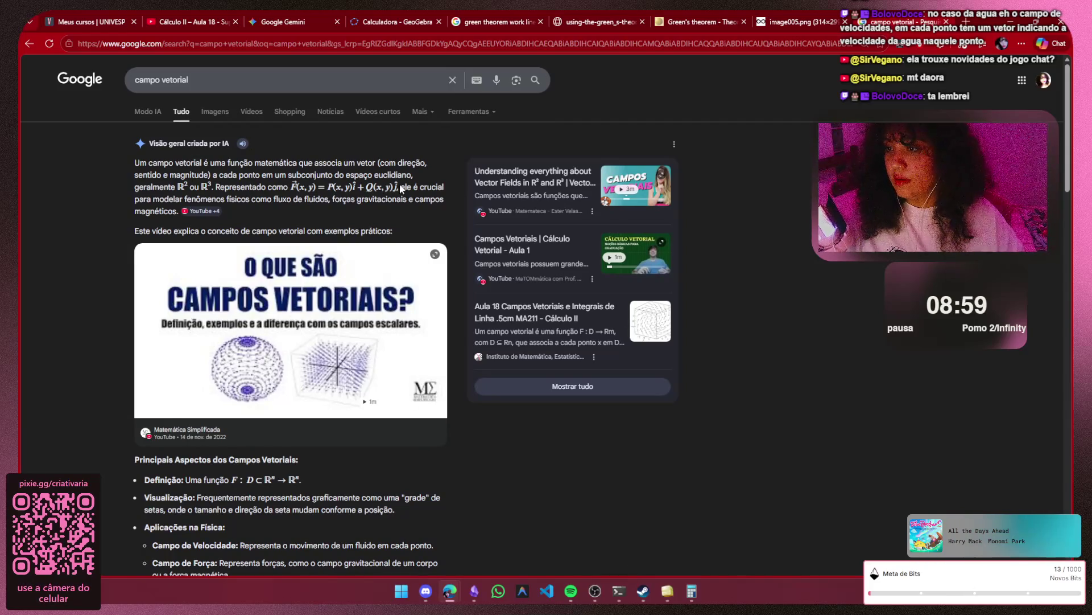
- Snip the AI overview paragraph defining 'campo vetorial', show image results, and return to Obsidian
{"action": "left_click_drag", "start_coordinate": [432, 176], "coordinate": [158, 153]}
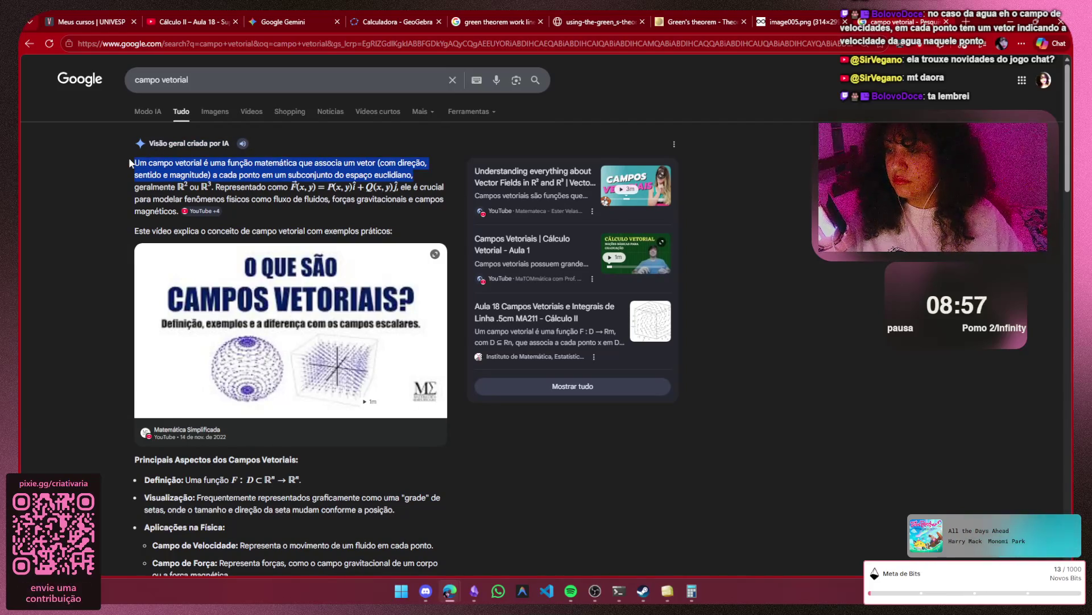
{"action": "left_click", "coordinate": [256, 226]}
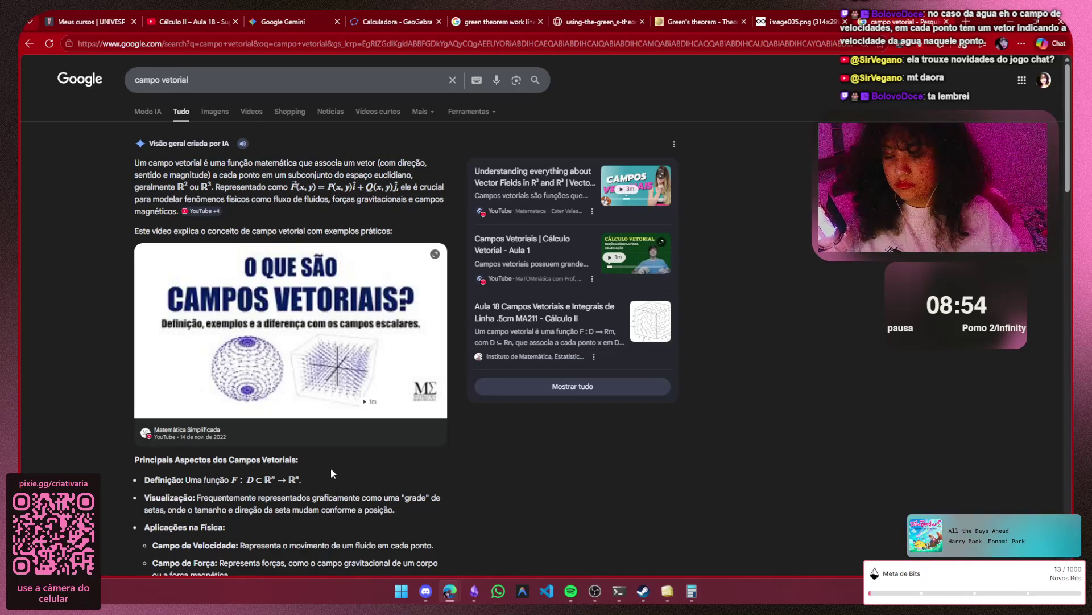
{"action": "key", "text": "super+shift+s"}
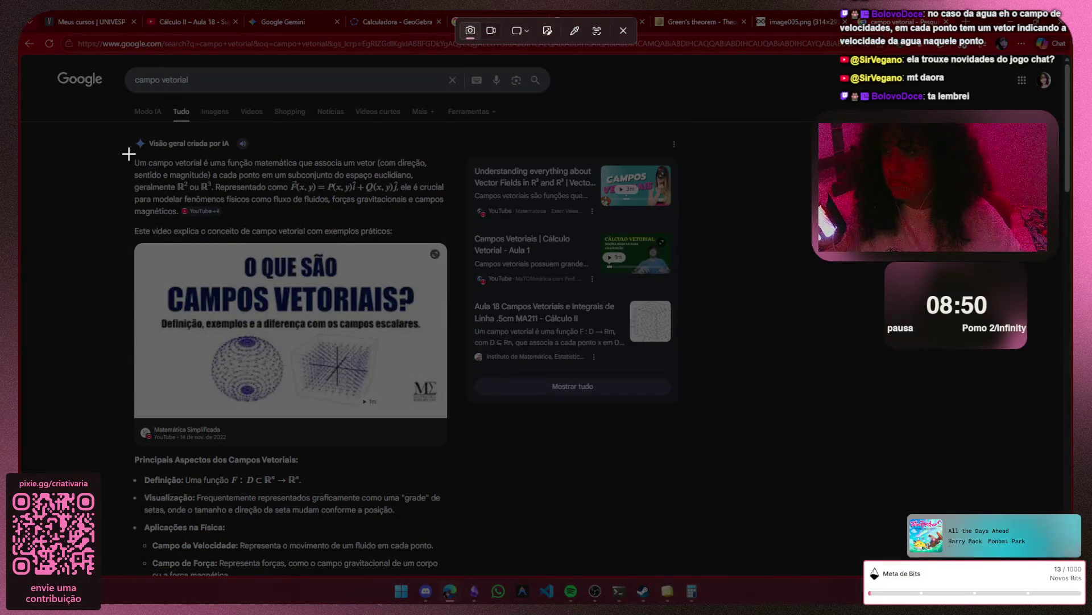
{"action": "left_click_drag", "start_coordinate": [129, 154], "coordinate": [450, 224]}
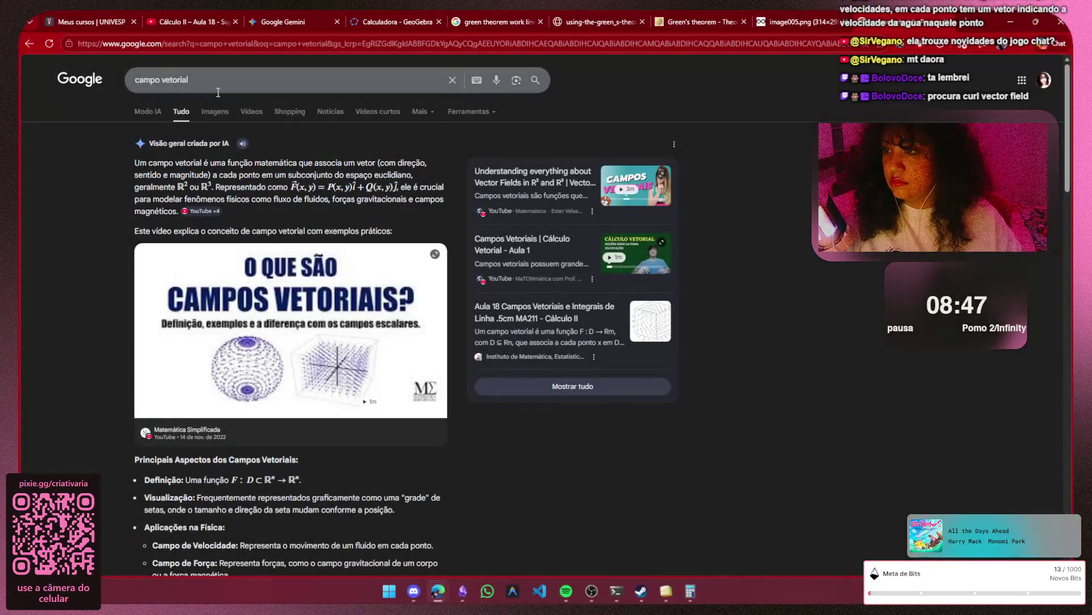
{"action": "left_click", "coordinate": [215, 111]}
{"action": "left_click", "coordinate": [450, 595]}
{"action": "scroll", "coordinate": [281, 355], "scroll_direction": "up", "scroll_amount": 3}
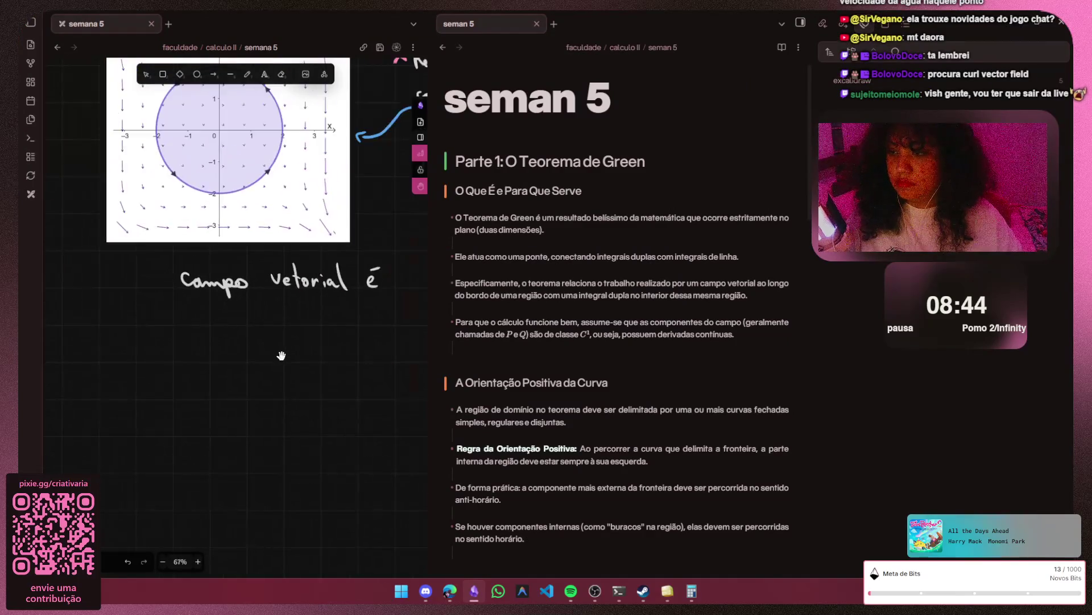
{"action": "scroll", "coordinate": [281, 355], "scroll_direction": "up", "scroll_amount": 1}
{"action": "scroll", "coordinate": [166, 359], "scroll_direction": "down", "scroll_amount": 2, "text": "ctrl"}
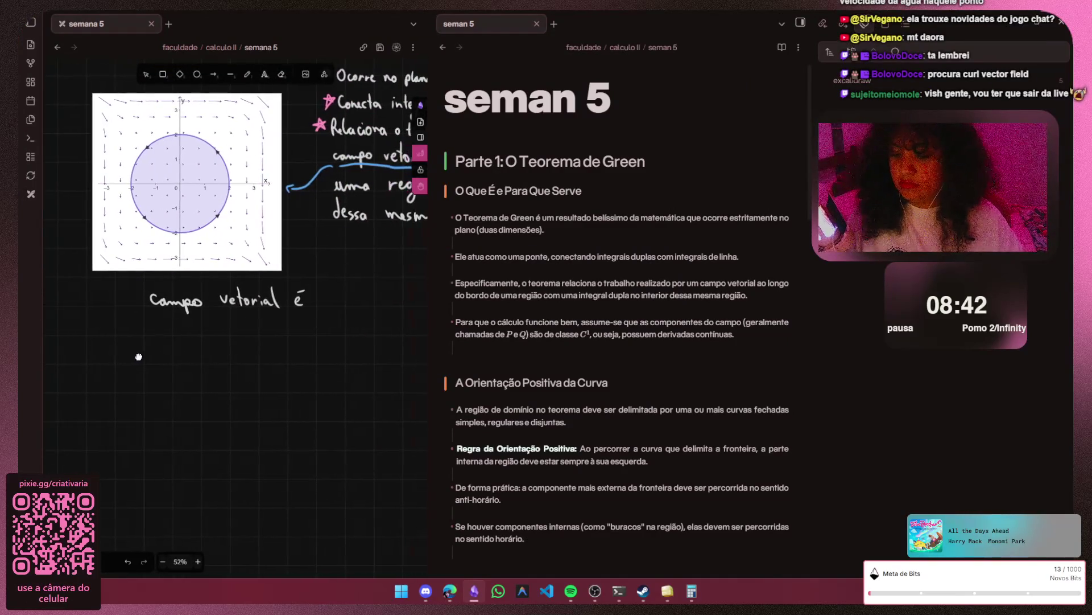
- Replace the handwritten 'campo vetorial é' with the pasted definition snip, then return to Chrome
{"action": "key", "text": "v"}
{"action": "mouse_move", "coordinate": [119, 357]}
{"action": "left_mouse_down"}
{"action": "mouse_move", "coordinate": [331, 283]}
{"action": "mouse_move", "coordinate": [135, 300]}
{"action": "left_mouse_up"}
{"action": "key", "text": "Delete"}
{"action": "key", "text": "ctrl+v"}
{"action": "left_click", "coordinate": [268, 215]}
{"action": "key", "text": "alt+Tab"}
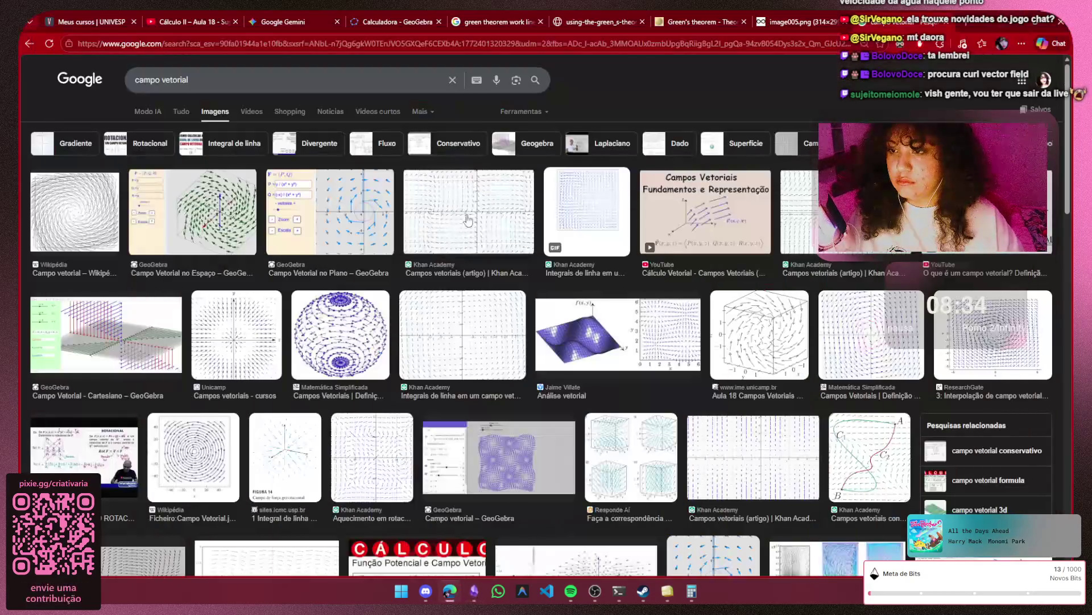
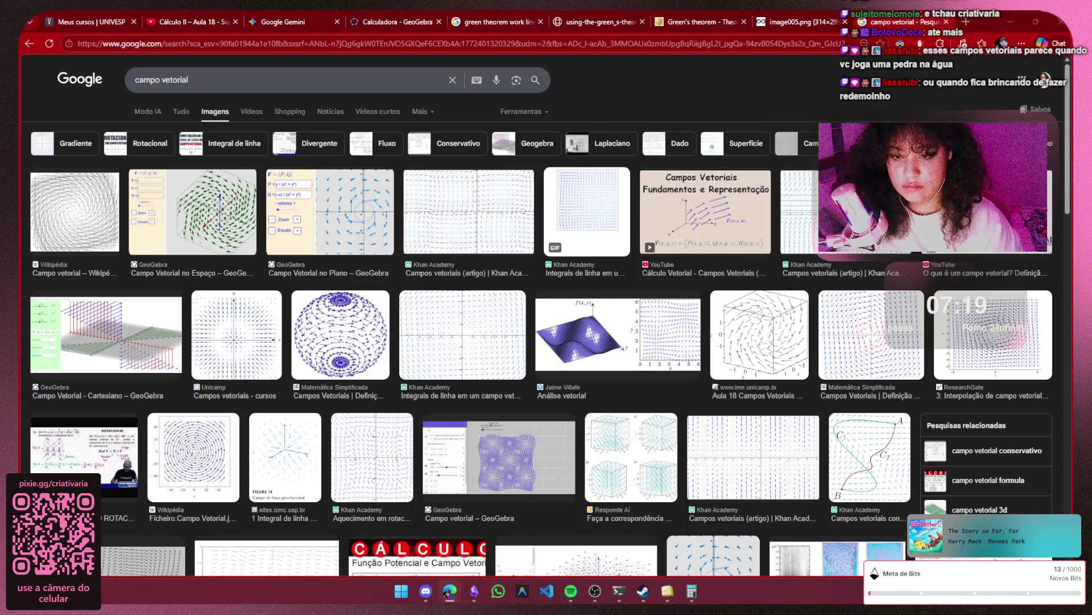
- Replace the Google Images query with 'curl vector field' and run the search
{"action": "left_click", "coordinate": [256, 80]}
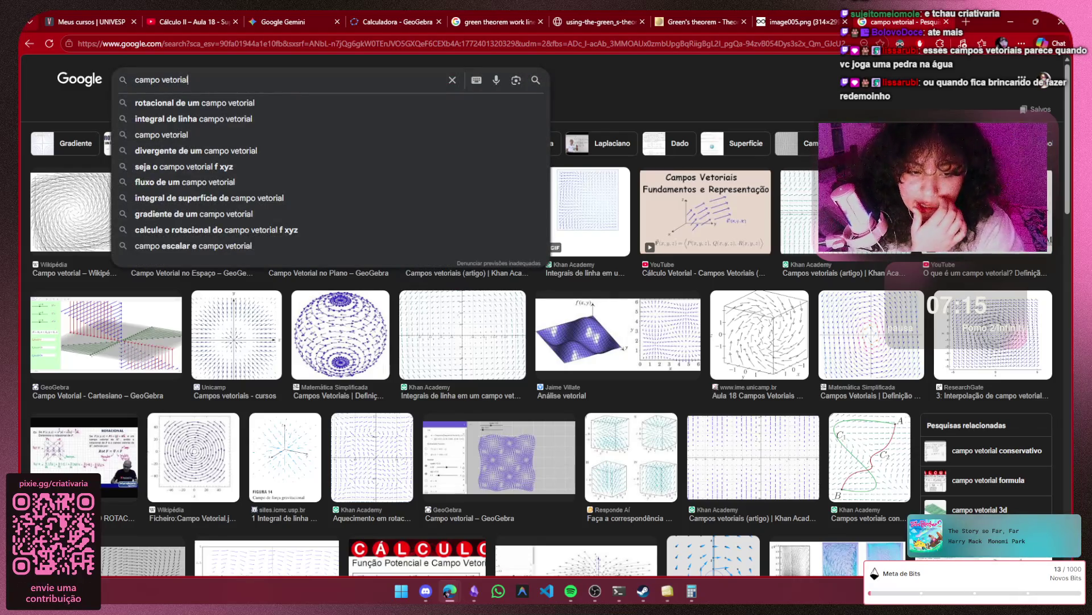
{"action": "key", "text": "BackSpace"}
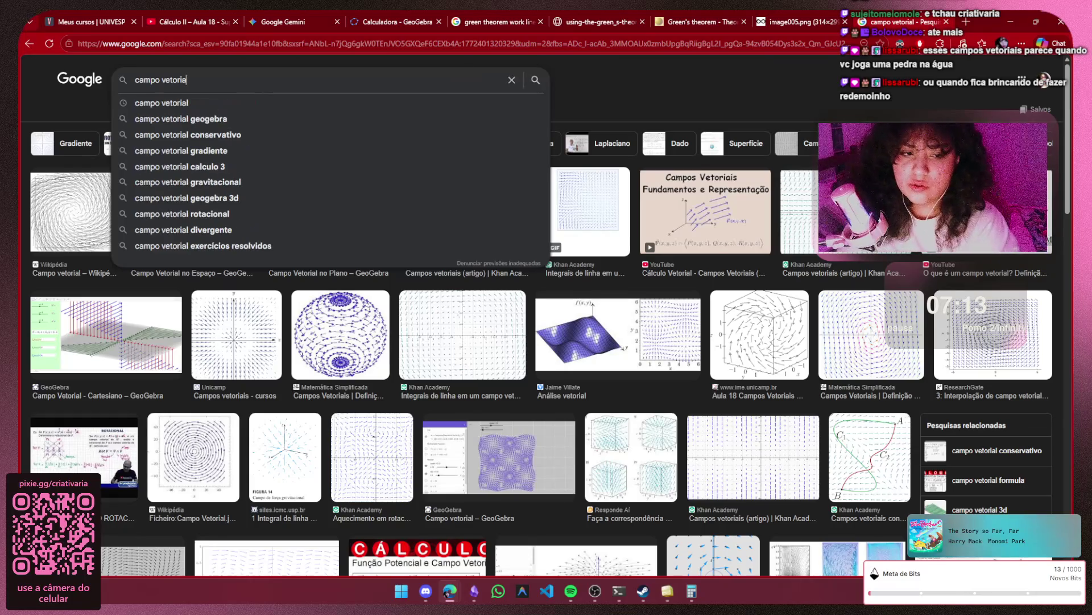
{"action": "key", "text": "BackSpace"}
{"action": "key", "text": "BackSpace"}
{"action": "key", "text": "BackSpace"}
{"action": "type", "text": "curl vet"}
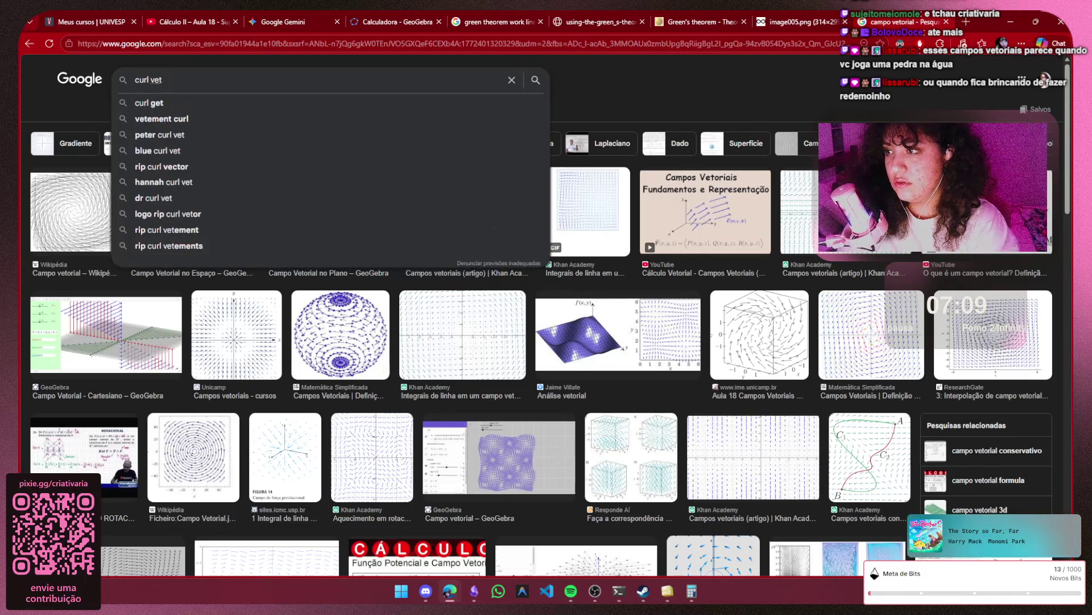
{"action": "key", "text": "BackSpace"}
{"action": "type", "text": "ctor"}
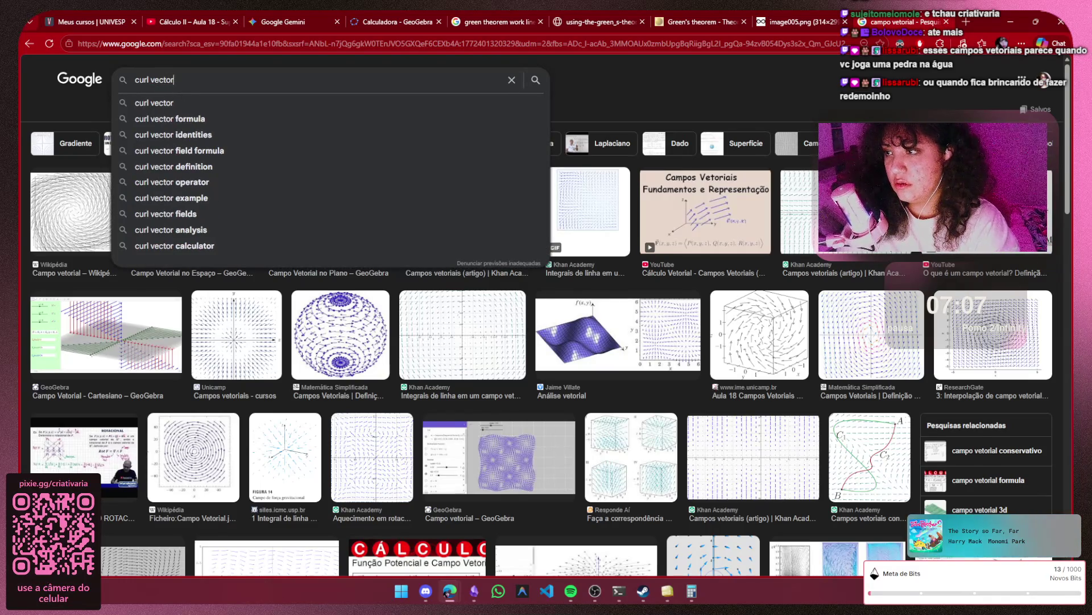
{"action": "type", "text": " field"}
{"action": "key", "text": "Return"}
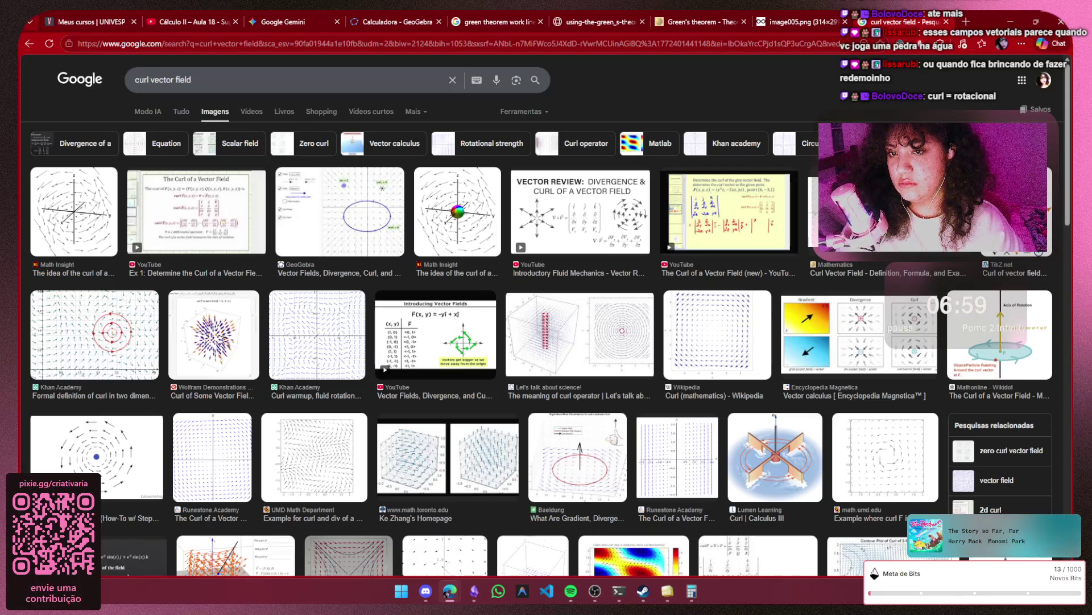
- Preview the Curl Vector Field result, then bring the Obsidian notes to the front
{"action": "left_click", "coordinate": [853, 222]}
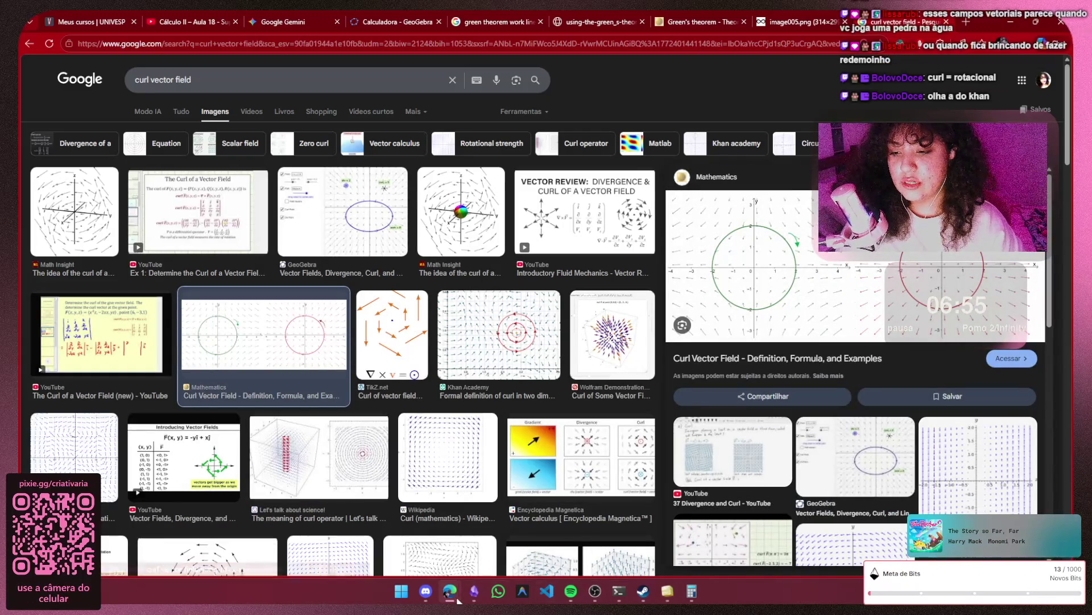
{"action": "left_click", "coordinate": [474, 591]}
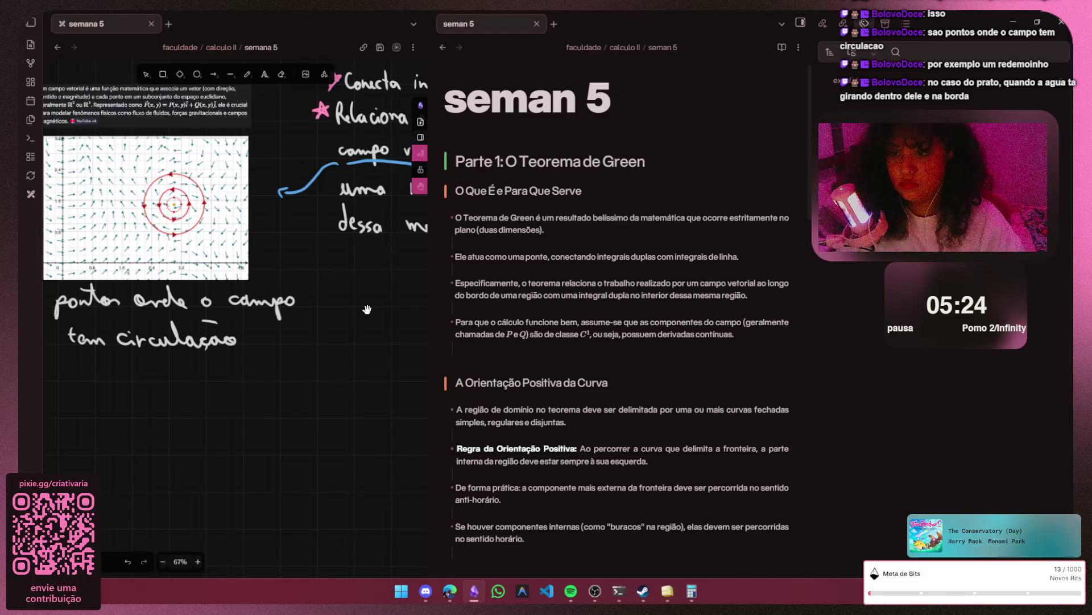
{"action": "scroll", "coordinate": [367, 309], "scroll_direction": "right", "scroll_amount": 5}
{"action": "scroll", "coordinate": [367, 310], "scroll_direction": "up", "scroll_amount": 2}
{"action": "scroll", "coordinate": [368, 314], "scroll_direction": "right", "scroll_amount": 3}
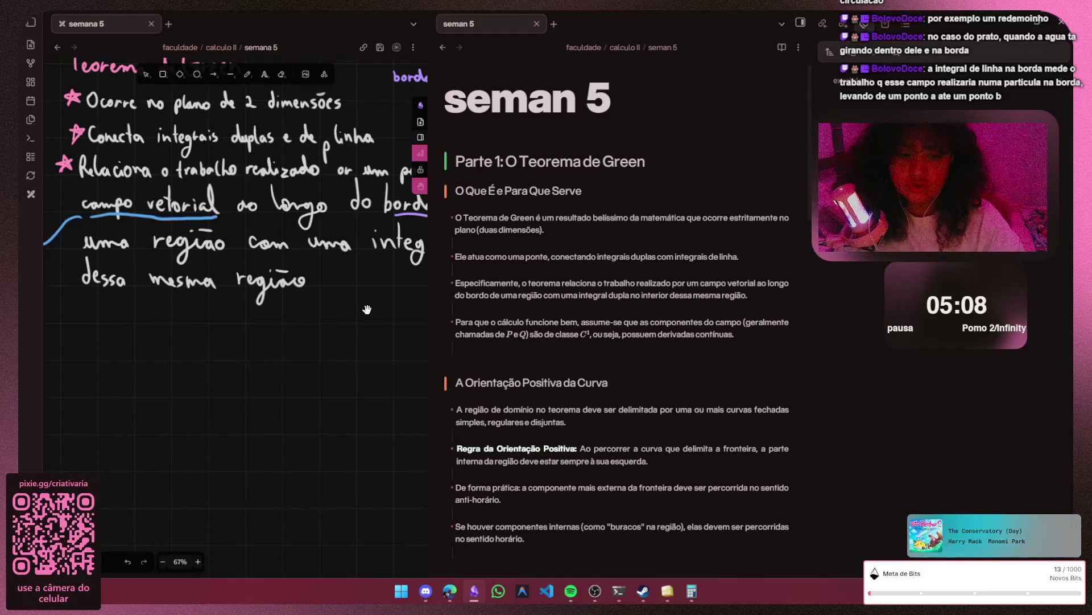
{"action": "scroll", "coordinate": [368, 309], "scroll_direction": "up", "scroll_amount": 2}
{"action": "scroll", "coordinate": [367, 309], "scroll_direction": "right", "scroll_amount": 2}
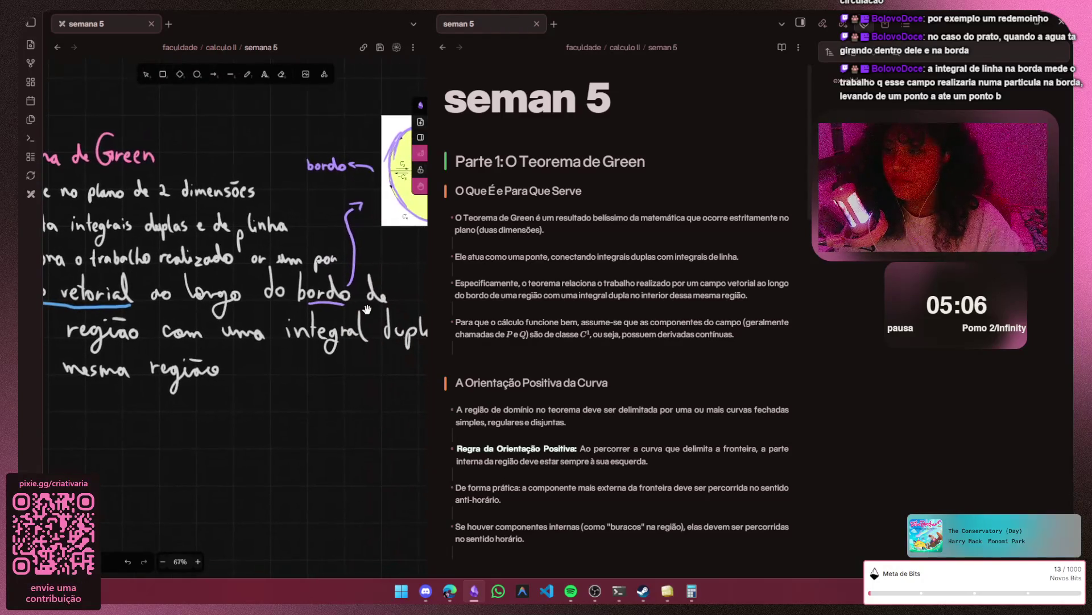
{"action": "scroll", "coordinate": [367, 310], "scroll_direction": "left", "scroll_amount": 2}
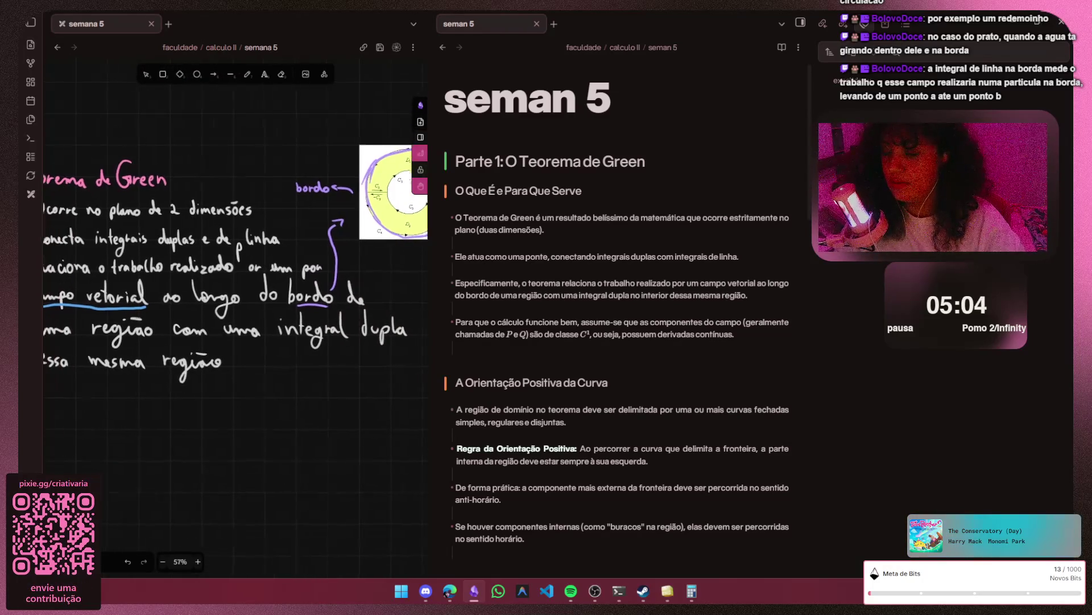
{"action": "scroll", "coordinate": [218, 331], "scroll_direction": "down", "scroll_amount": 1, "text": "ctrl"}
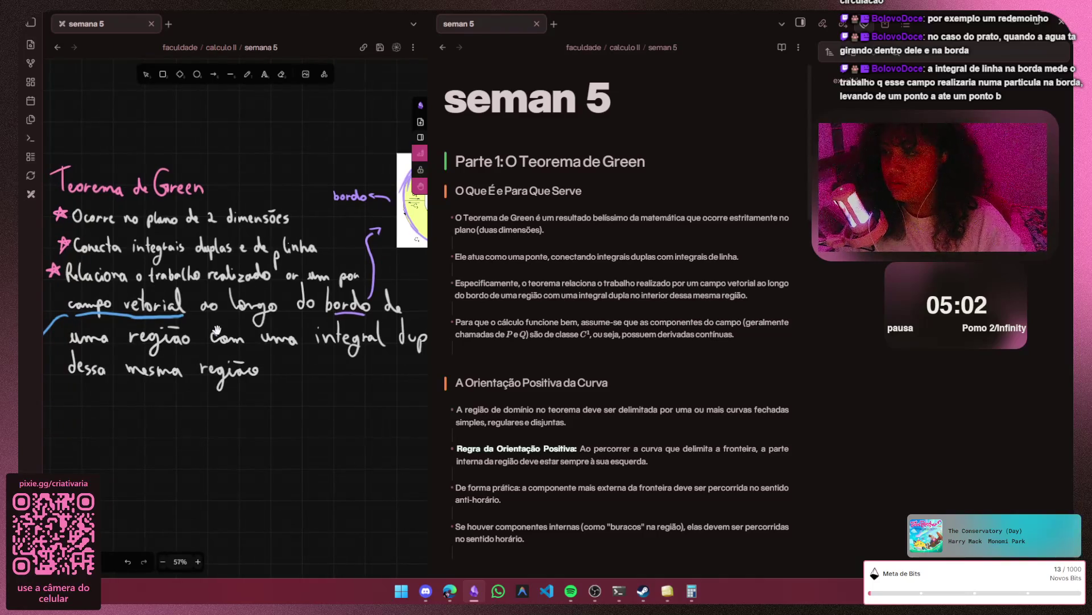
{"action": "scroll", "coordinate": [248, 312], "scroll_direction": "up", "scroll_amount": 2}
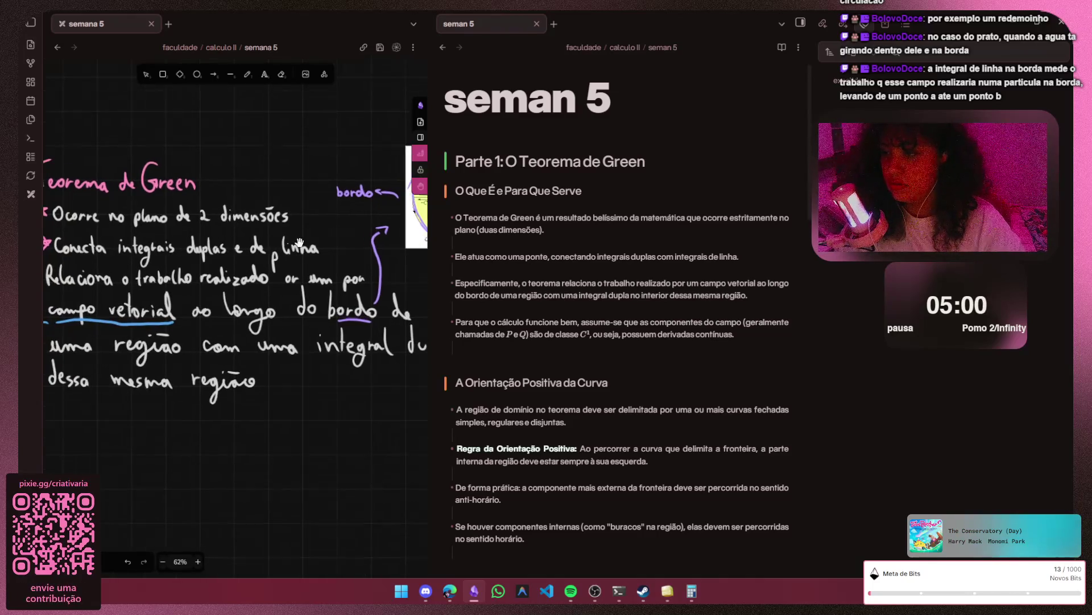
{"action": "scroll", "coordinate": [305, 276], "scroll_direction": "up", "scroll_amount": 2}
{"action": "scroll", "coordinate": [301, 271], "scroll_direction": "up", "scroll_amount": 1}
{"action": "scroll", "coordinate": [296, 265], "scroll_direction": "up", "scroll_amount": 1}
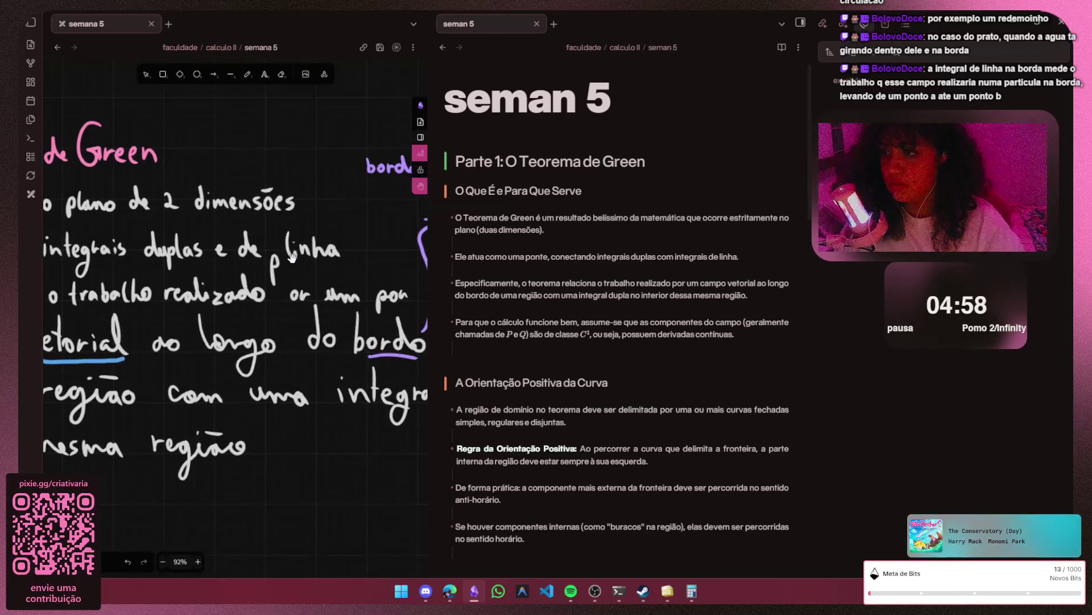
{"action": "left_click", "coordinate": [275, 261]}
- Move the stray 'p' stroke down beside 'realizado' so the line reads 'por'
{"action": "mouse_move", "coordinate": [275, 261]}
{"action": "left_mouse_down"}
{"action": "mouse_move", "coordinate": [289, 301]}
{"action": "mouse_move", "coordinate": [279, 291]}
{"action": "left_mouse_up"}
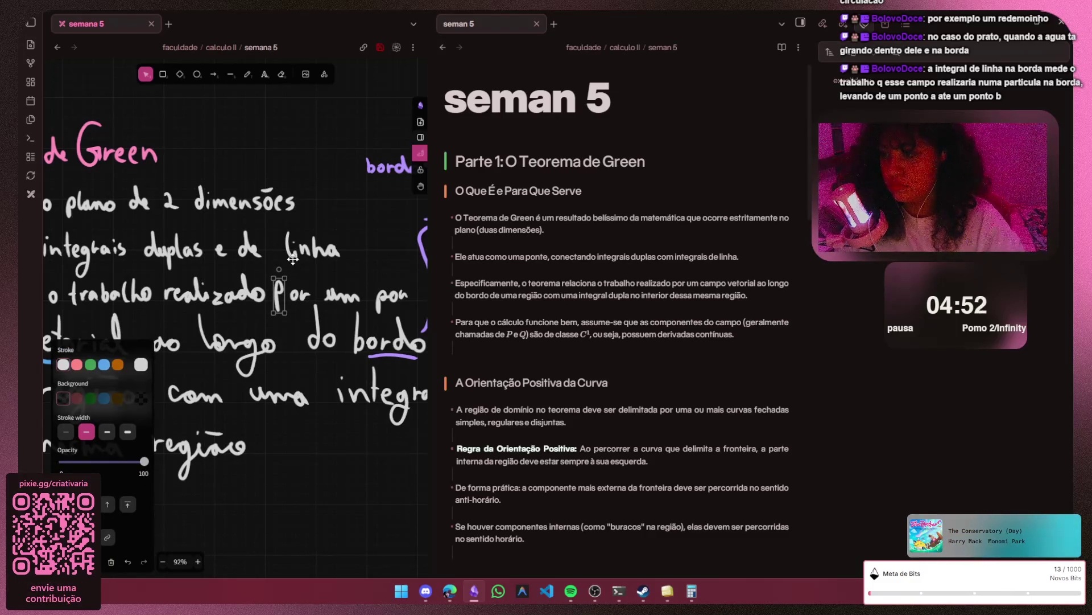
{"action": "key", "text": "Down"}
{"action": "key", "text": "Down"}
{"action": "key", "text": "Down"}
{"action": "key", "text": "Down"}
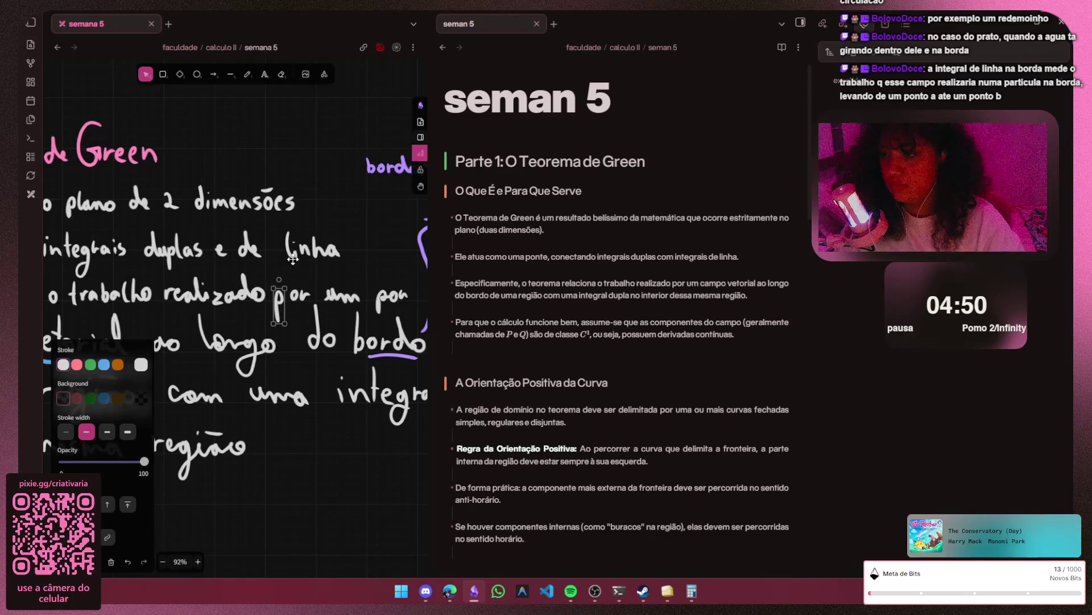
{"action": "left_click", "coordinate": [293, 258]}
{"action": "scroll", "coordinate": [293, 259], "scroll_direction": "down", "scroll_amount": 1}
{"action": "scroll", "coordinate": [149, 399], "scroll_direction": "down", "scroll_amount": 2}
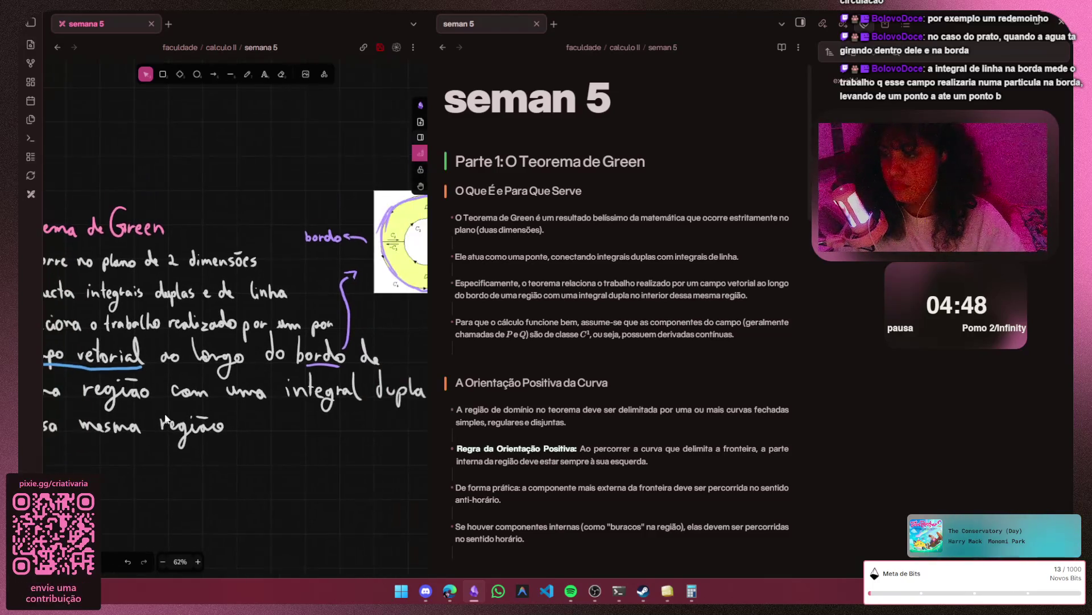
{"action": "scroll", "coordinate": [166, 419], "scroll_direction": "down", "scroll_amount": 1}
{"action": "scroll", "coordinate": [166, 420], "scroll_direction": "left", "scroll_amount": 2}
{"action": "scroll", "coordinate": [209, 423], "scroll_direction": "up", "scroll_amount": 1}
{"action": "scroll", "coordinate": [209, 424], "scroll_direction": "up", "scroll_amount": 1}
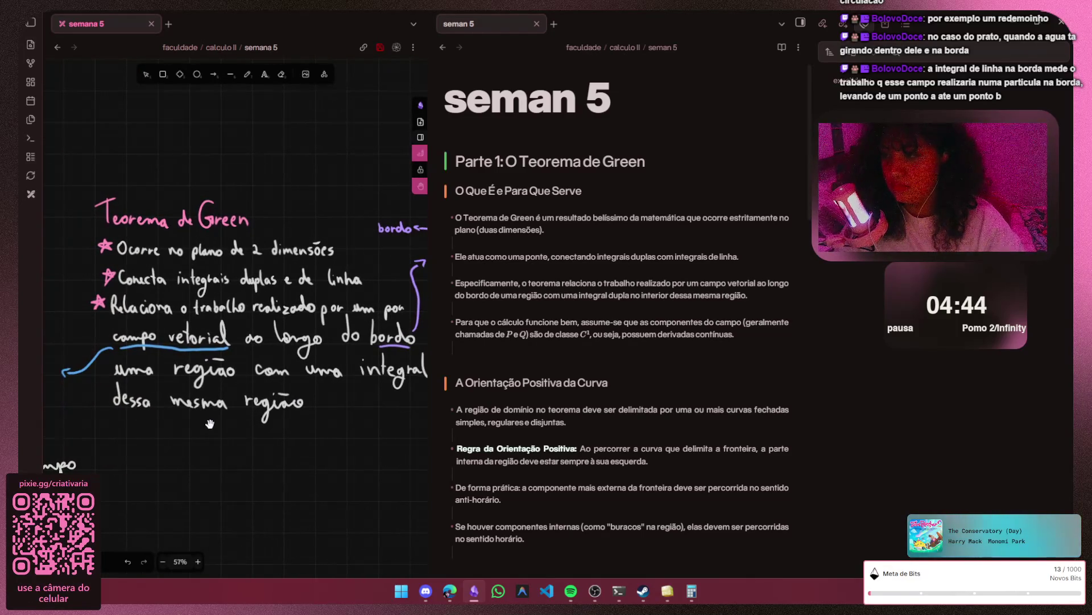
{"action": "scroll", "coordinate": [397, 307], "scroll_direction": "up", "scroll_amount": 1}
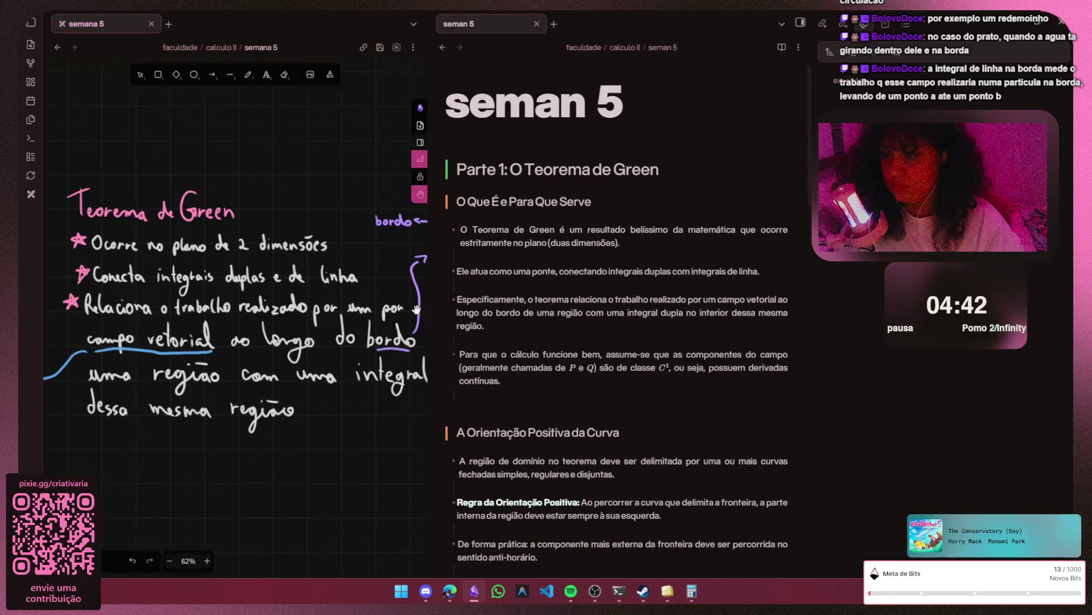
{"action": "scroll", "coordinate": [399, 308], "scroll_direction": "up", "scroll_amount": 1}
{"action": "scroll", "coordinate": [399, 308], "scroll_direction": "up", "scroll_amount": 1}
{"action": "scroll", "coordinate": [399, 307], "scroll_direction": "up", "scroll_amount": 1}
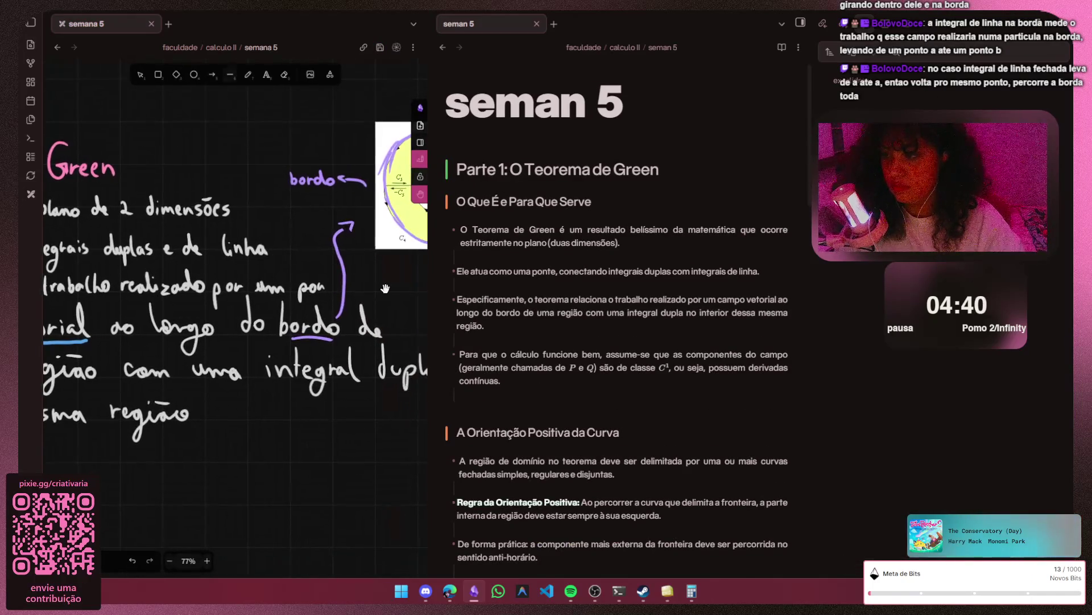
- Delete the leftover 'pon' stroke after 'um' and bring the Teorema de Green title into view
{"action": "key", "text": "v"}
{"action": "left_click", "coordinate": [334, 282]}
{"action": "left_click", "coordinate": [334, 272]}
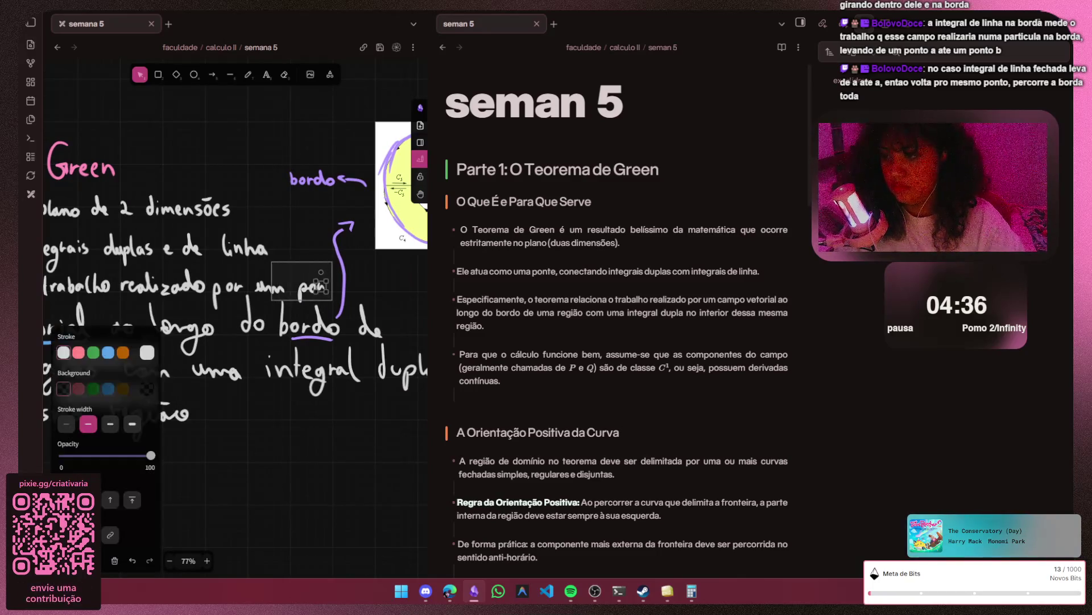
{"action": "key", "text": "Delete"}
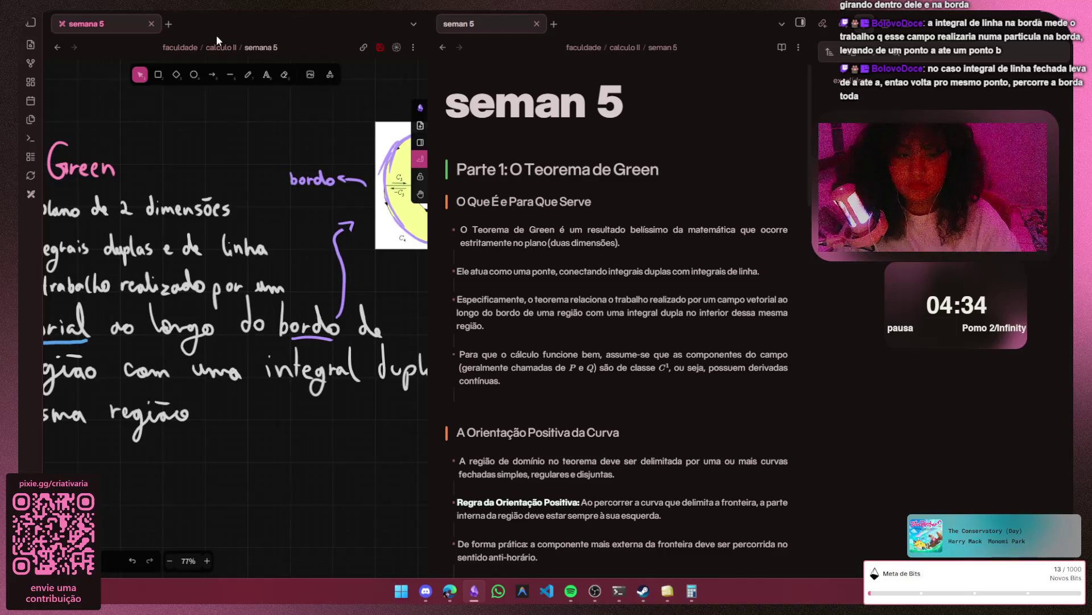
{"action": "scroll", "coordinate": [165, 381], "scroll_direction": "down", "scroll_amount": 3}
{"action": "left_click_drag", "start_coordinate": [97, 426], "coordinate": [178, 400]}
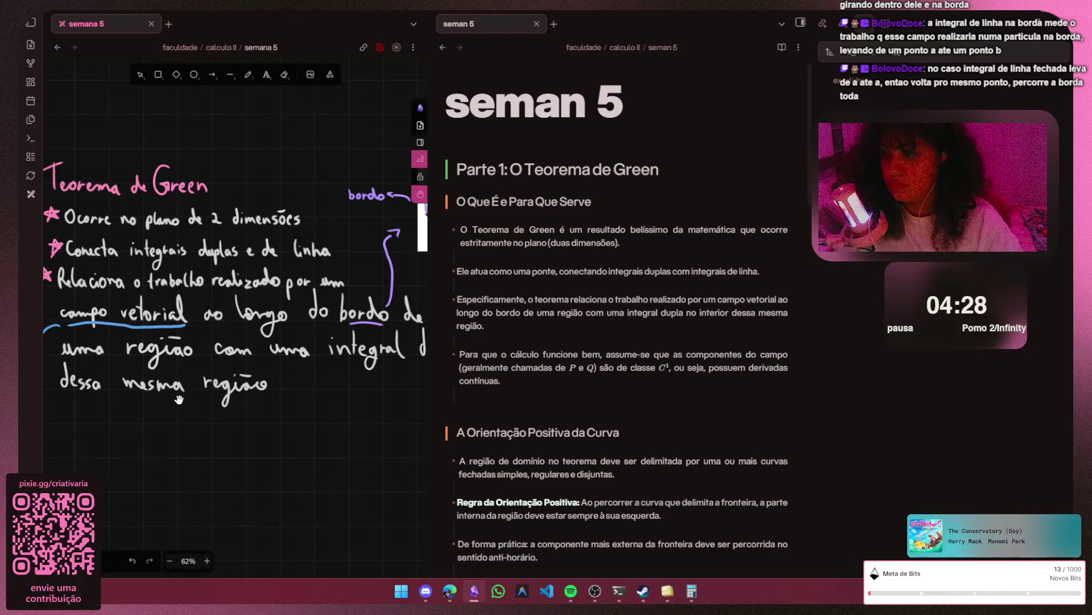
{"action": "left_click_drag", "start_coordinate": [178, 399], "coordinate": [147, 356]}
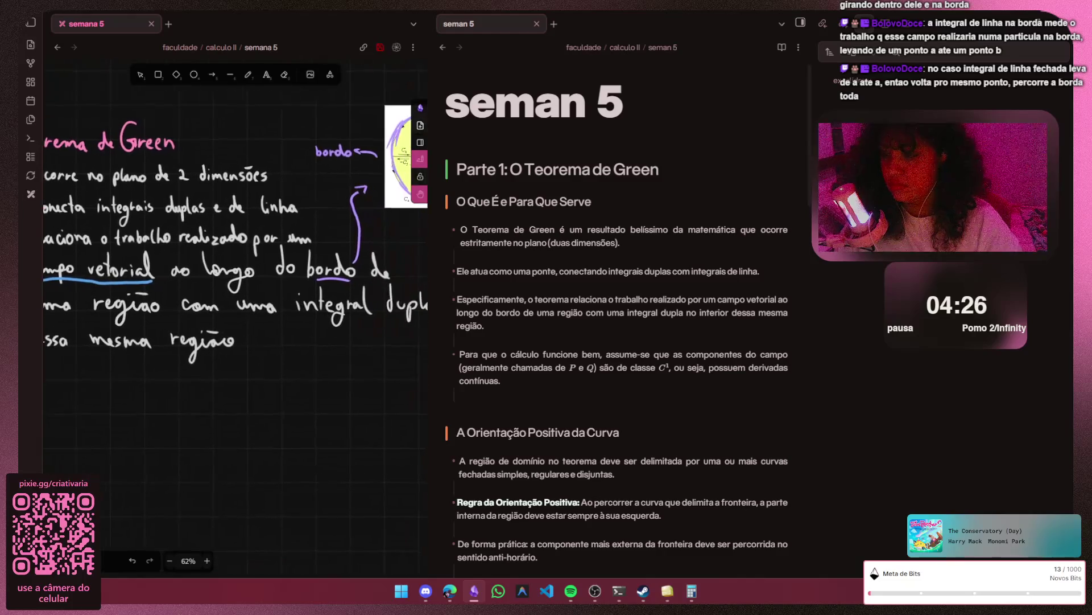
{"action": "left_click_drag", "start_coordinate": [203, 392], "coordinate": [179, 399]}
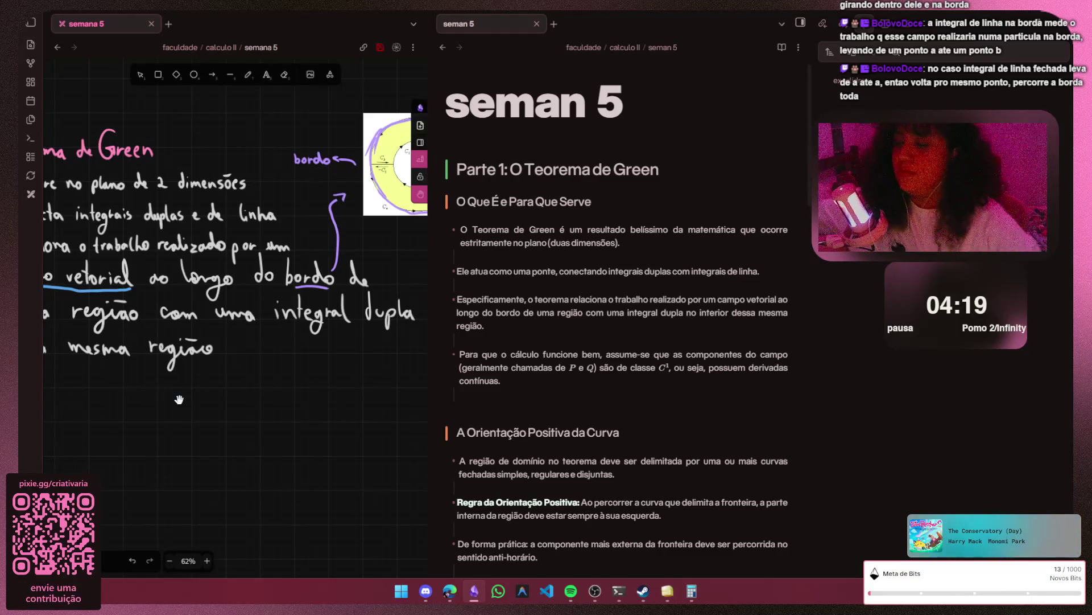
{"action": "left_click_drag", "start_coordinate": [179, 400], "coordinate": [234, 396]}
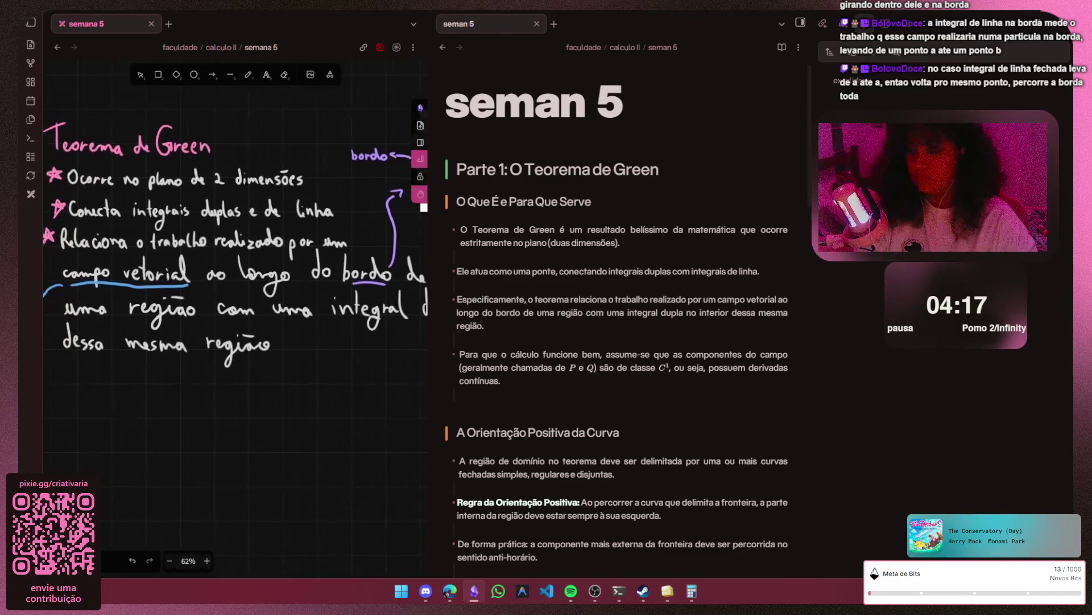
{"action": "left_click_drag", "start_coordinate": [162, 395], "coordinate": [179, 399]}
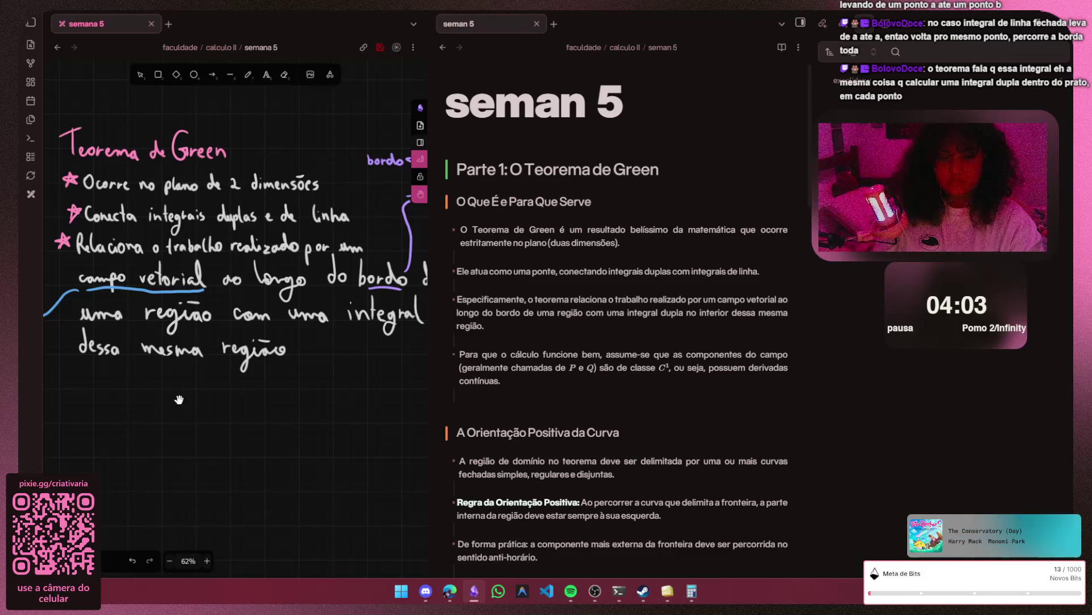
{"action": "scroll", "coordinate": [179, 399], "scroll_direction": "down", "scroll_amount": 1}
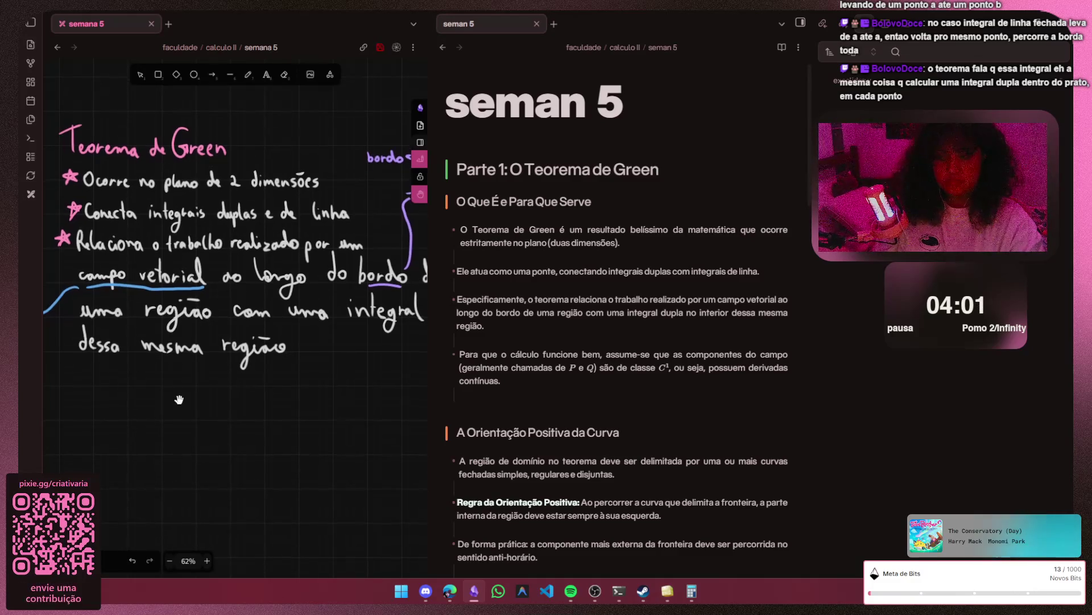
{"action": "scroll", "coordinate": [180, 399], "scroll_direction": "left", "scroll_amount": 3}
{"action": "scroll", "coordinate": [179, 399], "scroll_direction": "left", "scroll_amount": 3}
{"action": "scroll", "coordinate": [179, 400], "scroll_direction": "right", "scroll_amount": 5}
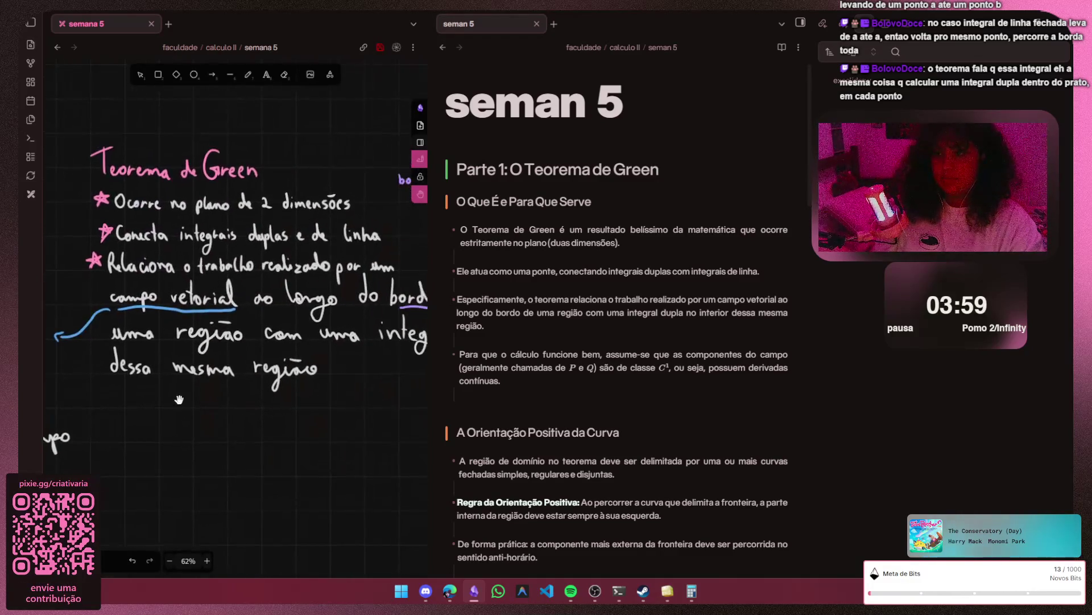
{"action": "scroll", "coordinate": [179, 399], "scroll_direction": "down", "scroll_amount": 1}
- Draw a green curved arrow rising from the notes toward blank canvas space
{"action": "key", "text": "p"}
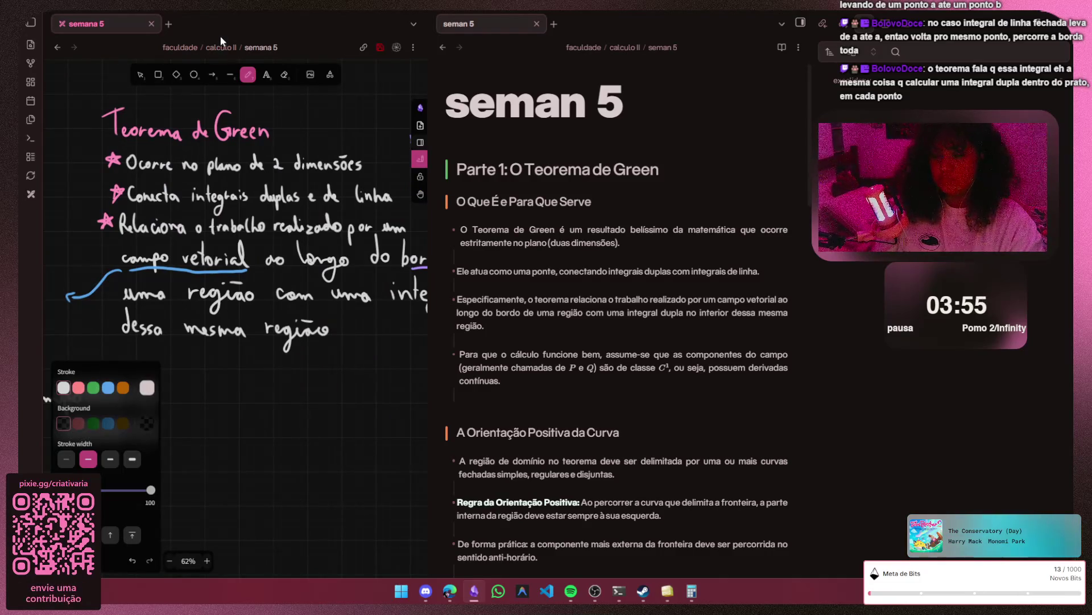
{"action": "key", "text": "3"}
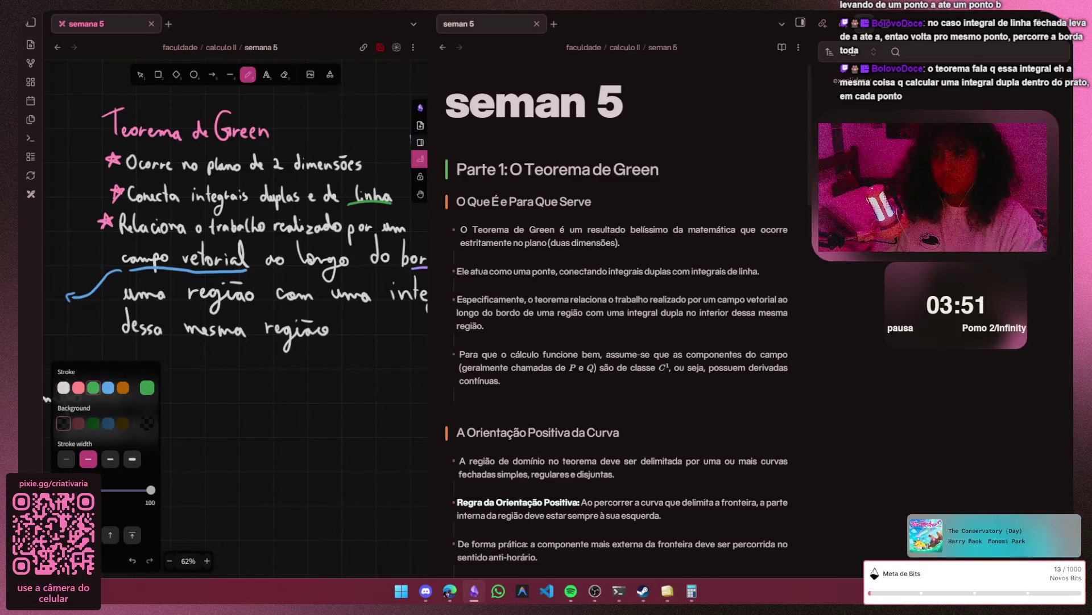
{"action": "key", "text": "h"}
{"action": "scroll", "coordinate": [221, 43], "scroll_direction": "up", "scroll_amount": 5}
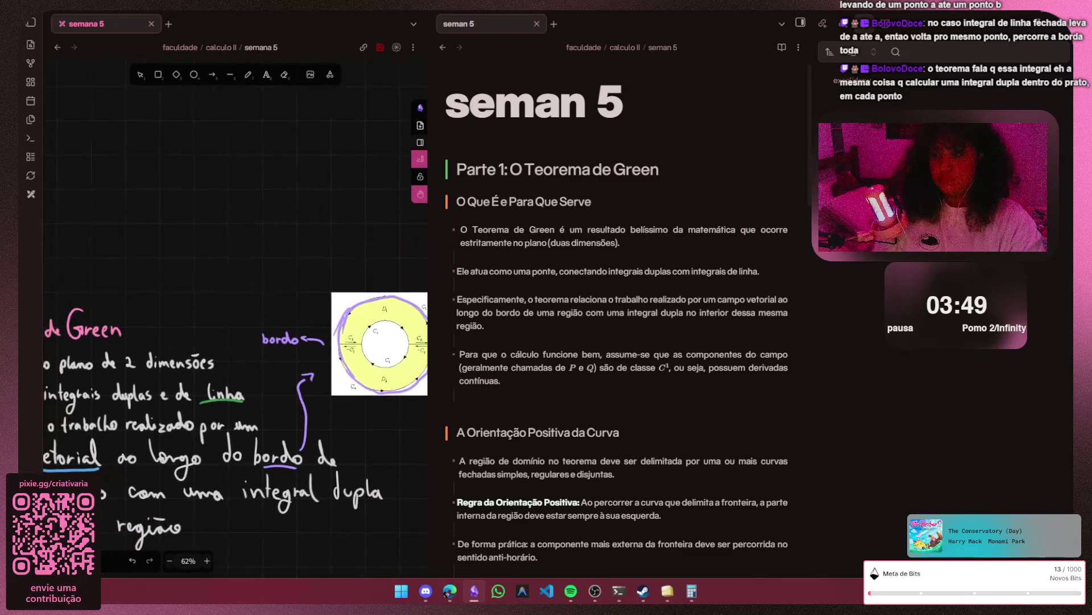
{"action": "key", "text": "p"}
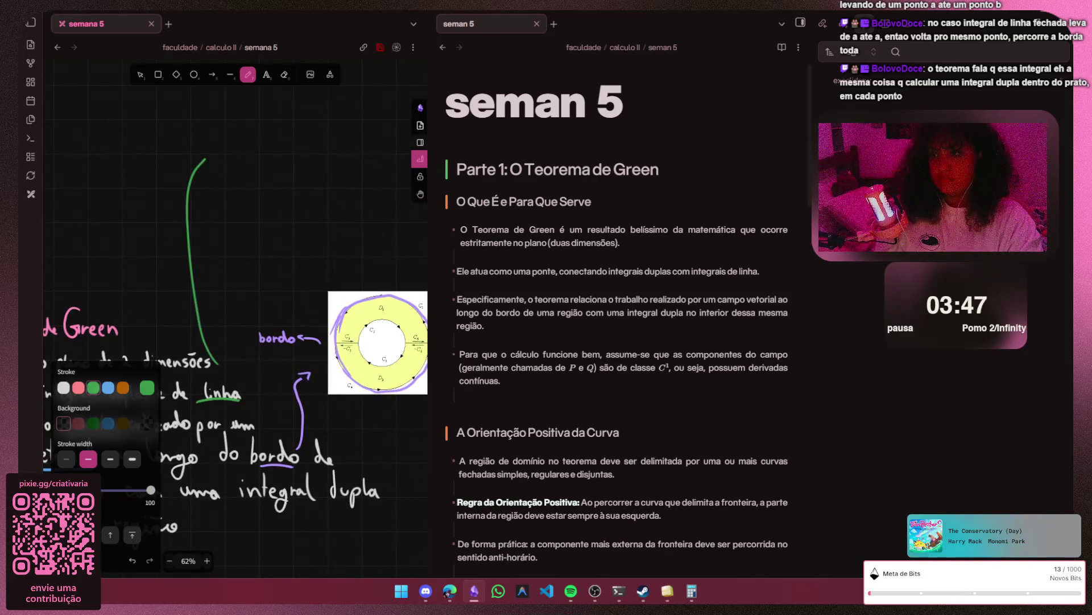
{"action": "left_click_drag", "start_coordinate": [226, 381], "coordinate": [269, 193]}
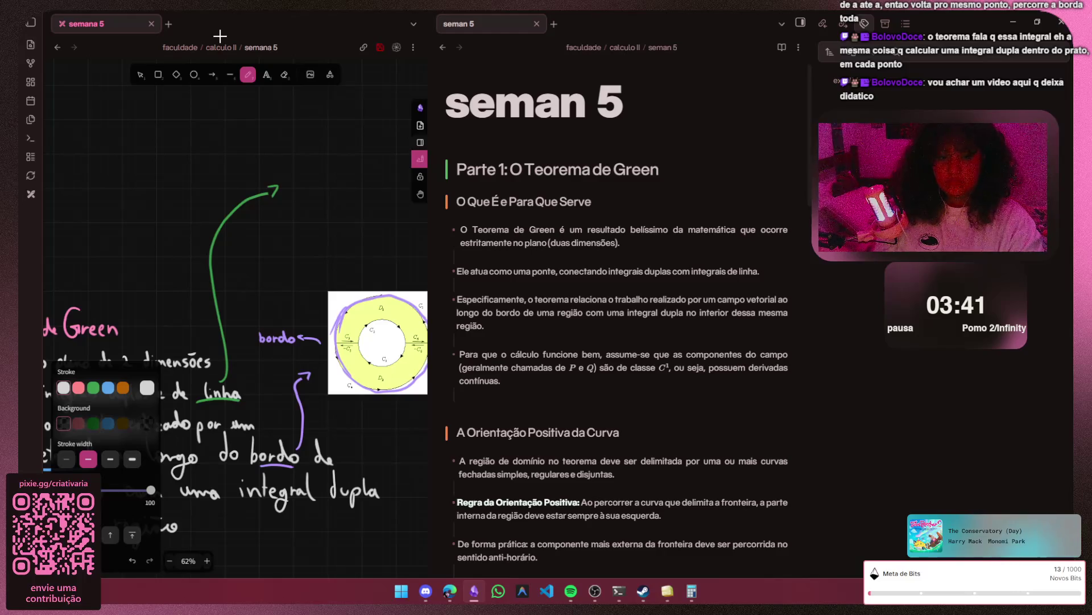
{"action": "scroll", "coordinate": [224, 36], "scroll_direction": "up", "scroll_amount": 2}
{"action": "scroll", "coordinate": [227, 244], "scroll_direction": "up", "scroll_amount": 2}
{"action": "scroll", "coordinate": [227, 245], "scroll_direction": "up", "scroll_amount": 2}
{"action": "scroll", "coordinate": [236, 251], "scroll_direction": "up", "scroll_amount": 2}
{"action": "scroll", "coordinate": [236, 263], "scroll_direction": "up", "scroll_amount": 2}
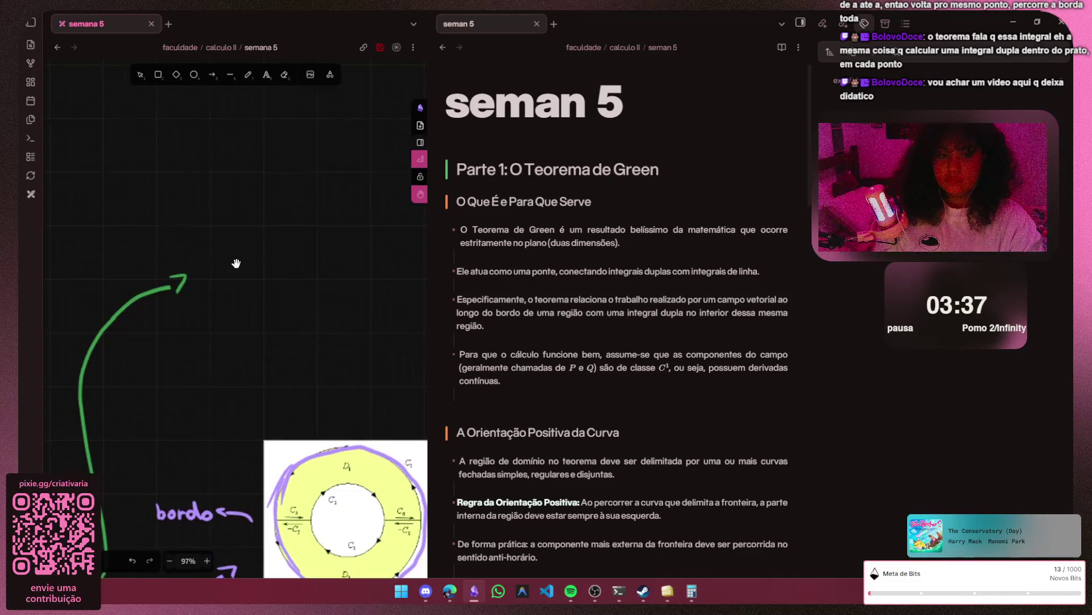
{"action": "scroll", "coordinate": [236, 263], "scroll_direction": "up", "scroll_amount": 2}
{"action": "scroll", "coordinate": [219, 273], "scroll_direction": "up", "scroll_amount": 2}
{"action": "scroll", "coordinate": [224, 266], "scroll_direction": "up", "scroll_amount": 2}
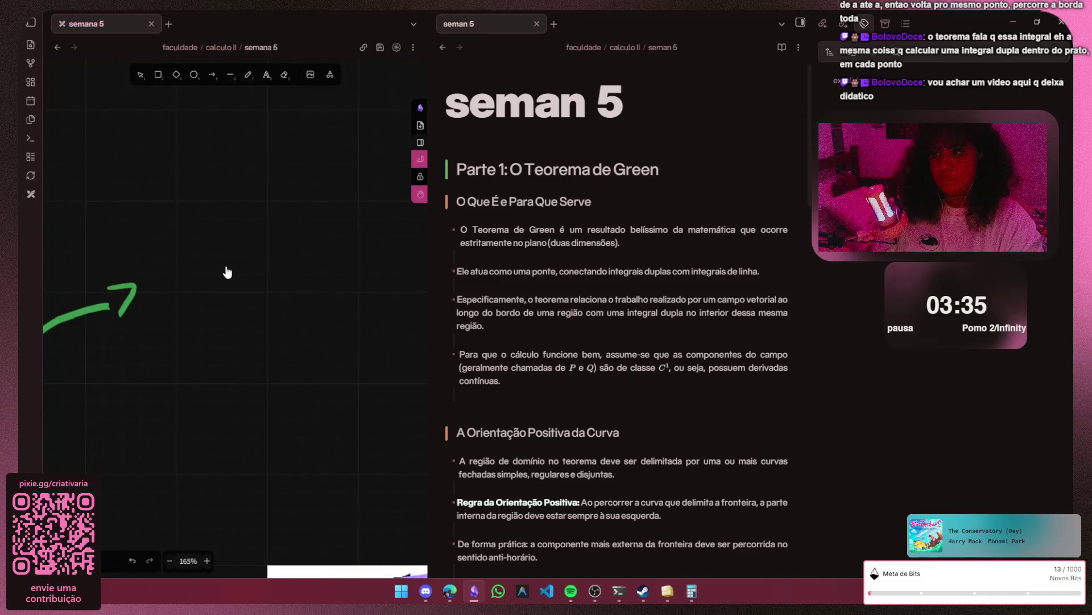
{"action": "key", "text": "p"}
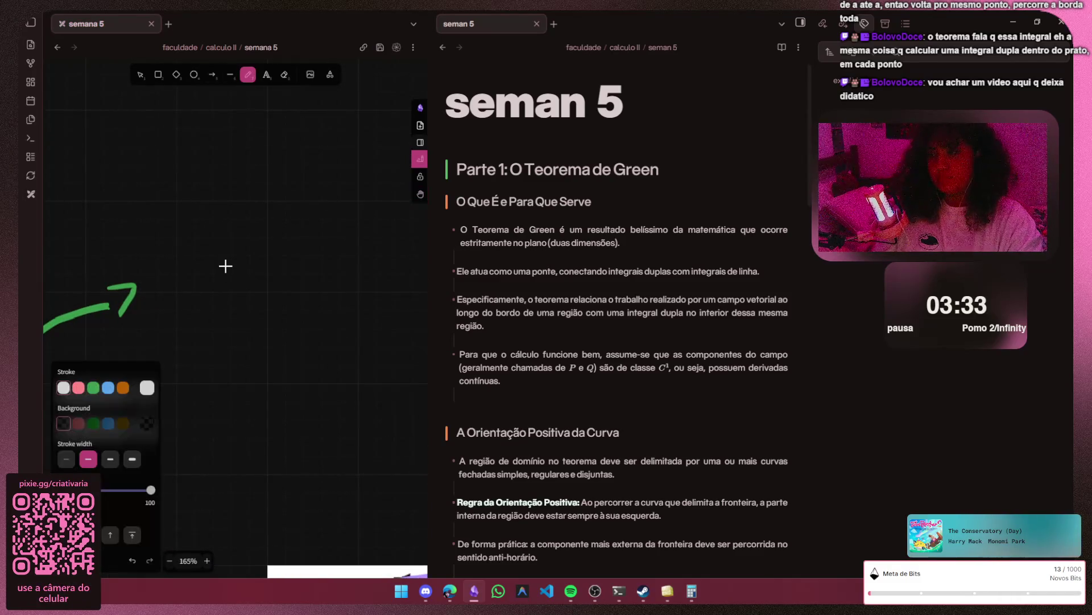
- Handwrite 'a integral de linha ... na borda' in white, undoing a bad stroke along the way
{"action": "mouse_move", "coordinate": [163, 179]}
{"action": "left_mouse_down"}
{"action": "mouse_move", "coordinate": [172, 193]}
{"action": "mouse_move", "coordinate": [234, 196]}
{"action": "left_mouse_up"}
{"action": "mouse_move", "coordinate": [245, 162]}
{"action": "left_mouse_down"}
{"action": "mouse_move", "coordinate": [246, 196]}
{"action": "mouse_move", "coordinate": [268, 197]}
{"action": "mouse_move", "coordinate": [267, 224]}
{"action": "mouse_move", "coordinate": [307, 183]}
{"action": "mouse_move", "coordinate": [335, 200]}
{"action": "left_mouse_up"}
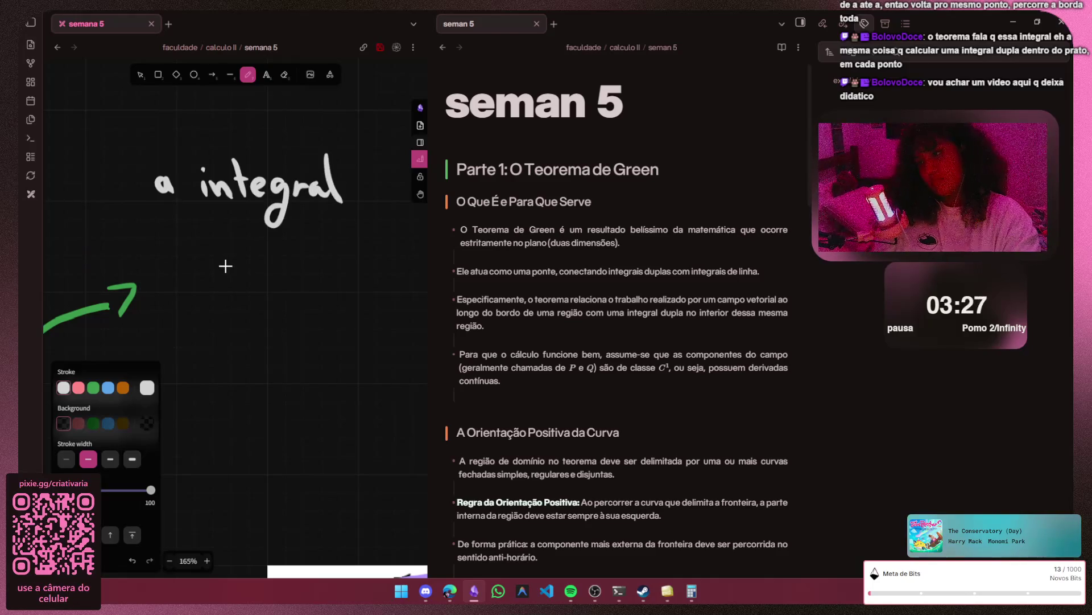
{"action": "scroll", "coordinate": [225, 266], "scroll_direction": "right", "scroll_amount": 5}
{"action": "mouse_move", "coordinate": [233, 202]}
{"action": "left_mouse_down"}
{"action": "mouse_move", "coordinate": [248, 215]}
{"action": "mouse_move", "coordinate": [375, 220]}
{"action": "left_mouse_up"}
{"action": "key", "text": "ctrl+z"}
{"action": "key", "text": "ctrl+z"}
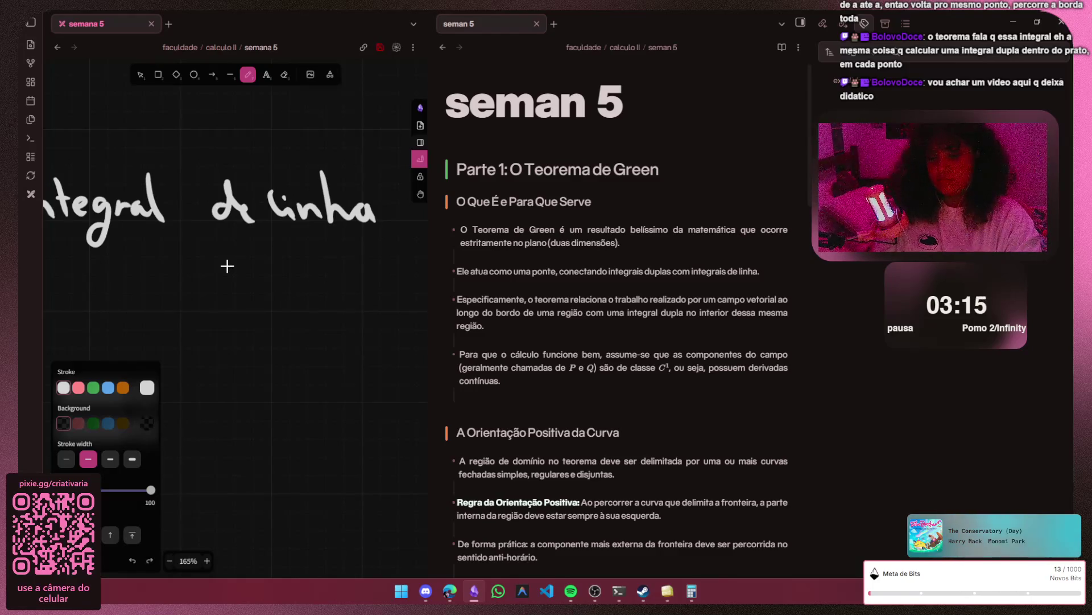
{"action": "key", "text": "h"}
{"action": "left_click_drag", "start_coordinate": [227, 265], "coordinate": [17, 307]}
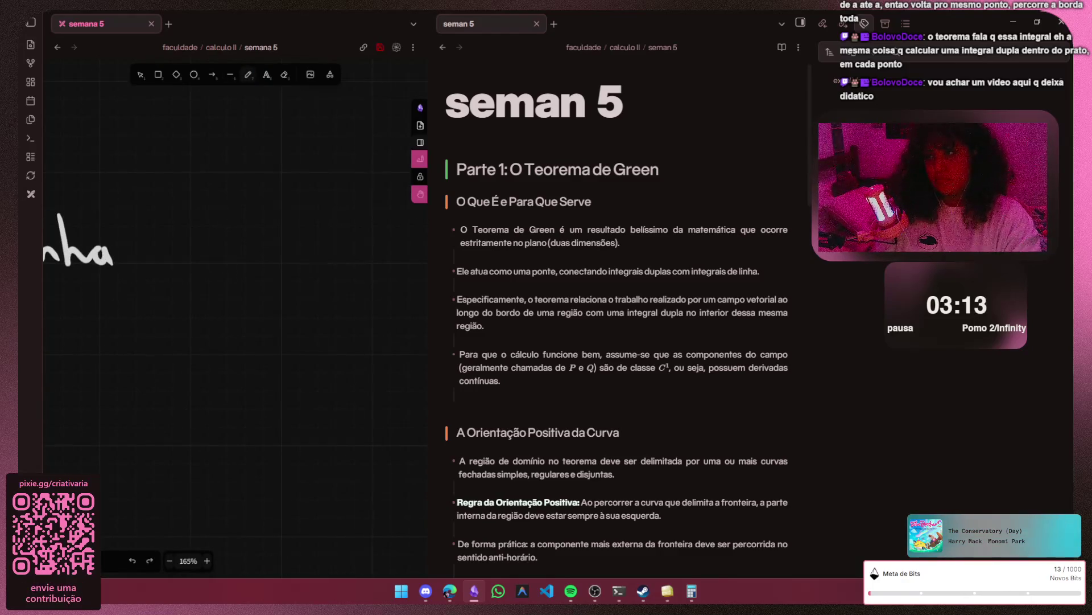
{"action": "key", "text": "p"}
{"action": "mouse_move", "coordinate": [156, 260]}
{"action": "left_mouse_down"}
{"action": "mouse_move", "coordinate": [202, 261]}
{"action": "mouse_move", "coordinate": [256, 240]}
{"action": "mouse_move", "coordinate": [344, 263]}
{"action": "left_mouse_up"}
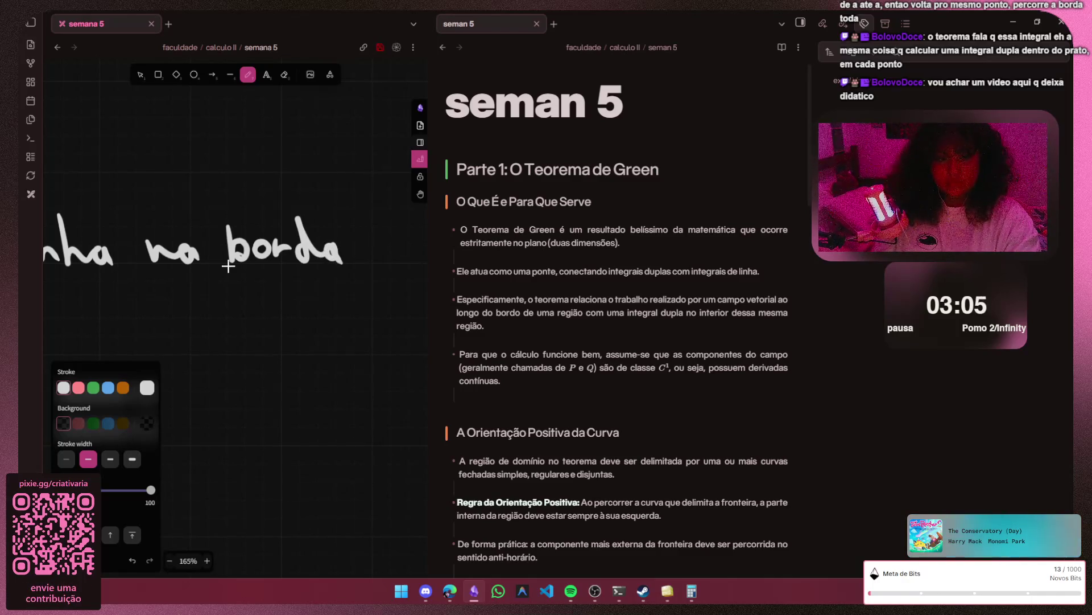
- Handwrite the second line 'mede o trabalho que', redoing the letter h
{"action": "key", "text": "h"}
{"action": "scroll", "coordinate": [229, 267], "scroll_direction": "right", "scroll_amount": 5}
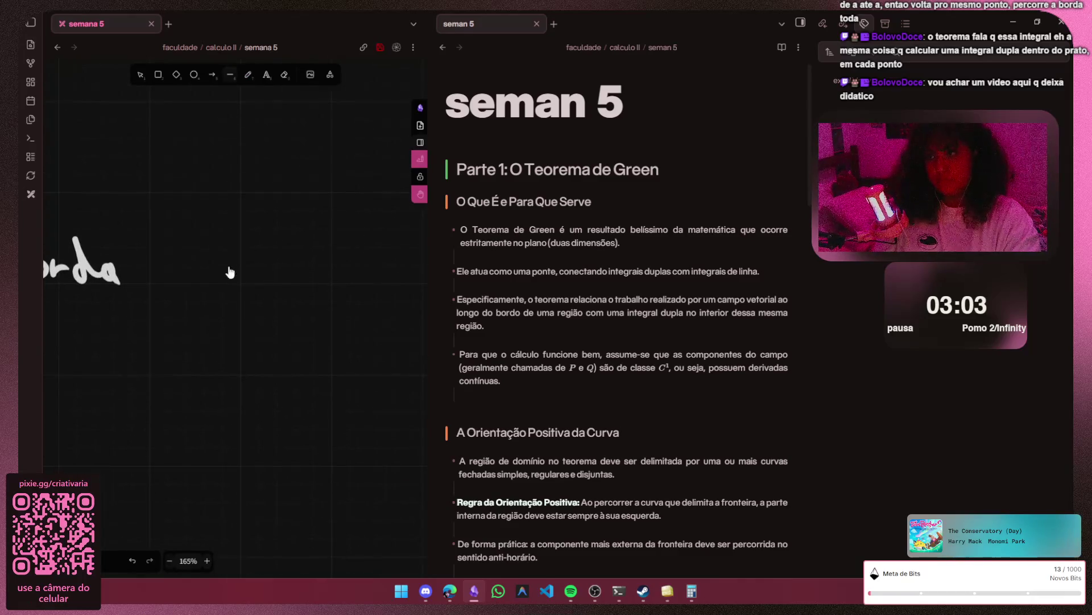
{"action": "key", "text": "p"}
{"action": "key", "text": "h"}
{"action": "scroll", "coordinate": [227, 266], "scroll_direction": "left", "scroll_amount": 10}
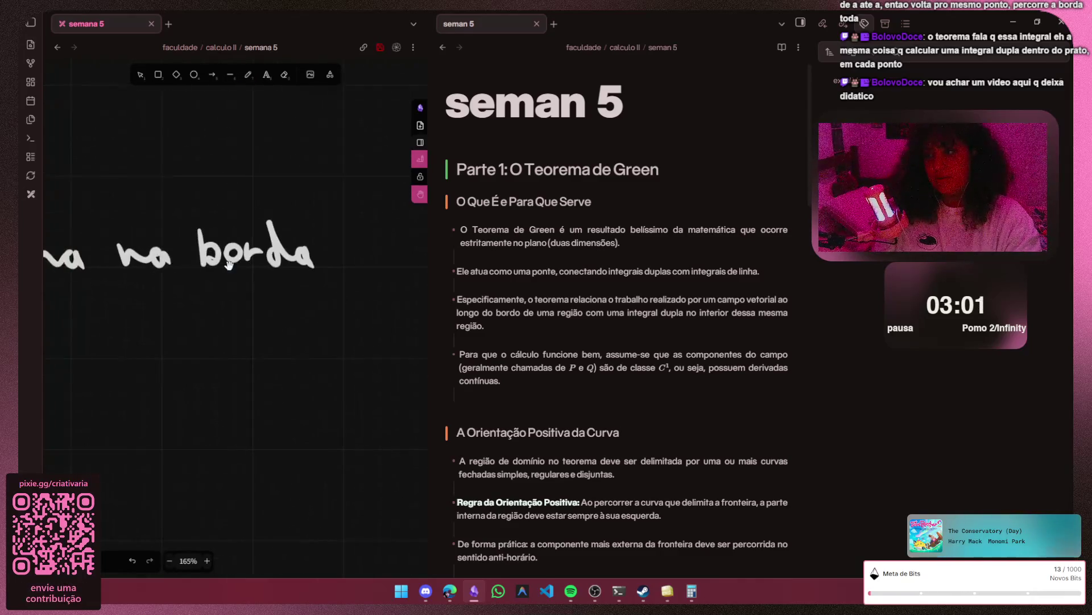
{"action": "scroll", "coordinate": [231, 266], "scroll_direction": "right", "scroll_amount": 3}
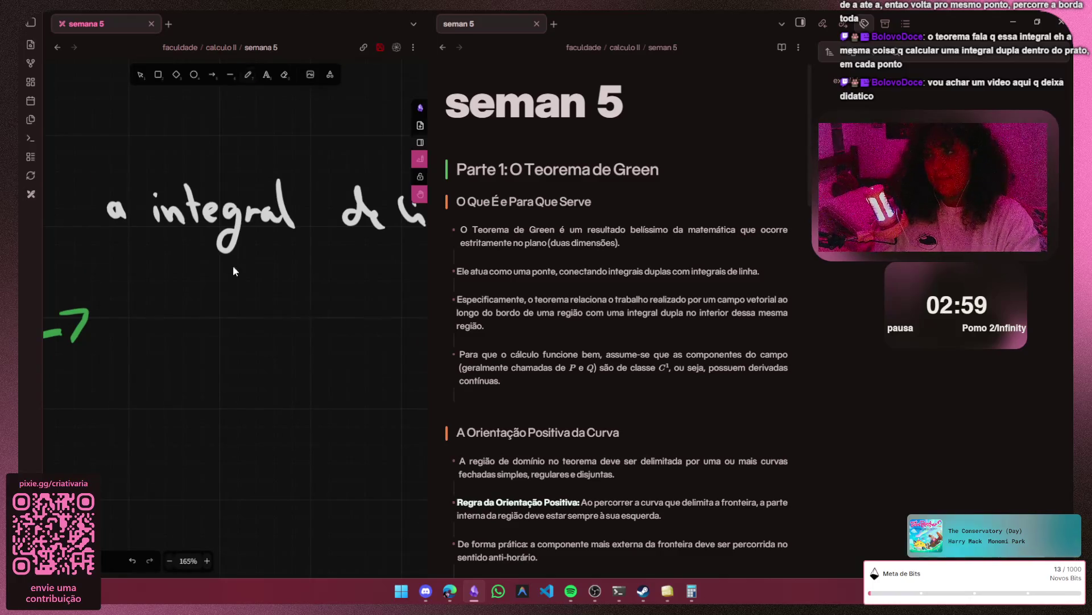
{"action": "key", "text": "p"}
{"action": "mouse_move", "coordinate": [114, 287]}
{"action": "left_mouse_down"}
{"action": "mouse_move", "coordinate": [127, 305]}
{"action": "mouse_move", "coordinate": [288, 314]}
{"action": "left_mouse_up"}
{"action": "mouse_move", "coordinate": [336, 270]}
{"action": "left_mouse_down"}
{"action": "mouse_move", "coordinate": [340, 315]}
{"action": "mouse_move", "coordinate": [389, 318]}
{"action": "left_mouse_up"}
{"action": "key", "text": "h"}
{"action": "scroll", "coordinate": [234, 266], "scroll_direction": "right", "scroll_amount": 5}
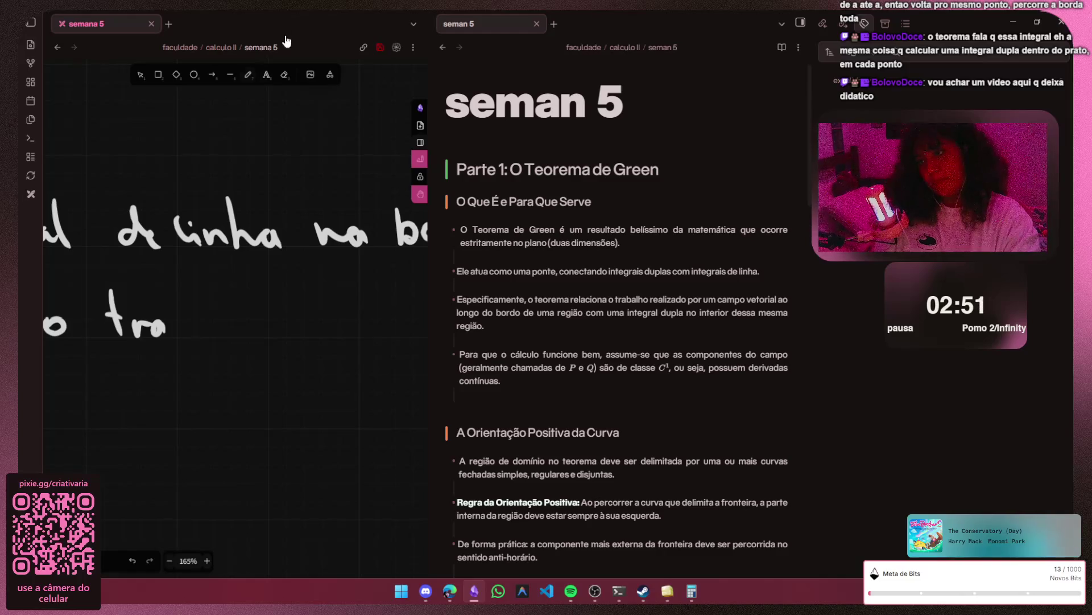
{"action": "key", "text": "p"}
{"action": "mouse_move", "coordinate": [174, 295]}
{"action": "left_mouse_down"}
{"action": "mouse_move", "coordinate": [183, 339]}
{"action": "mouse_move", "coordinate": [214, 337]}
{"action": "left_mouse_up"}
{"action": "left_click_drag", "start_coordinate": [215, 289], "coordinate": [220, 339]}
{"action": "mouse_move", "coordinate": [236, 309]}
{"action": "left_mouse_down"}
{"action": "mouse_move", "coordinate": [237, 334]}
{"action": "mouse_move", "coordinate": [276, 319]}
{"action": "left_mouse_up"}
{"action": "key", "text": "ctrl+z"}
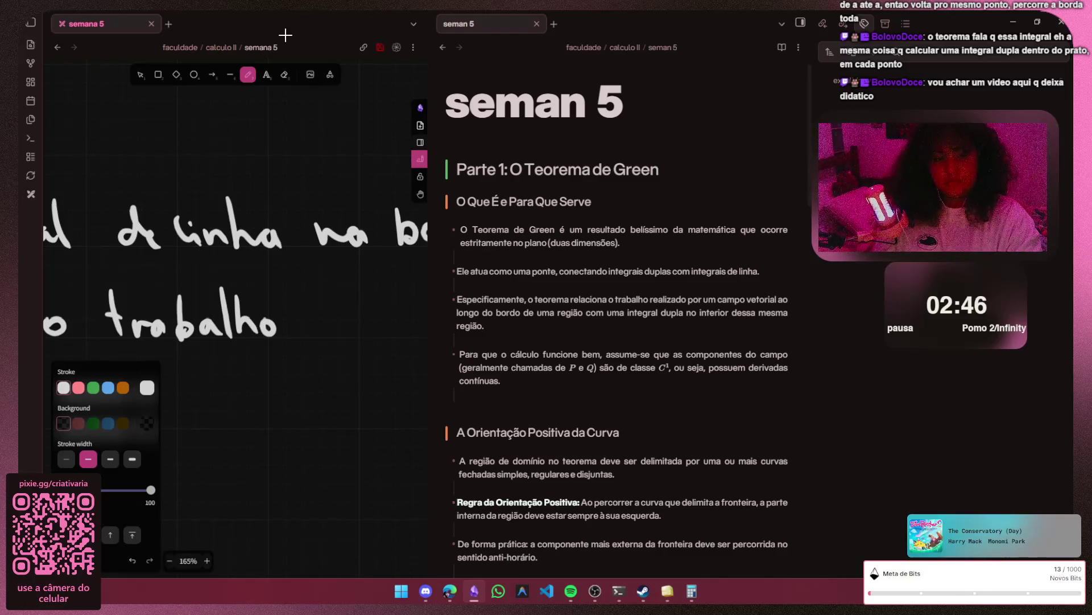
{"action": "mouse_move", "coordinate": [318, 320]}
{"action": "left_mouse_down"}
{"action": "mouse_move", "coordinate": [316, 359]}
{"action": "mouse_move", "coordinate": [341, 336]}
{"action": "mouse_move", "coordinate": [365, 339]}
{"action": "left_mouse_up"}
{"action": "left_click_drag", "start_coordinate": [256, 299], "coordinate": [137, 325]}
- Continue the handwriting with 'o campo vetorial'
{"action": "left_click_drag", "start_coordinate": [404, 27], "coordinate": [286, 35]}
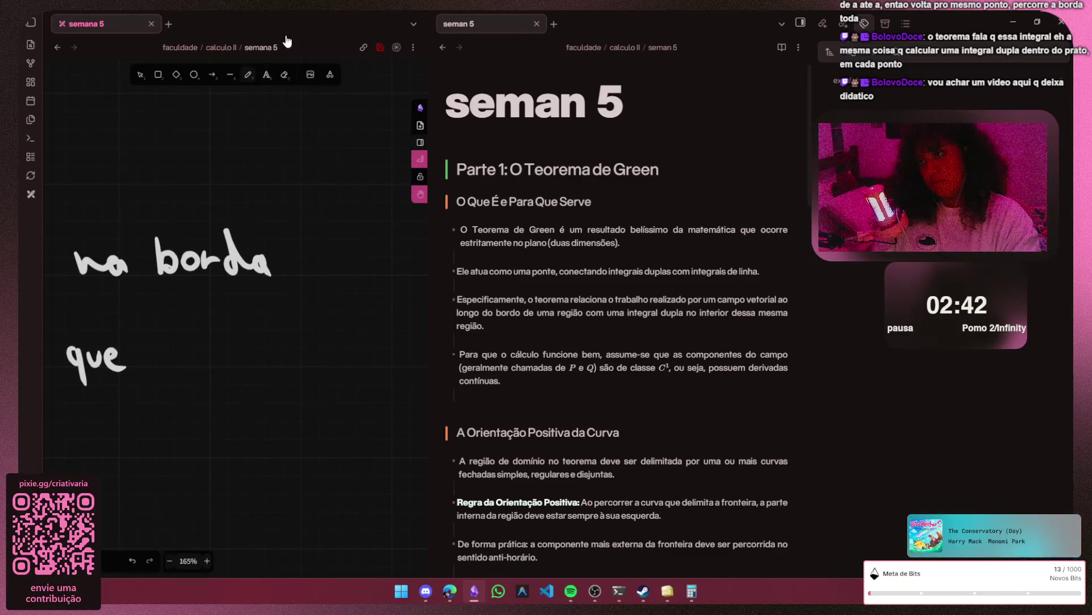
{"action": "key", "text": "p"}
{"action": "left_click_drag", "start_coordinate": [162, 346], "coordinate": [168, 354]}
{"action": "left_click_drag", "start_coordinate": [239, 350], "coordinate": [287, 393]}
{"action": "left_click_drag", "start_coordinate": [307, 348], "coordinate": [307, 353]}
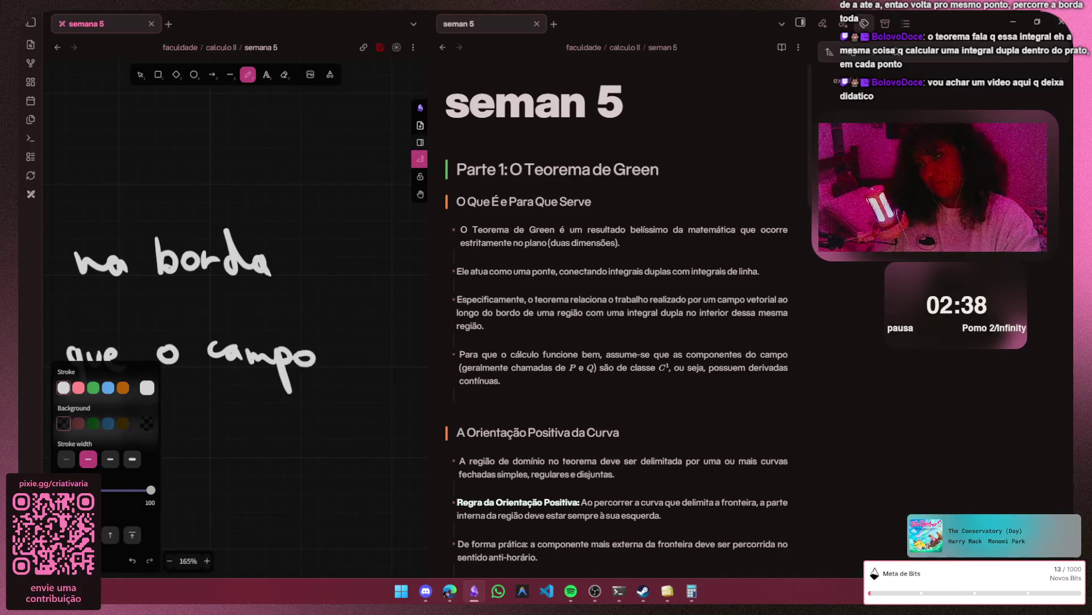
{"action": "scroll", "coordinate": [287, 35], "scroll_direction": "right", "scroll_amount": 5}
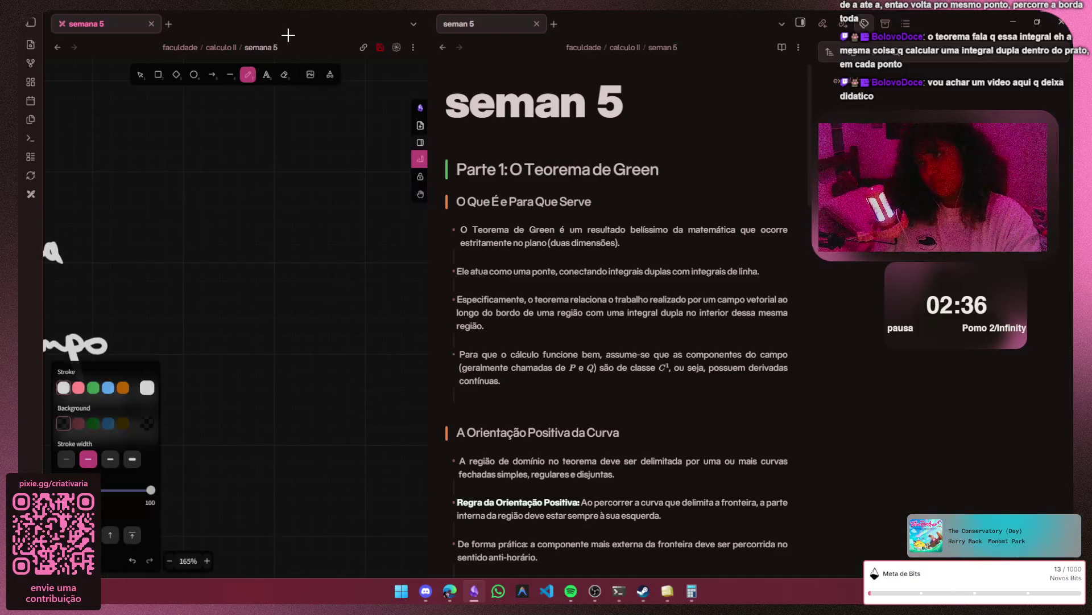
{"action": "mouse_move", "coordinate": [153, 333]}
{"action": "left_mouse_down"}
{"action": "mouse_move", "coordinate": [195, 350]}
{"action": "mouse_move", "coordinate": [213, 333]}
{"action": "mouse_move", "coordinate": [274, 351]}
{"action": "left_mouse_up"}
{"action": "left_click_drag", "start_coordinate": [286, 303], "coordinate": [290, 358]}
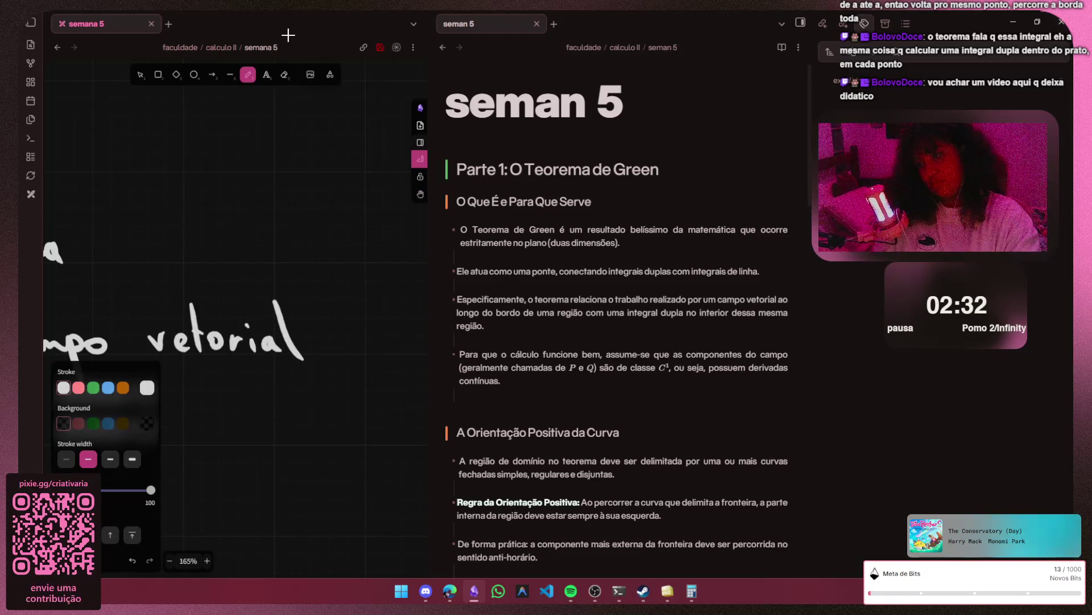
{"action": "scroll", "coordinate": [287, 35], "scroll_direction": "left", "scroll_amount": 5}
{"action": "scroll", "coordinate": [290, 35], "scroll_direction": "left", "scroll_amount": 4}
{"action": "scroll", "coordinate": [291, 34], "scroll_direction": "left", "scroll_amount": 3}
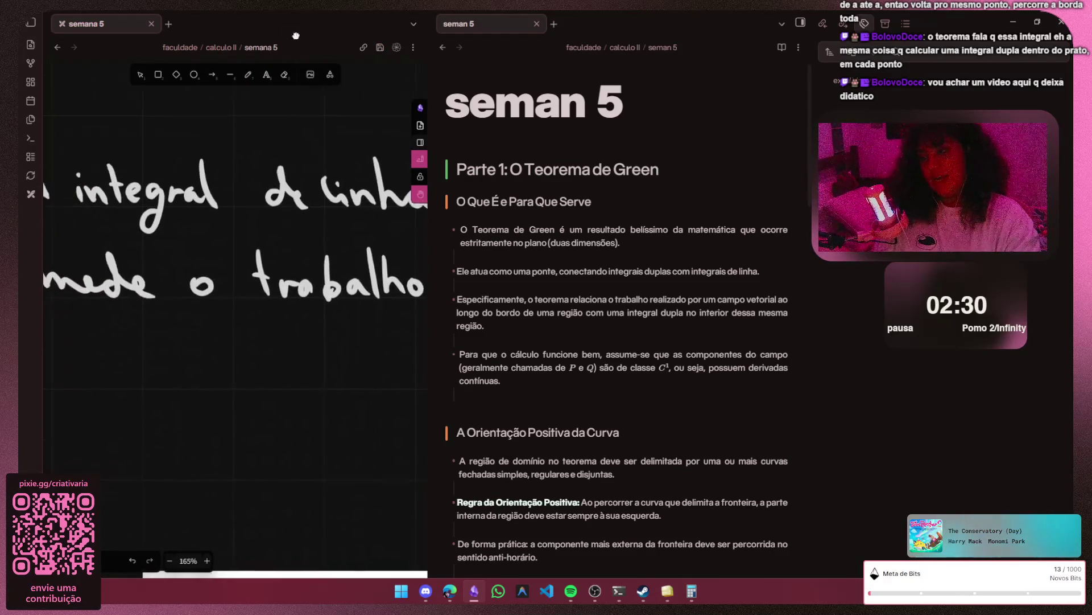
{"action": "scroll", "coordinate": [295, 34], "scroll_direction": "left", "scroll_amount": 4}
- Write 'realizaria uma', correcting the misspelled ending of 'realiza'
{"action": "key", "text": "p"}
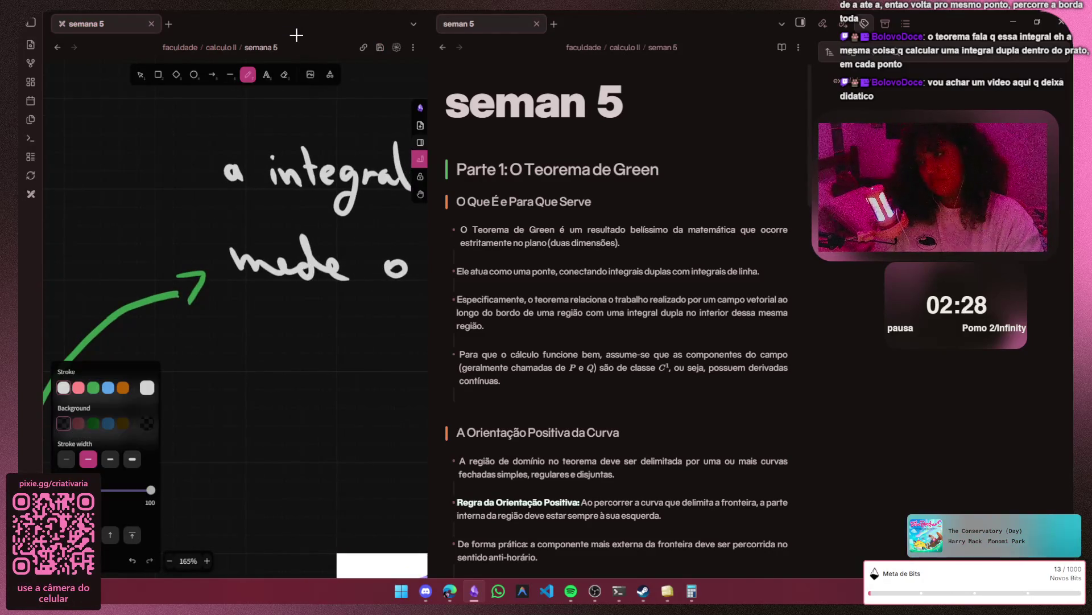
{"action": "mouse_move", "coordinate": [293, 353]}
{"action": "left_mouse_down"}
{"action": "mouse_move", "coordinate": [296, 365]}
{"action": "mouse_move", "coordinate": [377, 372]}
{"action": "left_mouse_up"}
{"action": "key", "text": "ctrl+z"}
{"action": "key", "text": "ctrl+z"}
{"action": "key", "text": "h"}
{"action": "scroll", "coordinate": [234, 299], "scroll_direction": "right", "scroll_amount": 1}
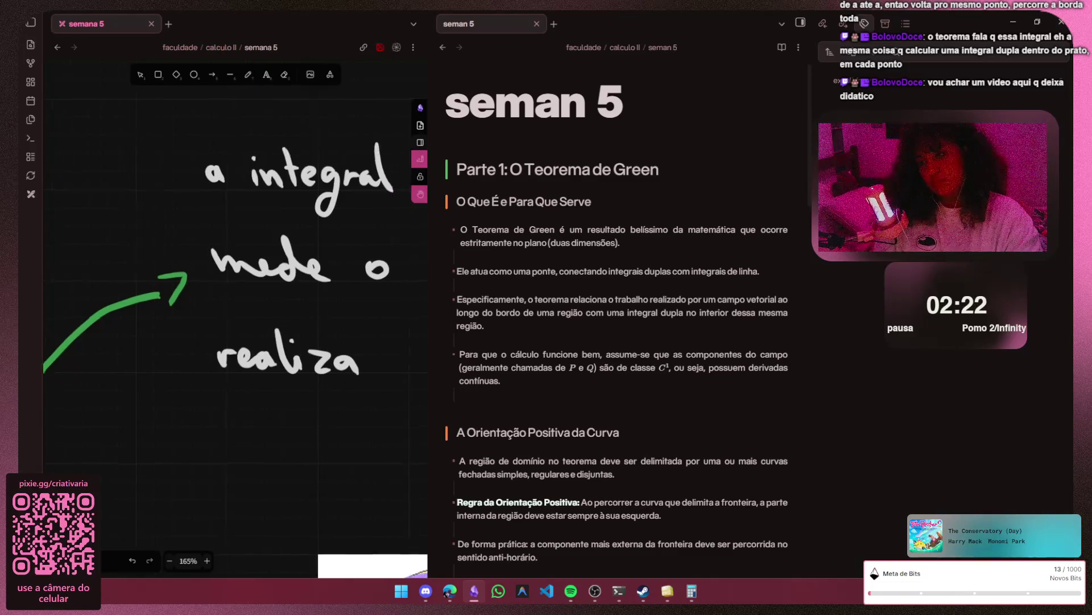
{"action": "scroll", "coordinate": [235, 298], "scroll_direction": "right", "scroll_amount": 5}
{"action": "key", "text": "p"}
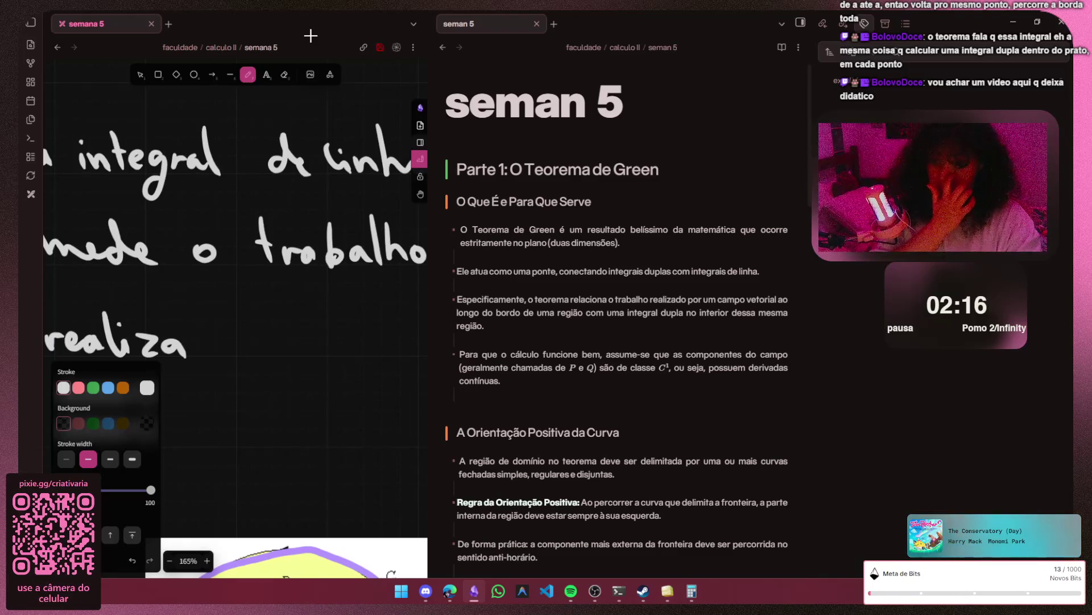
{"action": "left_click_drag", "start_coordinate": [213, 335], "coordinate": [236, 354]}
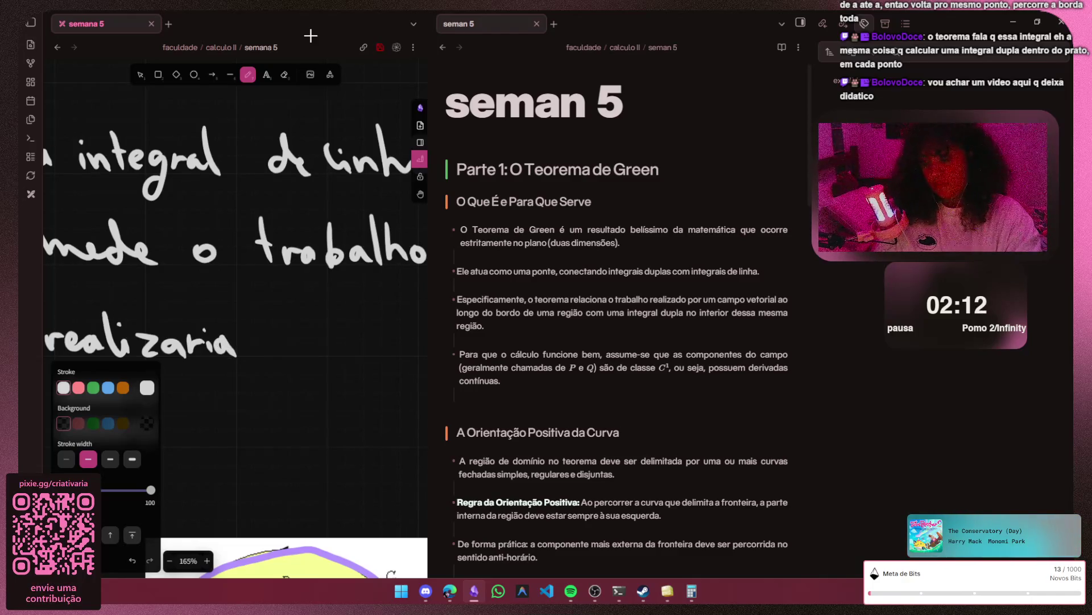
{"action": "left_click_drag", "start_coordinate": [259, 340], "coordinate": [410, 351]}
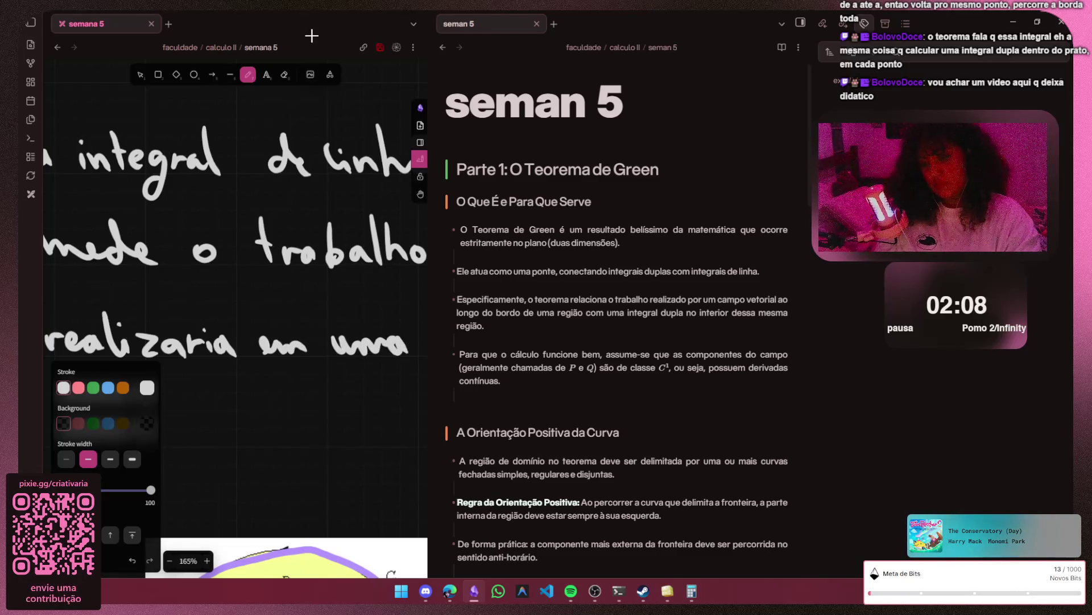
- Finish the sentence with 'particula na borda'
{"action": "key", "text": "h"}
{"action": "scroll", "coordinate": [312, 35], "scroll_direction": "right", "scroll_amount": 5}
{"action": "key", "text": "p"}
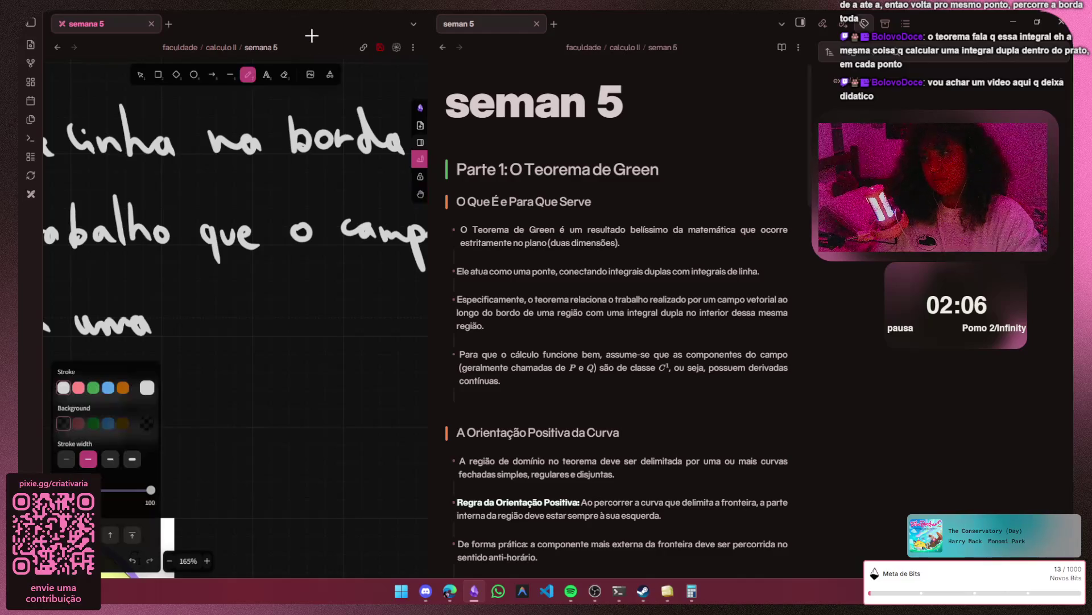
{"action": "mouse_move", "coordinate": [197, 318]}
{"action": "left_mouse_down"}
{"action": "mouse_move", "coordinate": [201, 346]}
{"action": "mouse_move", "coordinate": [253, 321]}
{"action": "left_mouse_up"}
{"action": "mouse_move", "coordinate": [263, 297]}
{"action": "left_mouse_down"}
{"action": "mouse_move", "coordinate": [259, 309]}
{"action": "mouse_move", "coordinate": [300, 336]}
{"action": "mouse_move", "coordinate": [365, 322]}
{"action": "left_mouse_up"}
{"action": "key", "text": "h"}
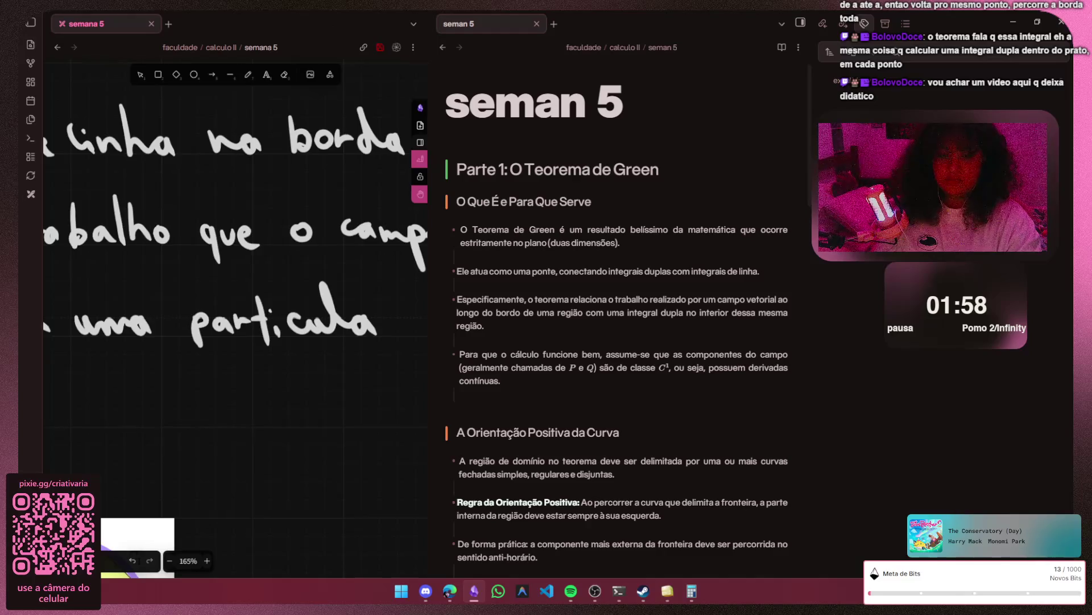
{"action": "left_click_drag", "start_coordinate": [623, 39], "coordinate": [334, 34]}
{"action": "key", "text": "p"}
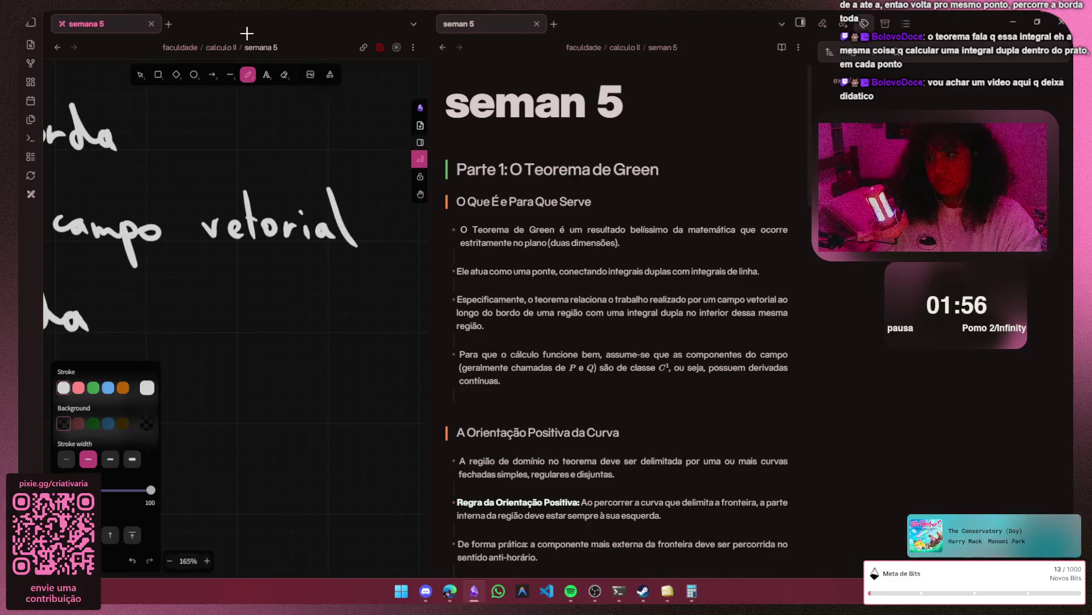
{"action": "mouse_move", "coordinate": [220, 285]}
{"action": "left_mouse_down"}
{"action": "mouse_move", "coordinate": [223, 324]}
{"action": "mouse_move", "coordinate": [317, 321]}
{"action": "left_mouse_up"}
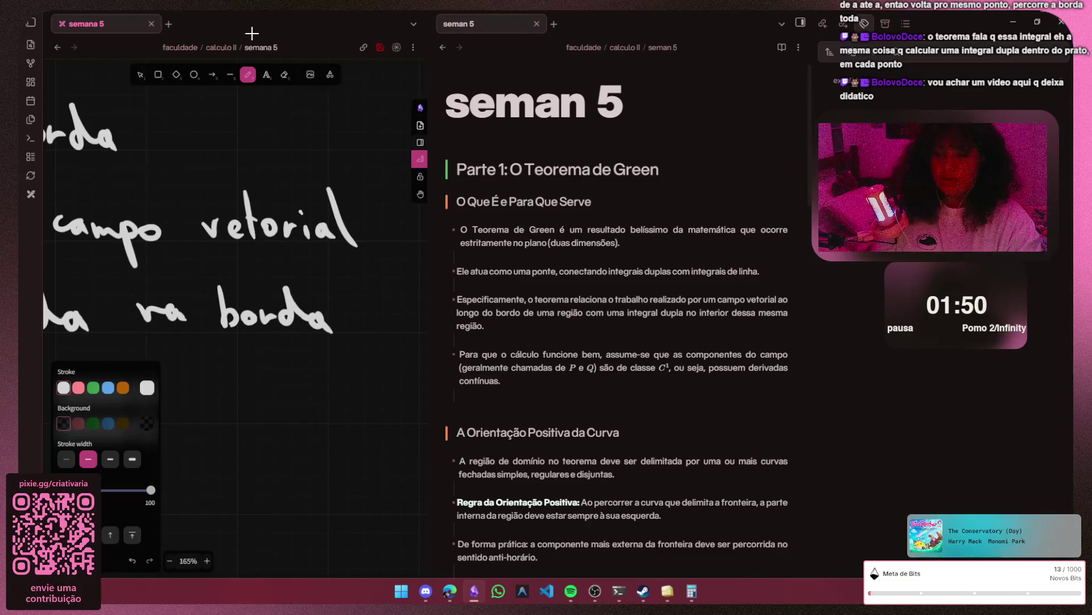
{"action": "scroll", "coordinate": [327, 347], "scroll_direction": "up", "scroll_amount": 1}
{"action": "scroll", "coordinate": [282, 343], "scroll_direction": "up", "scroll_amount": 1}
{"action": "scroll", "coordinate": [282, 343], "scroll_direction": "down", "scroll_amount": 2}
{"action": "scroll", "coordinate": [296, 359], "scroll_direction": "down", "scroll_amount": 2}
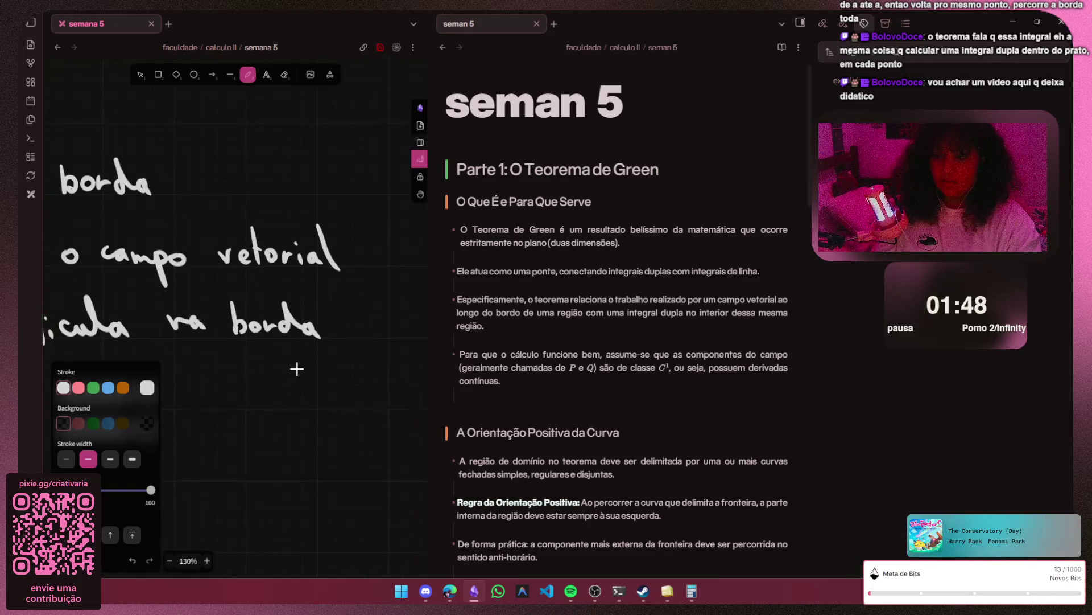
{"action": "scroll", "coordinate": [295, 364], "scroll_direction": "down", "scroll_amount": 2}
- Handwrite the start of the next line 'levando de um'
{"action": "key", "text": "h"}
{"action": "left_click_drag", "start_coordinate": [296, 364], "coordinate": [232, 362]}
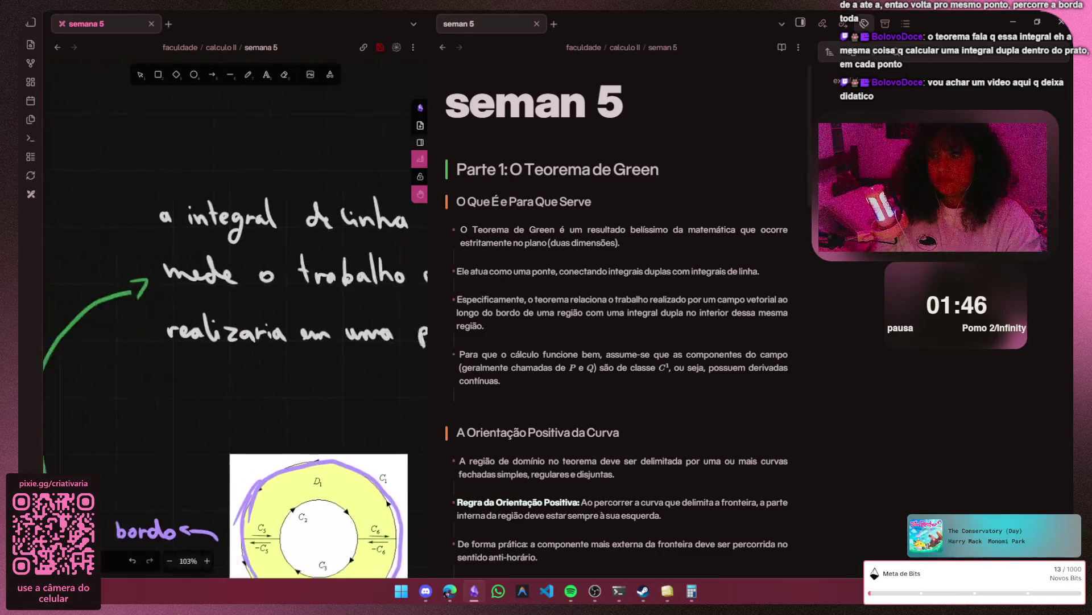
{"action": "scroll", "coordinate": [232, 363], "scroll_direction": "up", "scroll_amount": 1}
{"action": "scroll", "coordinate": [255, 380], "scroll_direction": "up", "scroll_amount": 3}
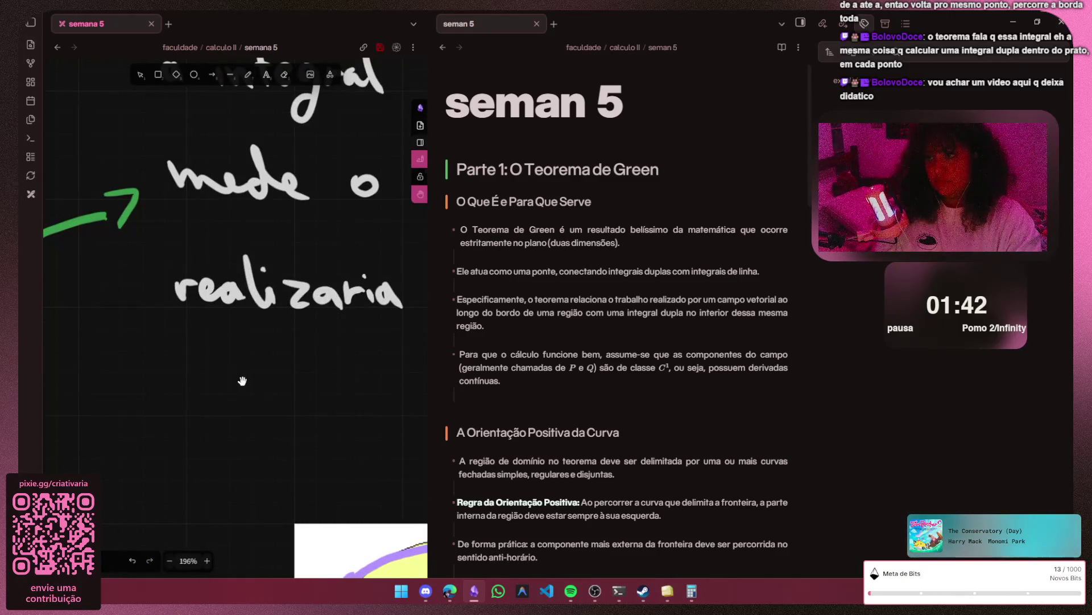
{"action": "key", "text": "p"}
{"action": "mouse_move", "coordinate": [174, 367]}
{"action": "left_mouse_down"}
{"action": "mouse_move", "coordinate": [207, 409]}
{"action": "mouse_move", "coordinate": [323, 415]}
{"action": "left_mouse_up"}
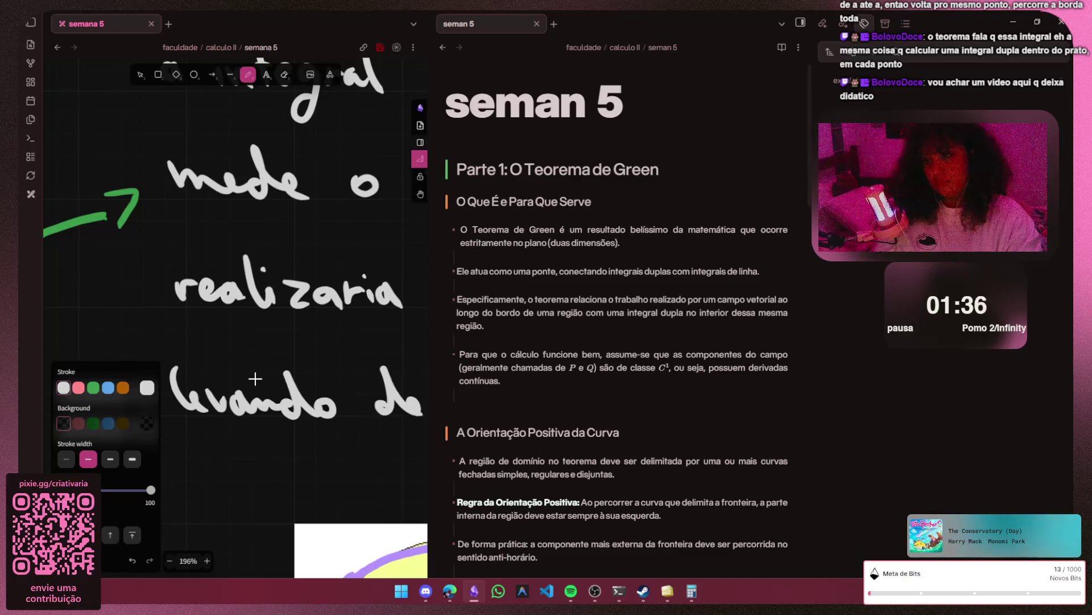
{"action": "key", "text": "h"}
{"action": "scroll", "coordinate": [254, 378], "scroll_direction": "right", "scroll_amount": 3}
{"action": "scroll", "coordinate": [255, 379], "scroll_direction": "down", "scroll_amount": 1}
{"action": "key", "text": "p"}
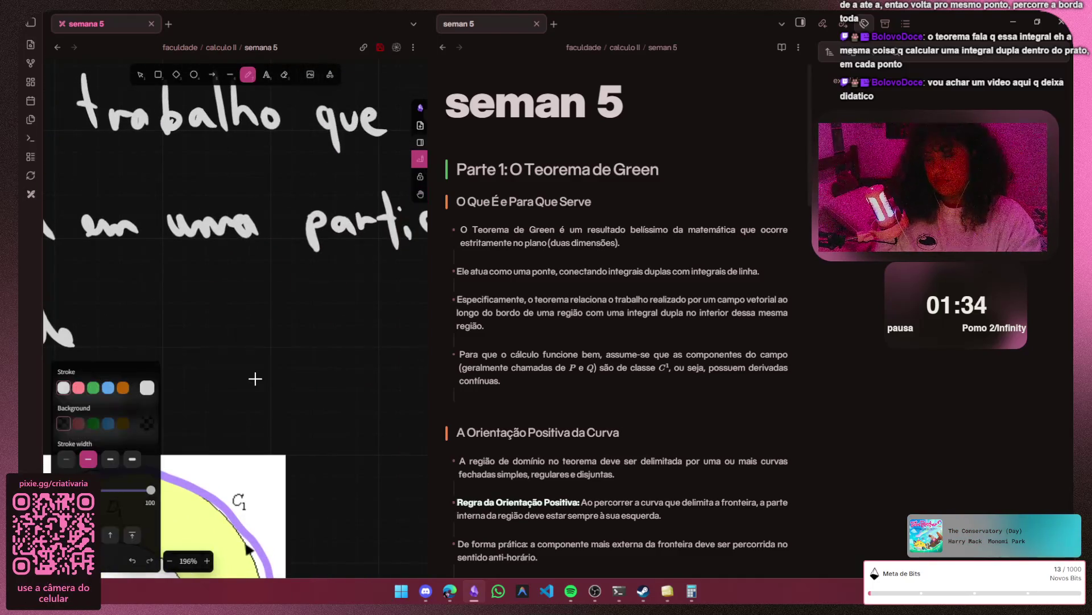
{"action": "left_click_drag", "start_coordinate": [123, 331], "coordinate": [177, 340]}
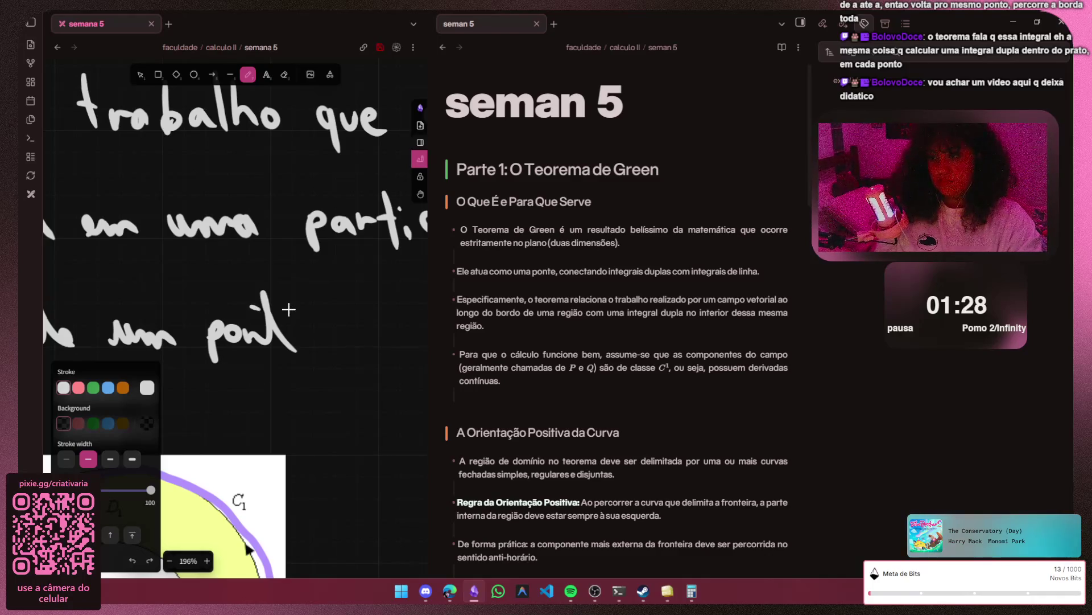
{"action": "scroll", "coordinate": [288, 309], "scroll_direction": "up", "scroll_amount": 2}
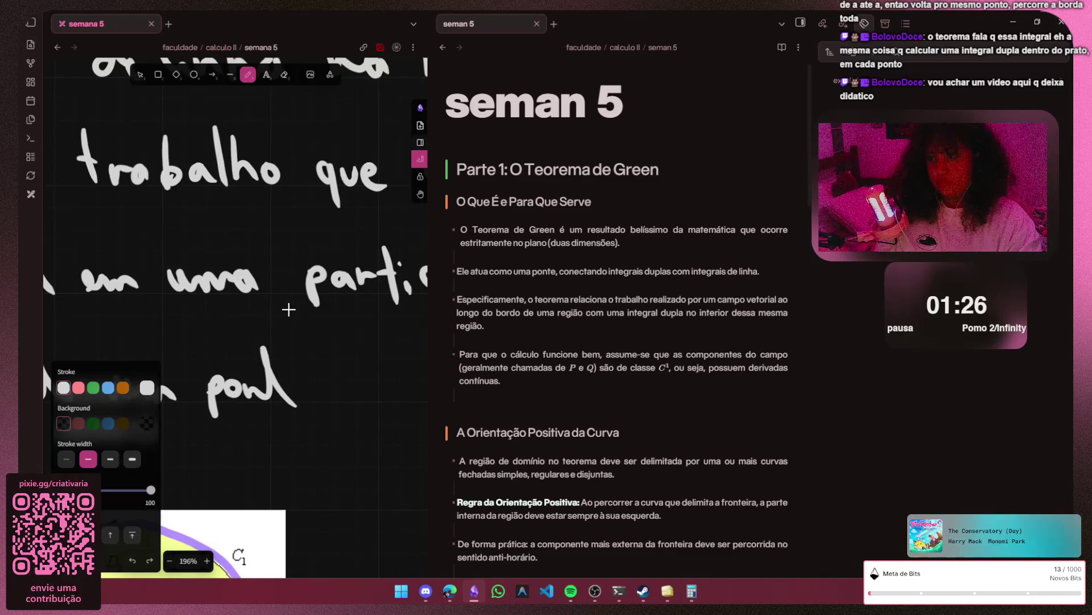
{"action": "scroll", "coordinate": [289, 309], "scroll_direction": "down", "scroll_amount": 1}
{"action": "scroll", "coordinate": [287, 347], "scroll_direction": "down", "scroll_amount": 1}
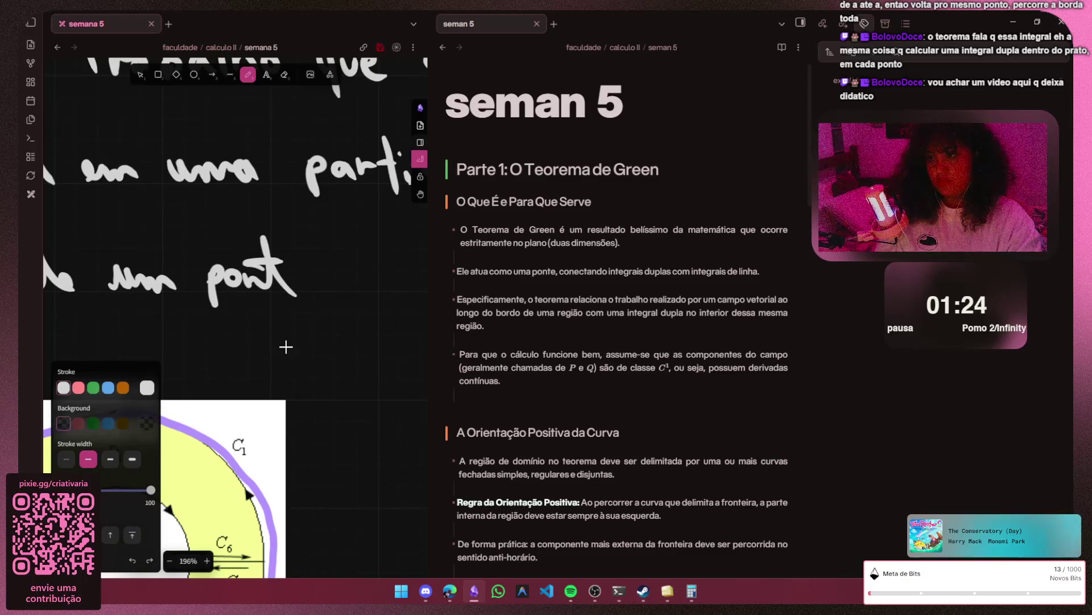
{"action": "scroll", "coordinate": [286, 347], "scroll_direction": "right", "scroll_amount": 2}
{"action": "scroll", "coordinate": [286, 347], "scroll_direction": "right", "scroll_amount": 2}
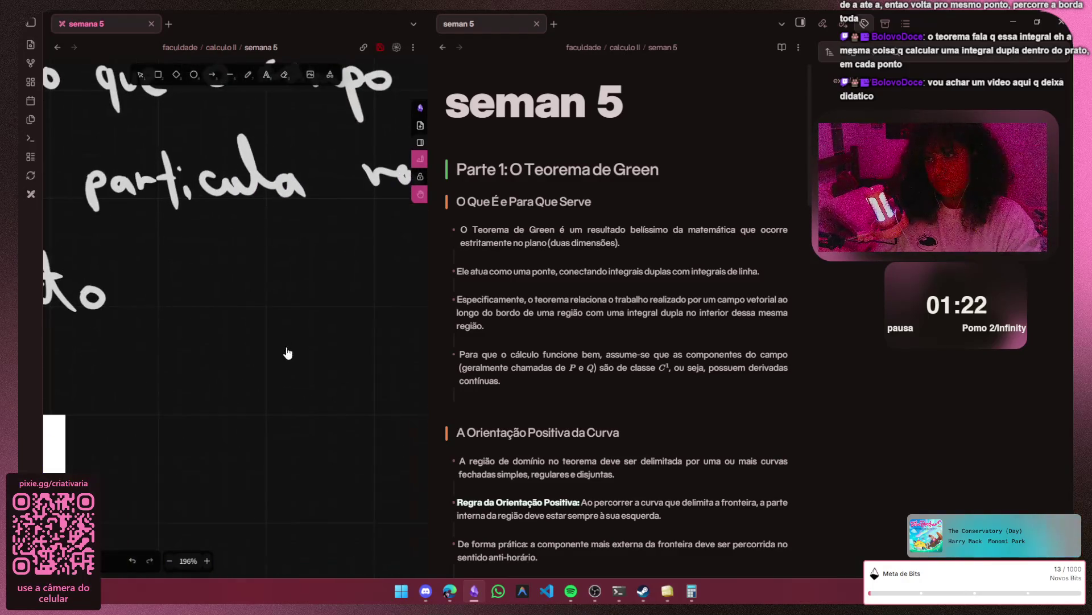
- Finish the line with 'ponto a até um ponto b'
{"action": "left_click_drag", "start_coordinate": [175, 285], "coordinate": [180, 304]}
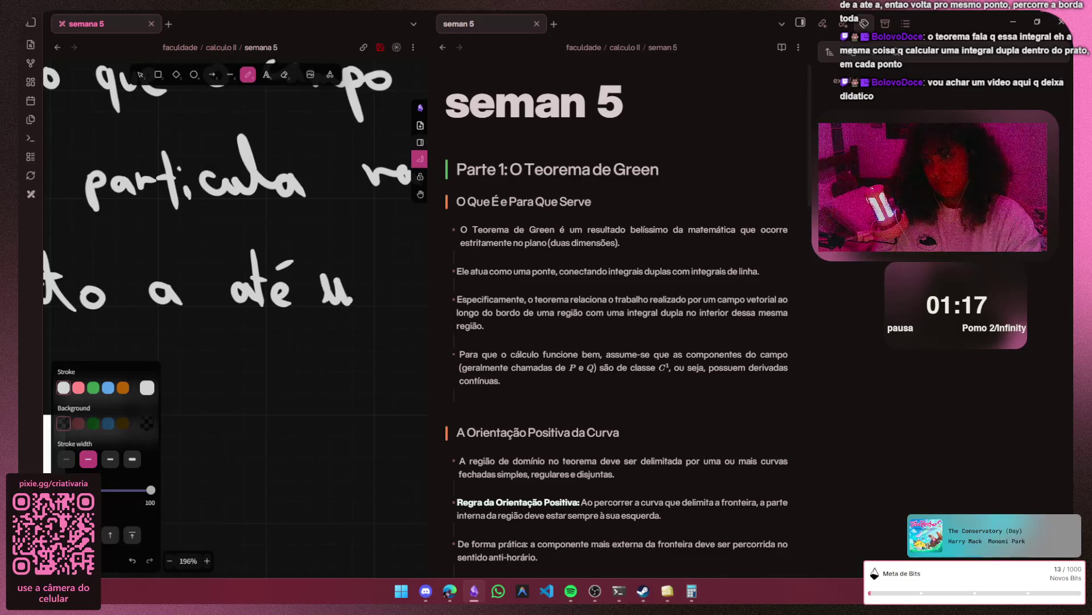
{"action": "scroll", "coordinate": [286, 347], "scroll_direction": "right", "scroll_amount": 3}
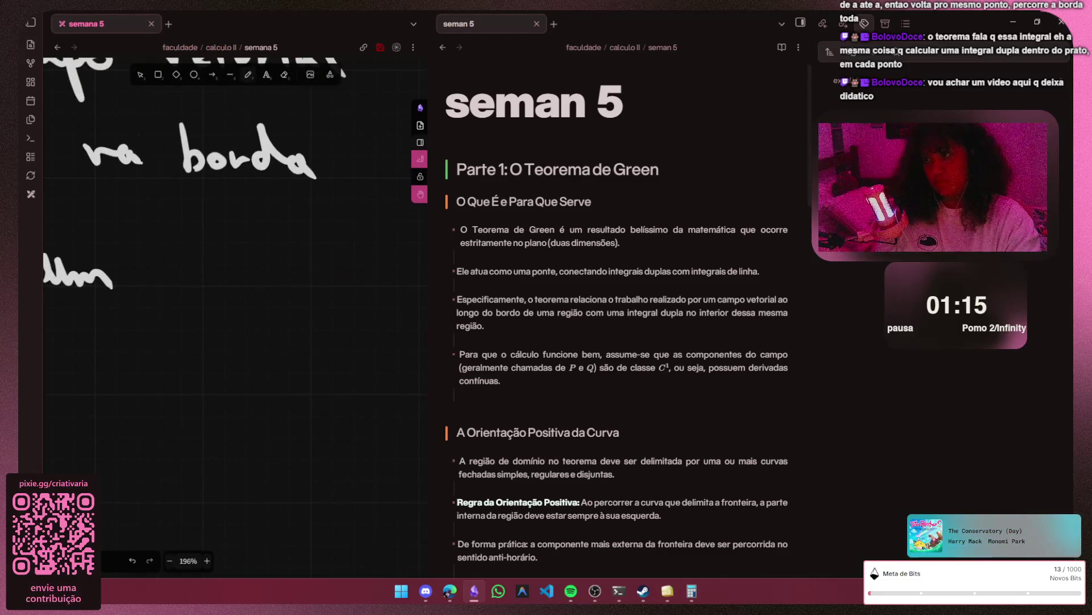
{"action": "key", "text": "p"}
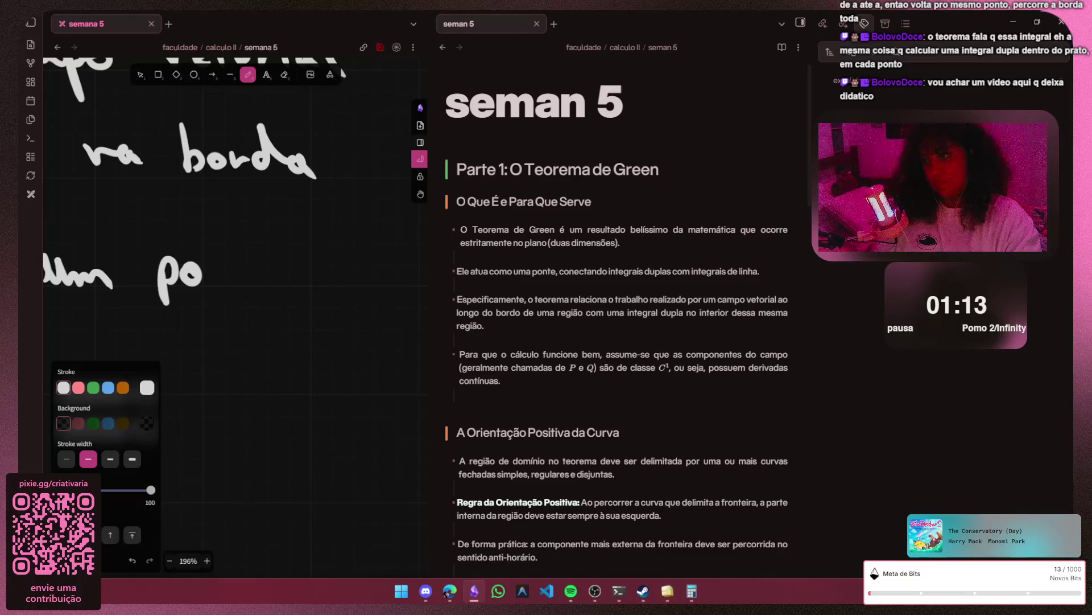
{"action": "left_click_drag", "start_coordinate": [203, 288], "coordinate": [226, 285]}
{"action": "left_click_drag", "start_coordinate": [231, 232], "coordinate": [234, 281]}
{"action": "mouse_move", "coordinate": [221, 261]}
{"action": "left_mouse_down"}
{"action": "mouse_move", "coordinate": [258, 263]}
{"action": "mouse_move", "coordinate": [307, 288]}
{"action": "left_mouse_up"}
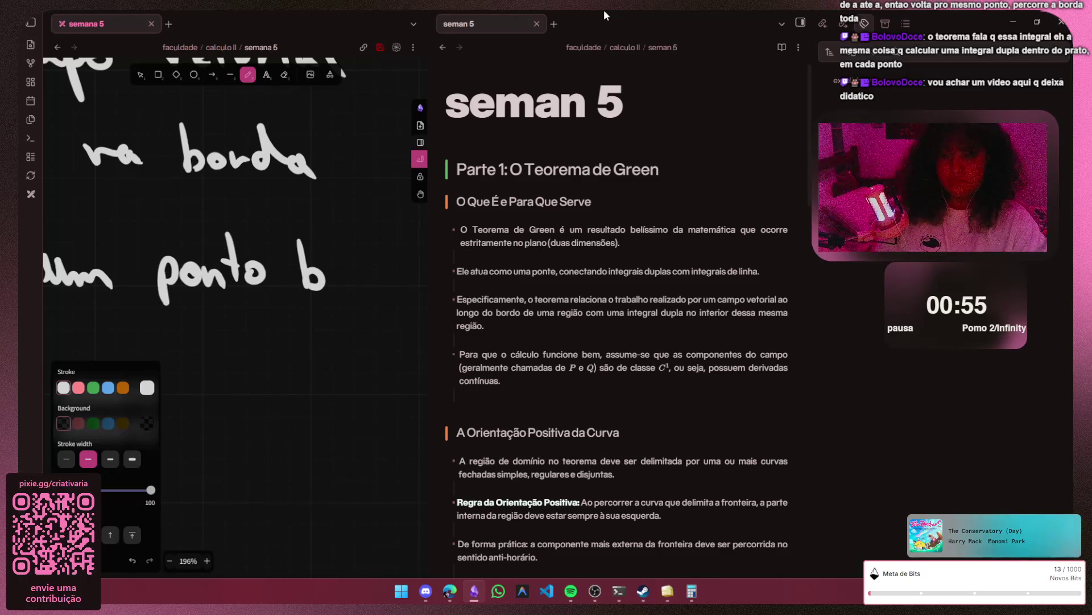
{"action": "scroll", "coordinate": [302, 299], "scroll_direction": "down", "scroll_amount": 3}
{"action": "scroll", "coordinate": [302, 298], "scroll_direction": "down", "scroll_amount": 3}
{"action": "scroll", "coordinate": [266, 353], "scroll_direction": "down", "scroll_amount": 3}
{"action": "scroll", "coordinate": [260, 362], "scroll_direction": "down", "scroll_amount": 2}
{"action": "scroll", "coordinate": [260, 363], "scroll_direction": "down", "scroll_amount": 2}
{"action": "scroll", "coordinate": [279, 379], "scroll_direction": "down", "scroll_amount": 2}
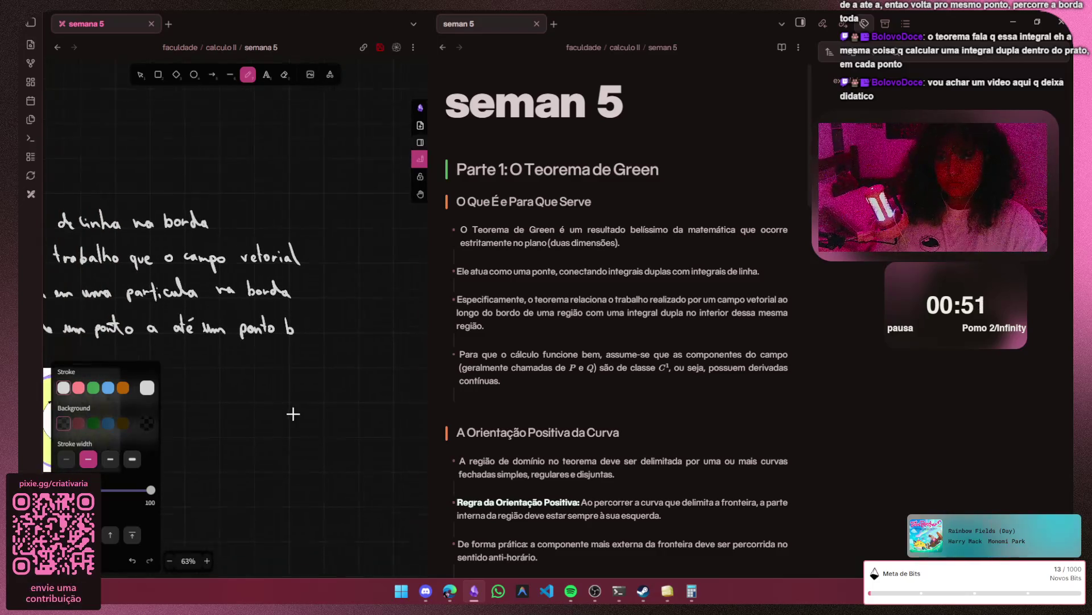
{"action": "scroll", "coordinate": [293, 410], "scroll_direction": "down", "scroll_amount": 2}
{"action": "scroll", "coordinate": [295, 400], "scroll_direction": "down", "scroll_amount": 2}
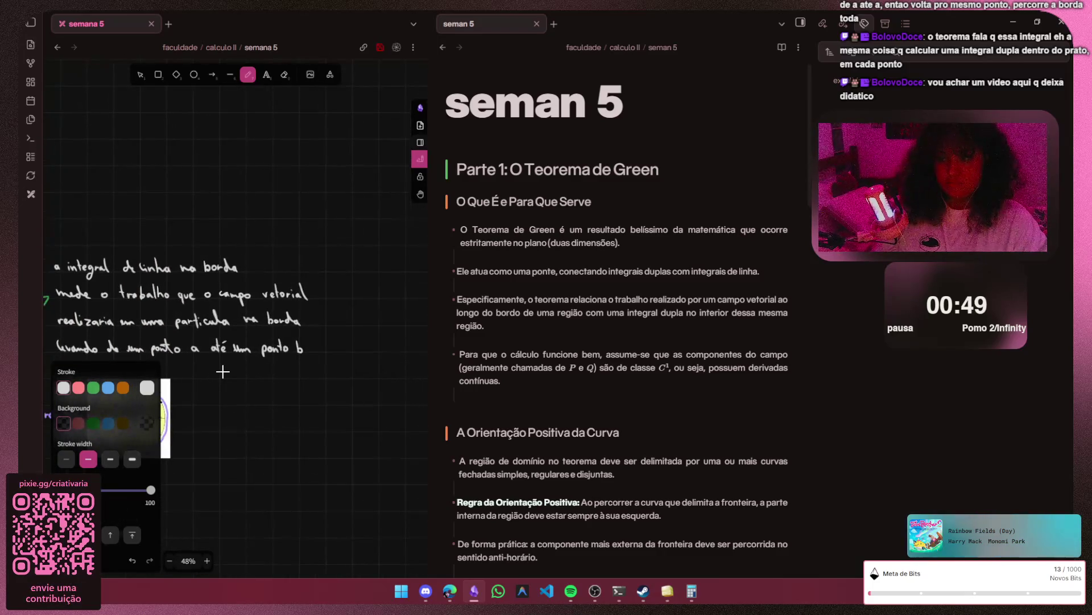
- Pan over the Green's theorem notes beside the ring diagram, then switch to the browser
{"action": "key", "text": "h"}
{"action": "scroll", "coordinate": [223, 371], "scroll_direction": "down", "scroll_amount": 3}
{"action": "scroll", "coordinate": [223, 371], "scroll_direction": "left", "scroll_amount": 3}
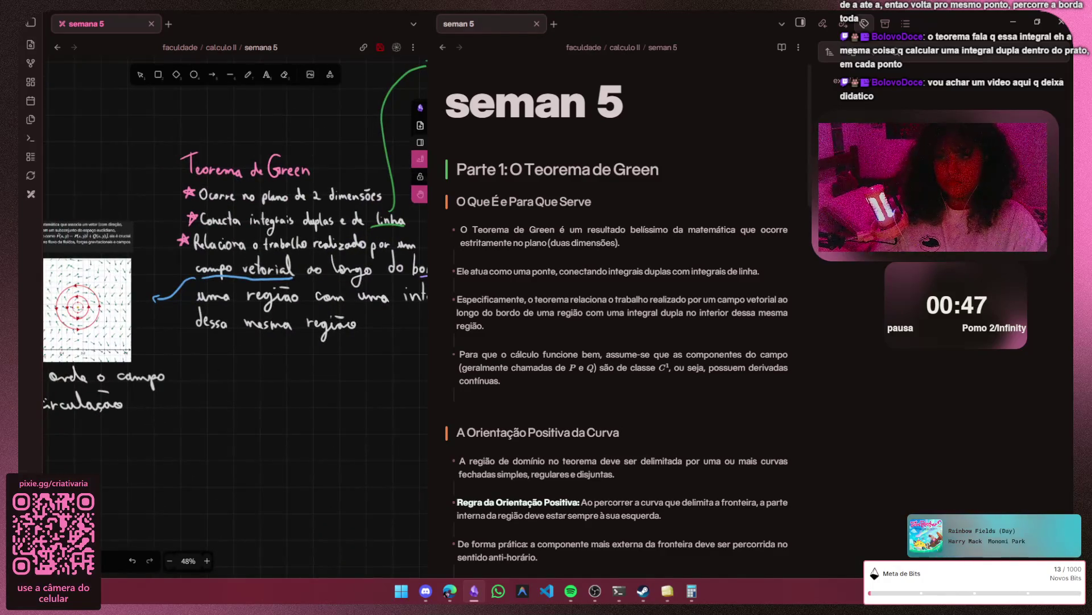
{"action": "scroll", "coordinate": [223, 371], "scroll_direction": "left", "scroll_amount": 2}
{"action": "scroll", "coordinate": [223, 371], "scroll_direction": "left", "scroll_amount": 2}
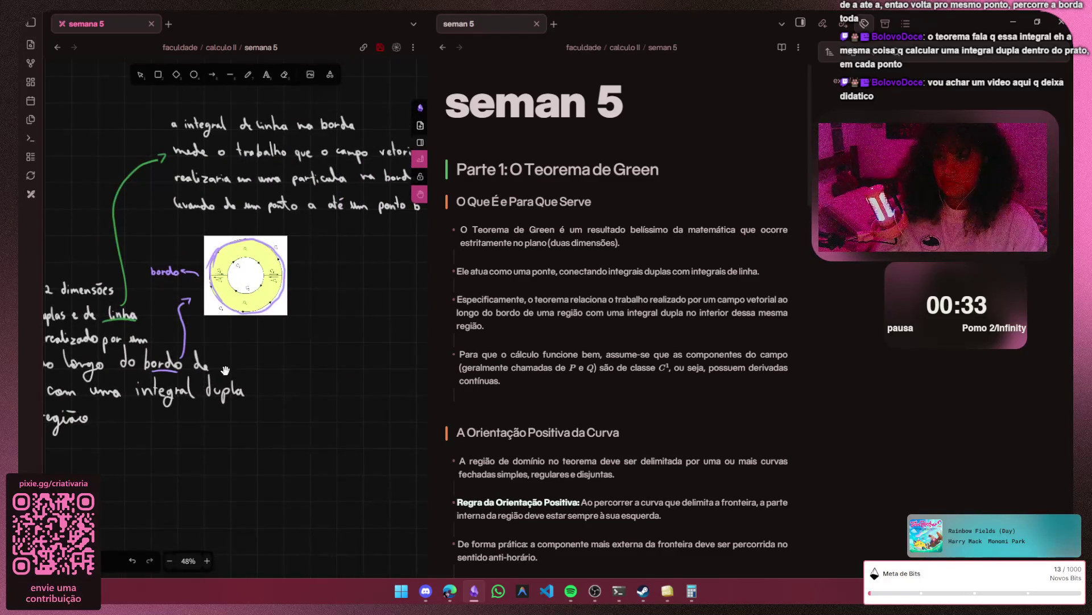
{"action": "left_click_drag", "start_coordinate": [224, 371], "coordinate": [128, 444]}
{"action": "left_click_drag", "start_coordinate": [57, 564], "coordinate": [226, 371]}
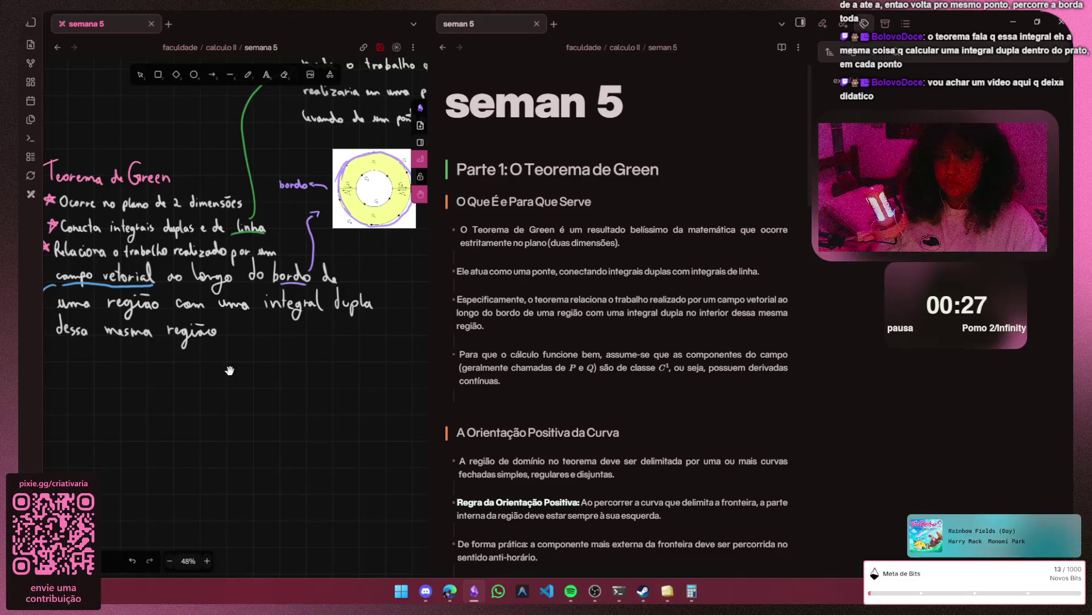
{"action": "mouse_move", "coordinate": [229, 370]}
{"action": "left_mouse_down"}
{"action": "mouse_move", "coordinate": [350, 369]}
{"action": "mouse_move", "coordinate": [295, 267]}
{"action": "mouse_move", "coordinate": [290, 277]}
{"action": "left_mouse_up"}
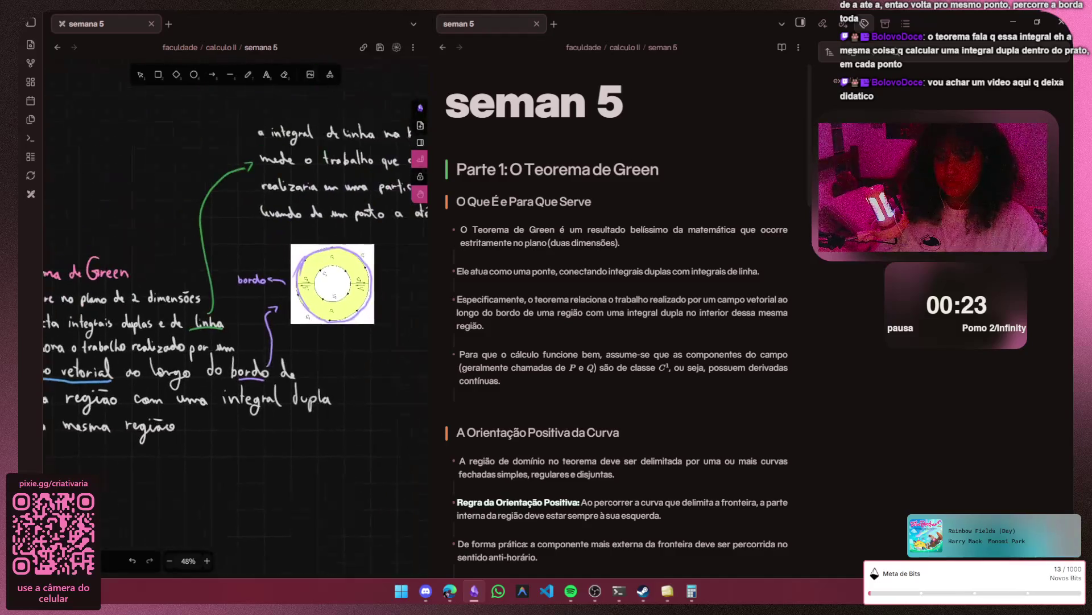
{"action": "mouse_move", "coordinate": [284, 211]}
{"action": "left_mouse_down"}
{"action": "mouse_move", "coordinate": [229, 367]}
{"action": "mouse_move", "coordinate": [329, 300]}
{"action": "left_mouse_up"}
{"action": "scroll", "coordinate": [261, 394], "scroll_direction": "up", "scroll_amount": 2, "text": "ctrl"}
{"action": "scroll", "coordinate": [260, 393], "scroll_direction": "up", "scroll_amount": 1, "text": "ctrl"}
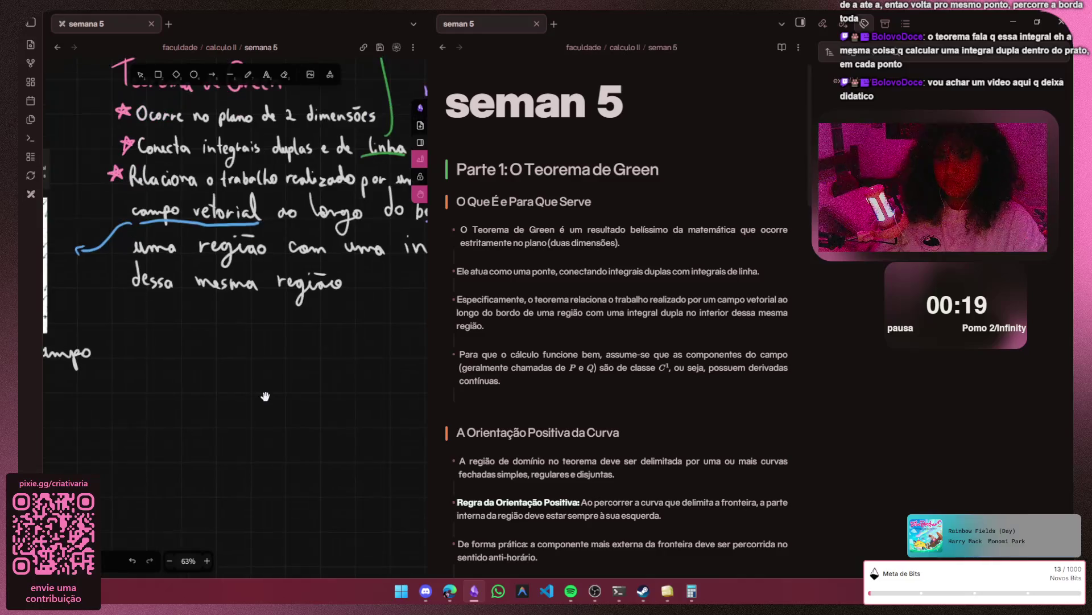
{"action": "scroll", "coordinate": [269, 387], "scroll_direction": "up", "scroll_amount": 1, "text": "ctrl"}
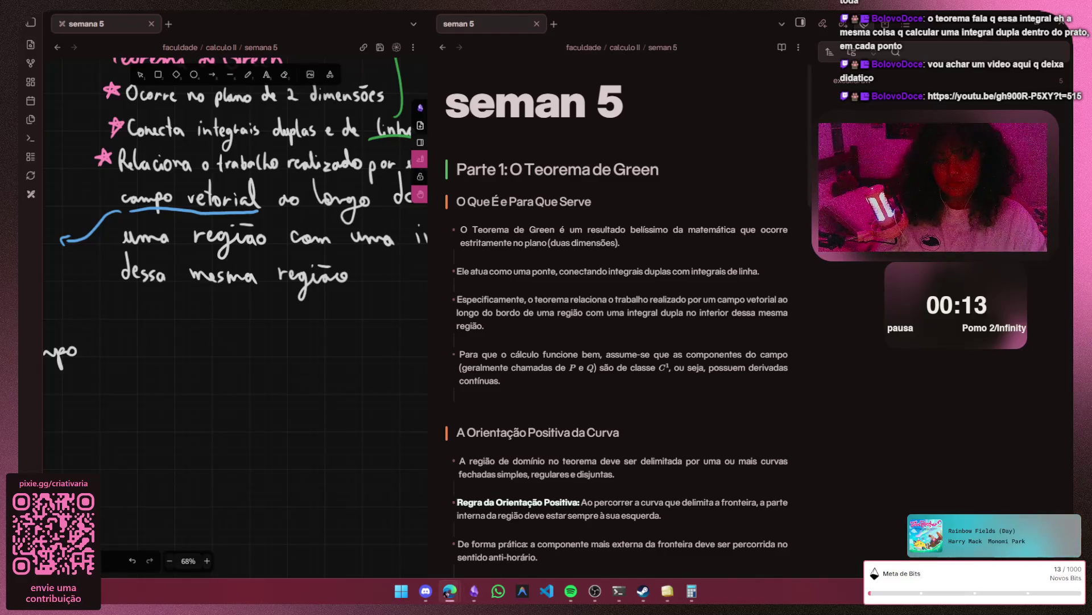
{"action": "key", "text": "alt+Tab"}
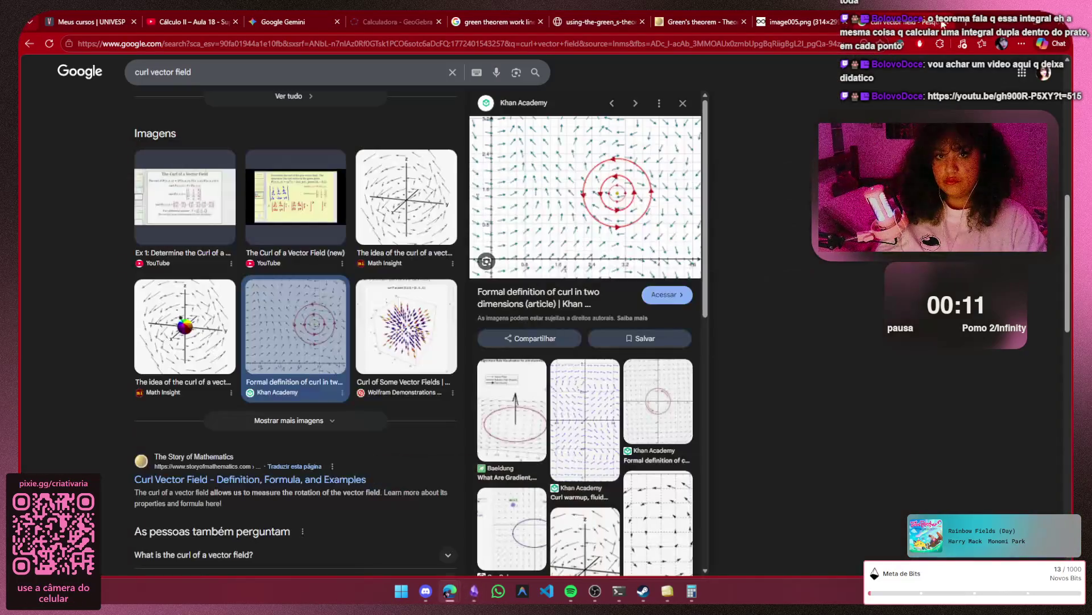
- Load the youtu.be lecture link from chat in a new tab and watch it, pausing and resuming
{"action": "key", "text": "ctrl+t"}
{"action": "type", "text": "https://youtu.be/gh900R-P5XY?t=515"}
{"action": "key", "text": "Return"}
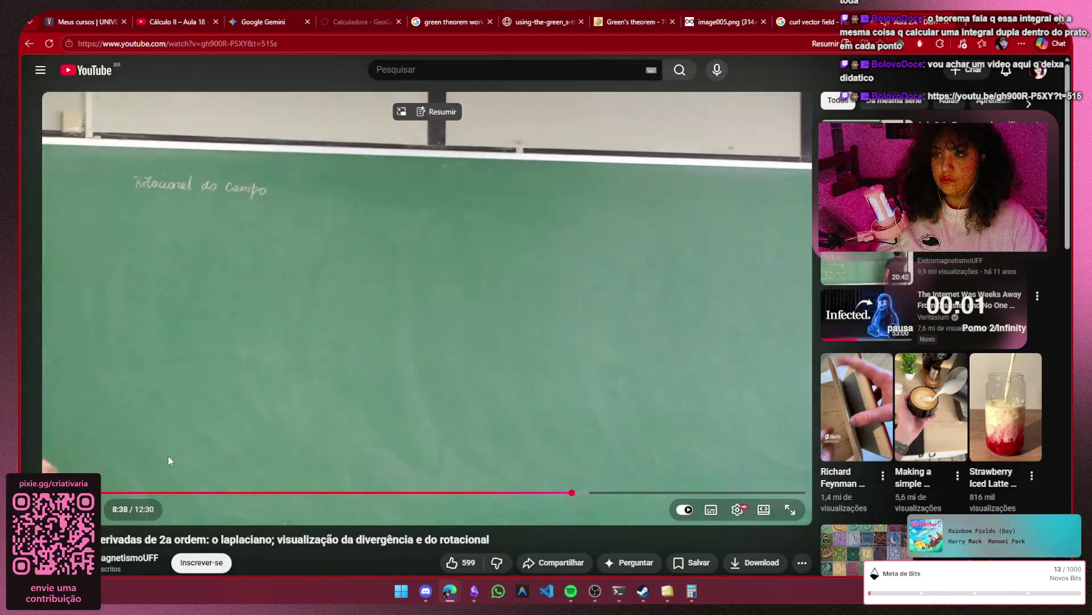
{"action": "key", "text": "space"}
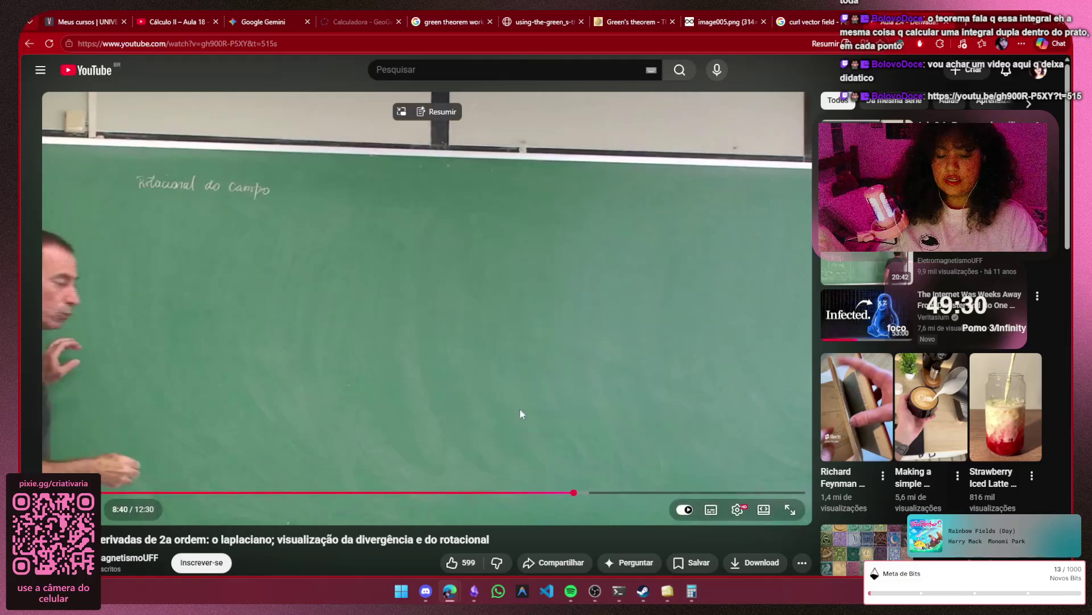
{"action": "left_click", "coordinate": [421, 375]}
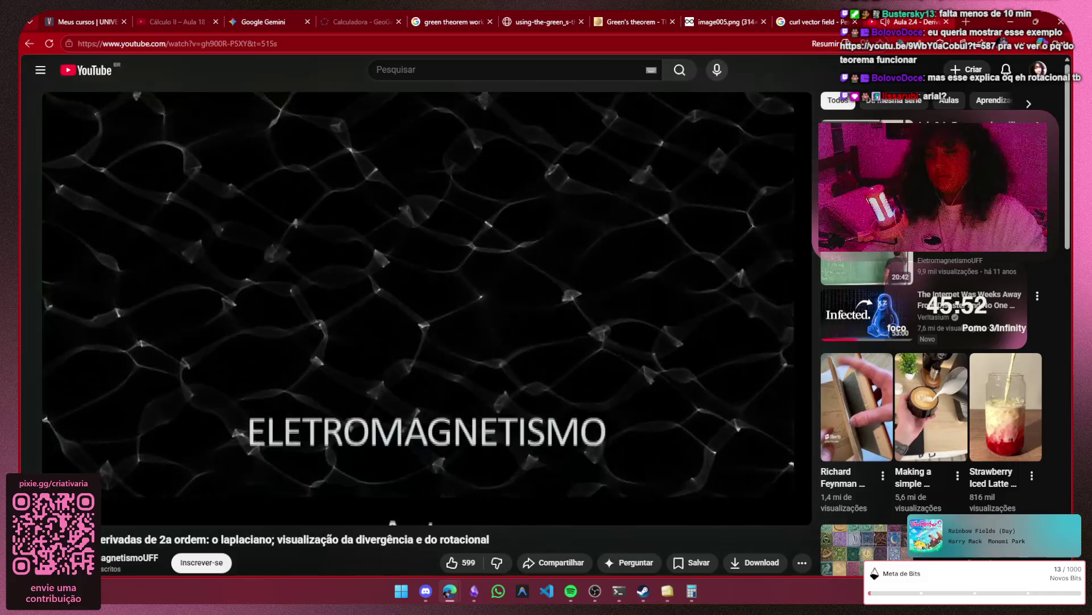
- Close the lecture tab, leave the UNIVESP courses page showing and return to Obsidian
{"action": "left_click", "coordinate": [945, 21]}
{"action": "left_click", "coordinate": [195, 23]}
{"action": "key", "text": "ctrl+shift+Tab"}
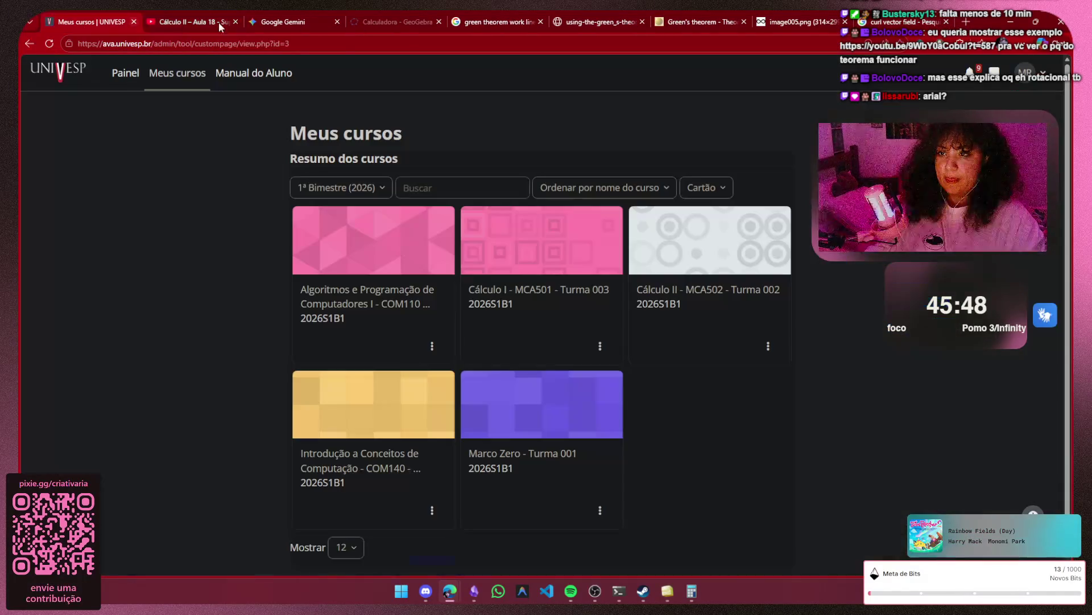
{"action": "left_click", "coordinate": [475, 592]}
{"action": "scroll", "coordinate": [293, 338], "scroll_direction": "down", "scroll_amount": 5}
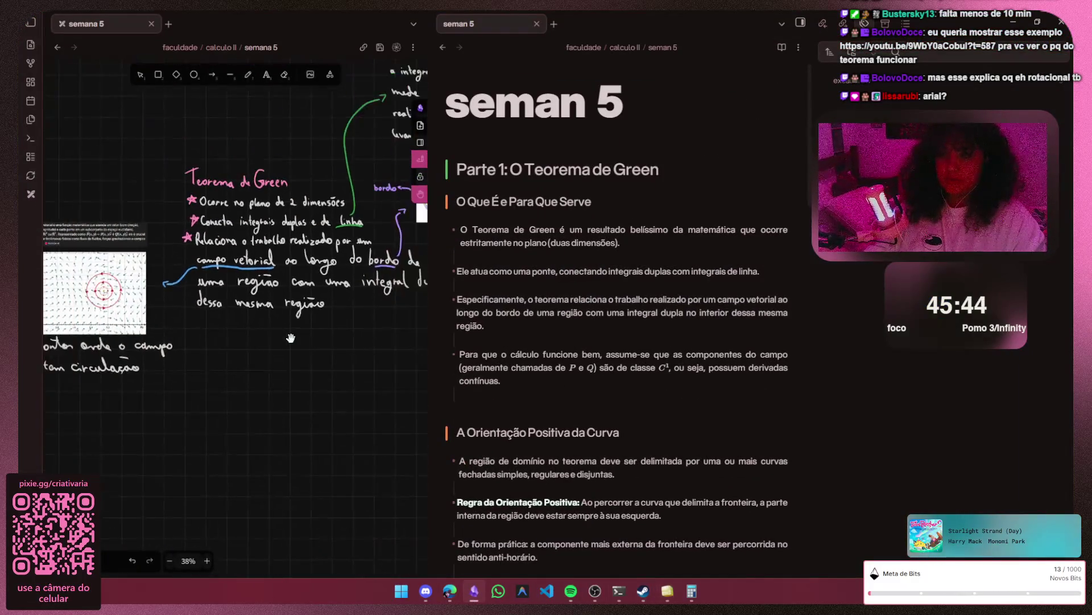
{"action": "scroll", "coordinate": [294, 338], "scroll_direction": "down", "scroll_amount": 2}
{"action": "scroll", "coordinate": [294, 339], "scroll_direction": "up", "scroll_amount": 2}
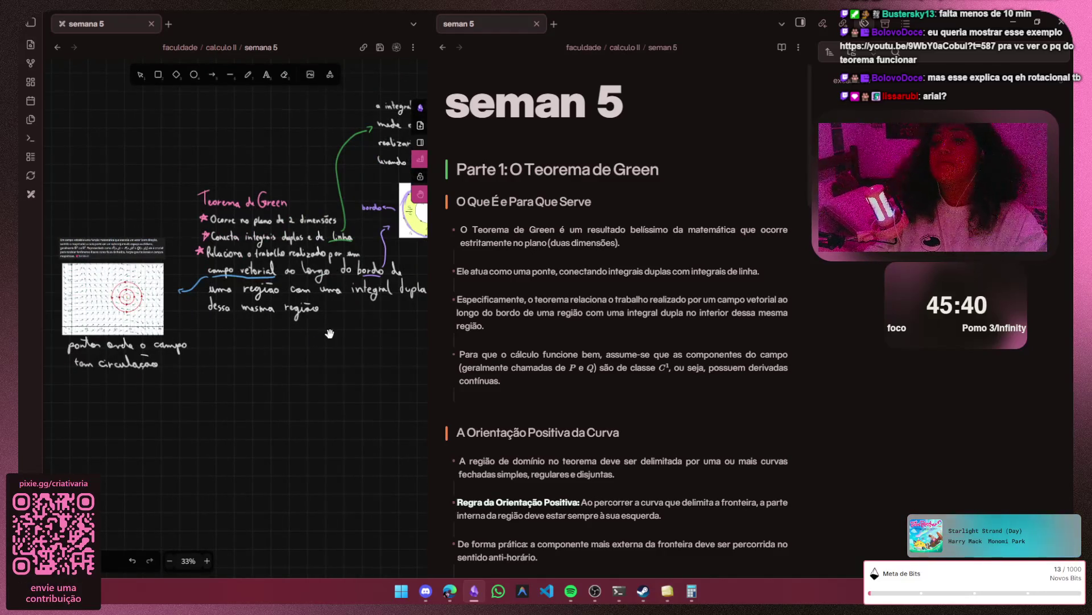
- Reposition the notes and vector-field image in view, then bring up the Windows start menu
{"action": "left_click_drag", "start_coordinate": [335, 306], "coordinate": [250, 451]}
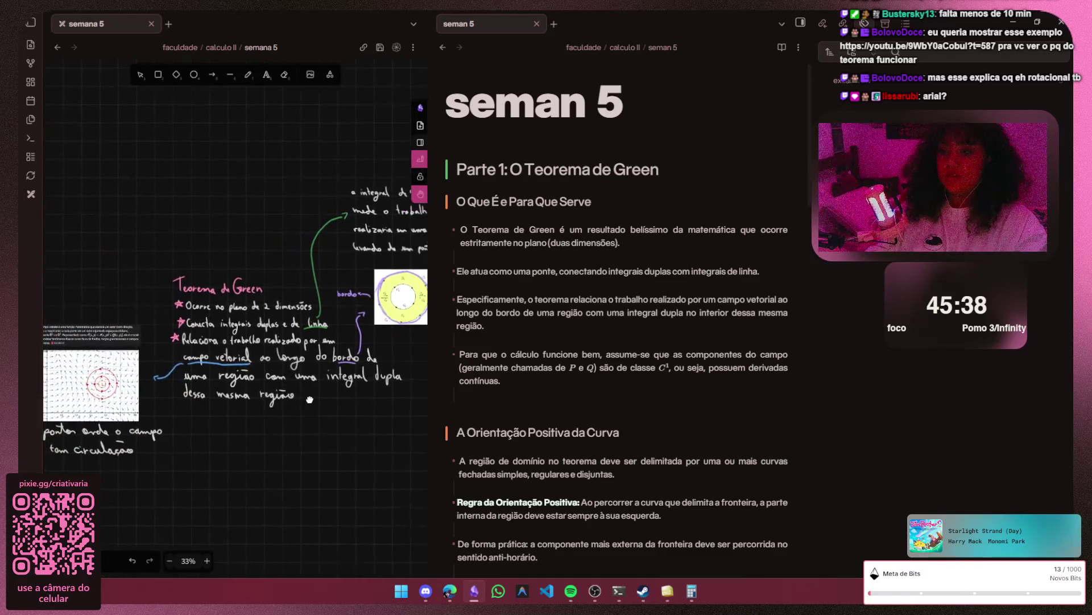
{"action": "scroll", "coordinate": [161, 451], "scroll_direction": "up", "scroll_amount": 3}
{"action": "scroll", "coordinate": [188, 401], "scroll_direction": "up", "scroll_amount": 2}
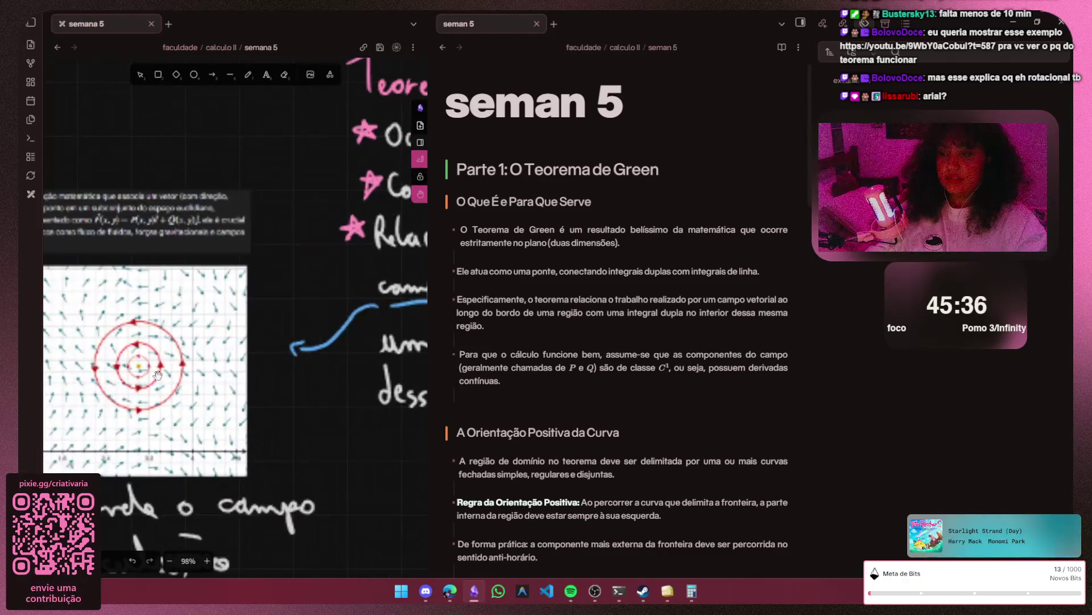
{"action": "scroll", "coordinate": [219, 344], "scroll_direction": "up", "scroll_amount": 2}
{"action": "left_click_drag", "start_coordinate": [217, 344], "coordinate": [291, 302]}
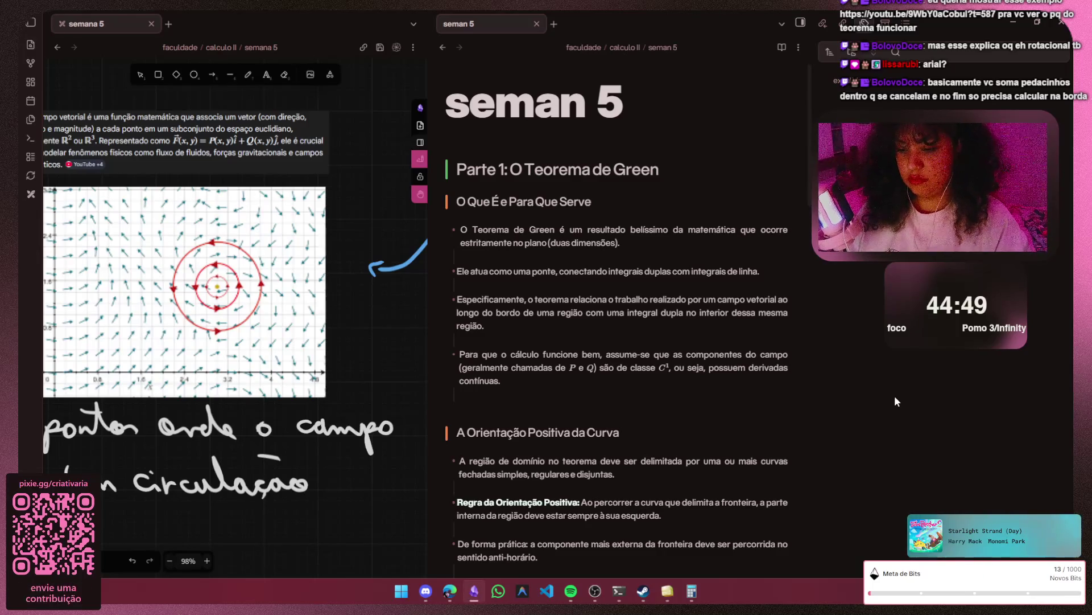
{"action": "key", "text": "super"}
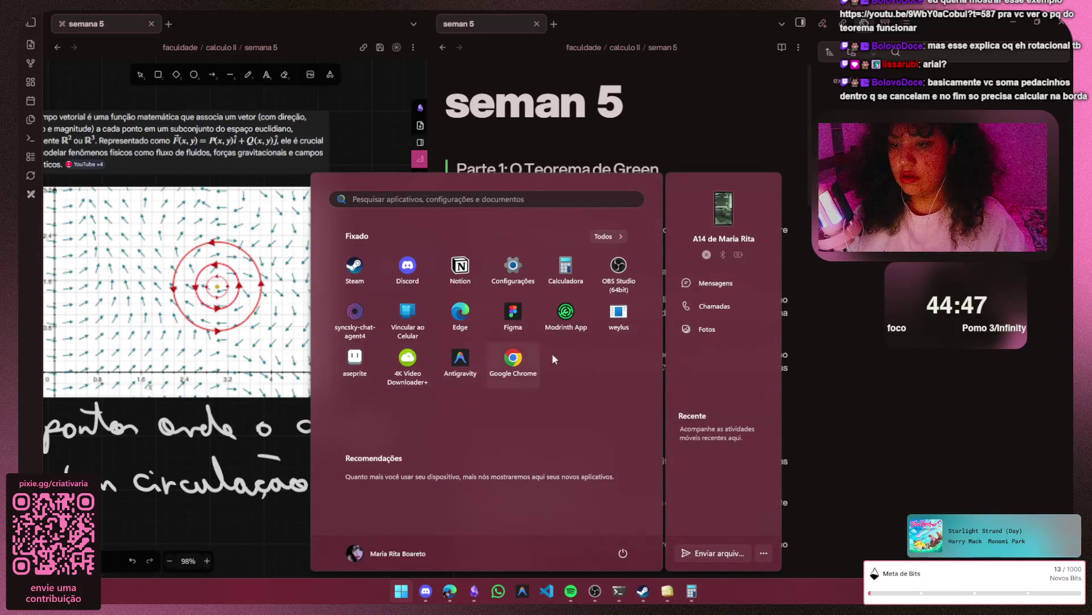
- In File Explorer, navigate through Downloads to the felpojam folder on lives (E:), then close the window
{"action": "key", "text": "super+e"}
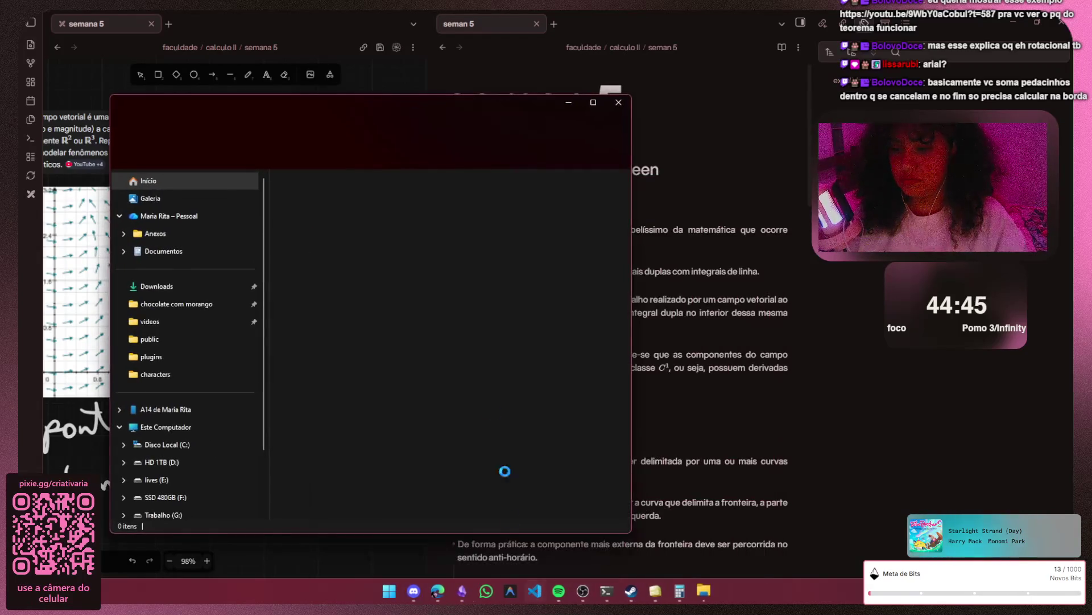
{"action": "left_click_drag", "start_coordinate": [435, 118], "coordinate": [670, 114]}
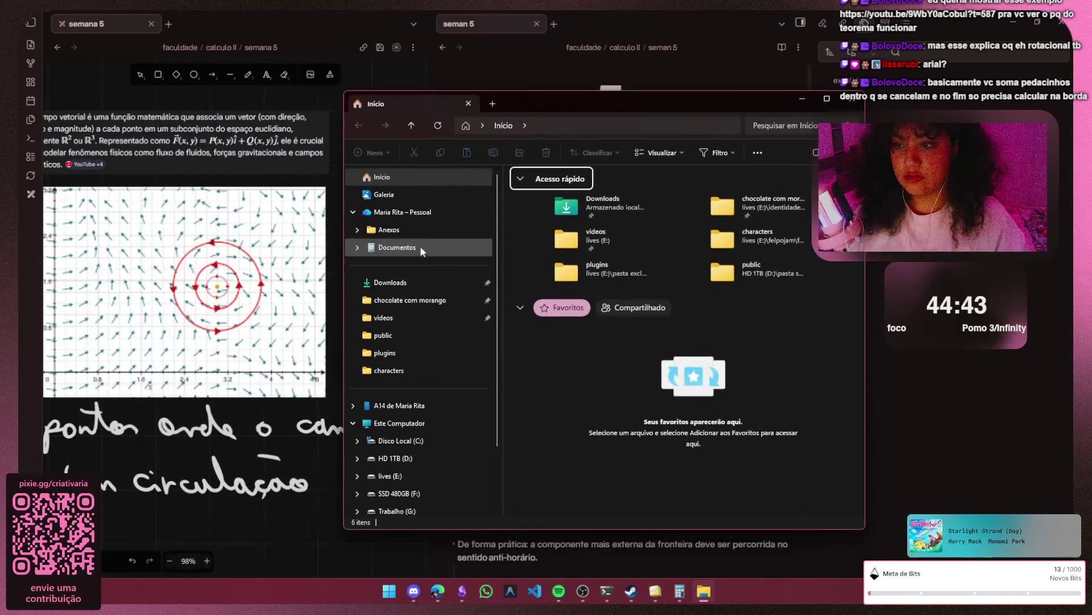
{"action": "left_click", "coordinate": [420, 285]}
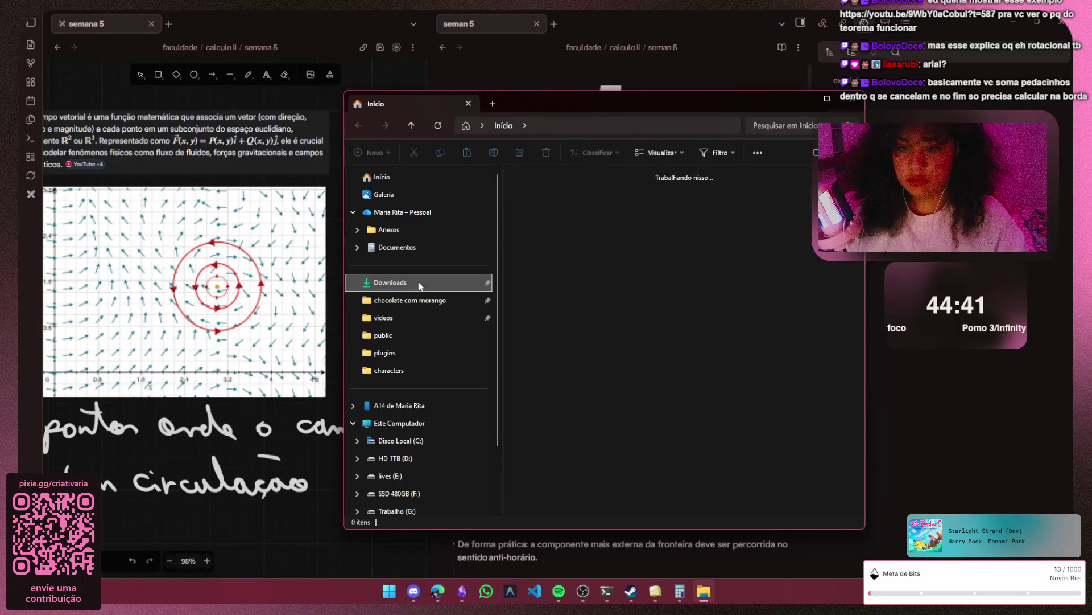
{"action": "scroll", "coordinate": [432, 418], "scroll_direction": "down", "scroll_amount": 2}
{"action": "left_click", "coordinate": [435, 404]}
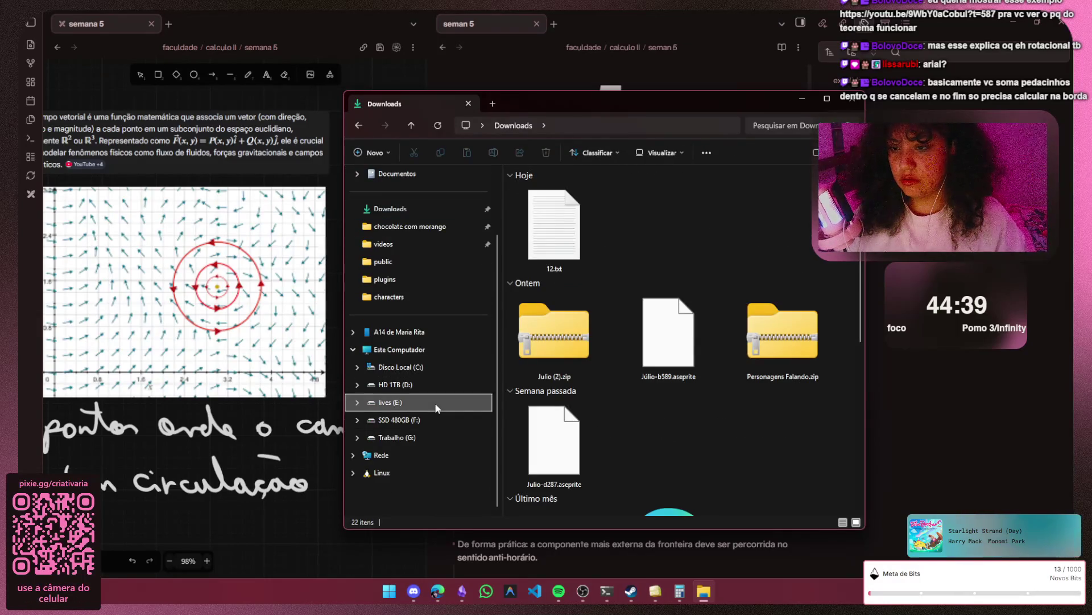
{"action": "double_click", "coordinate": [823, 295]}
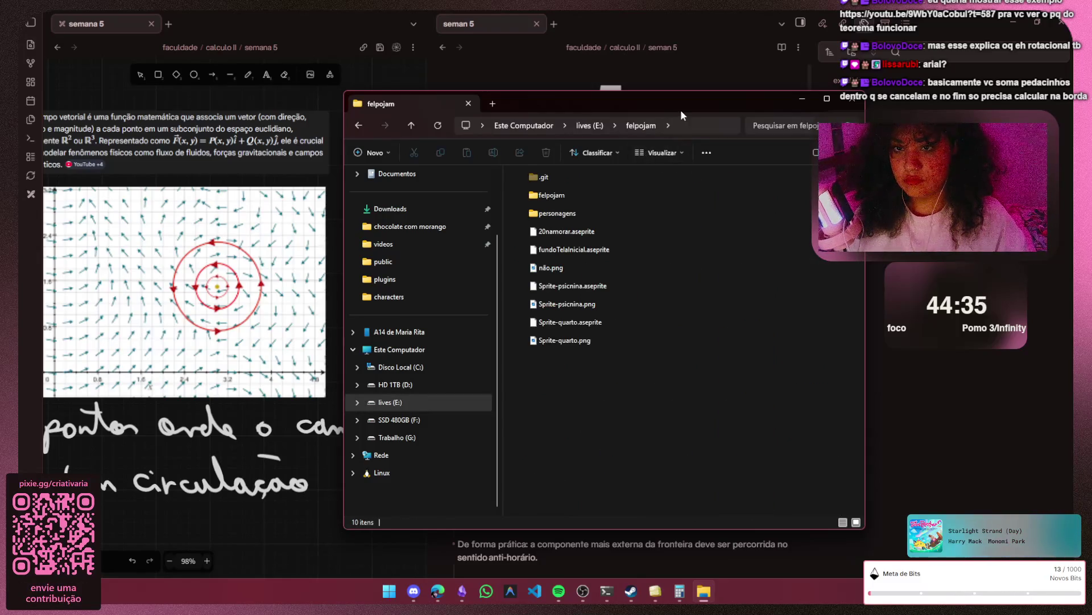
{"action": "key", "text": "alt+F4"}
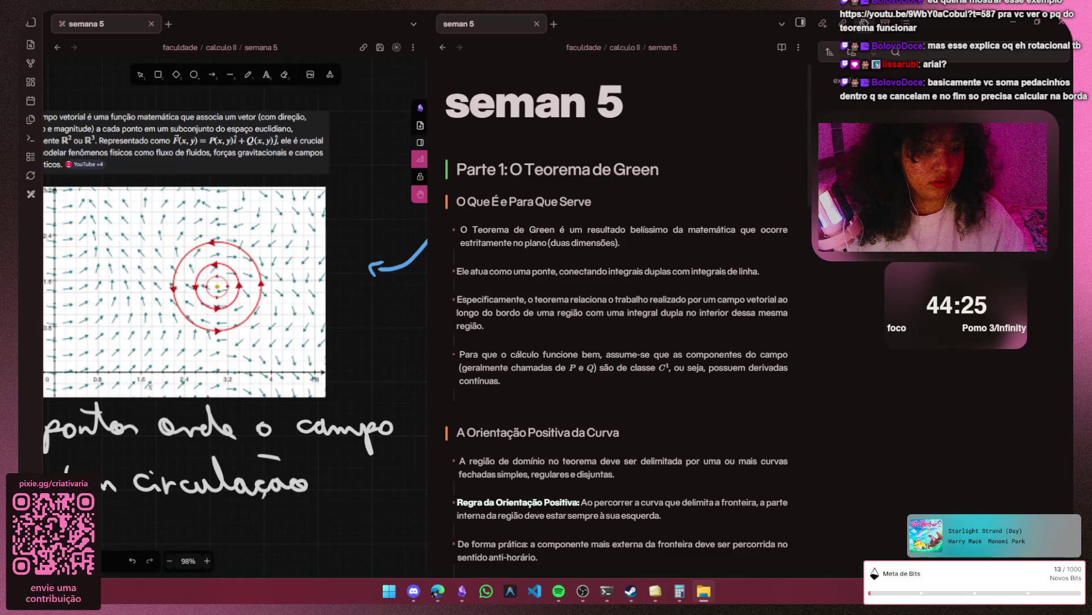
- Bring up the FelpoJam conversation in Discord
{"action": "left_click", "coordinate": [414, 592]}
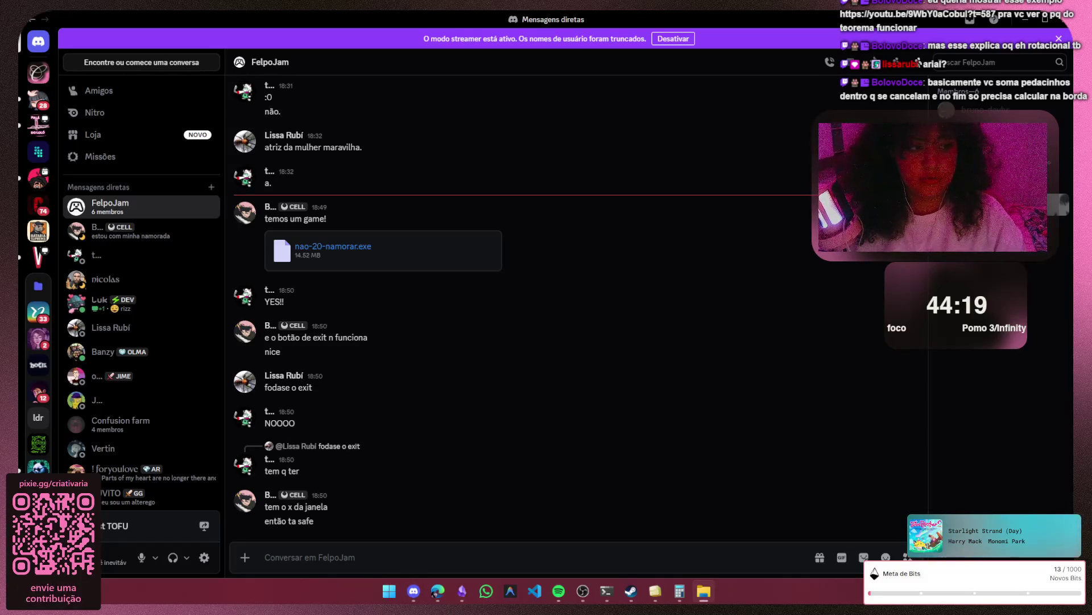
- Attach the .aseprite sprite files (Sprite-quarto, Sprite-psicnina, fundoTelaInicial, 20namorar, Julio-d287, ...) and send them to FelpoJam
{"action": "left_click_drag", "start_coordinate": [414, 581], "coordinate": [418, 388]}
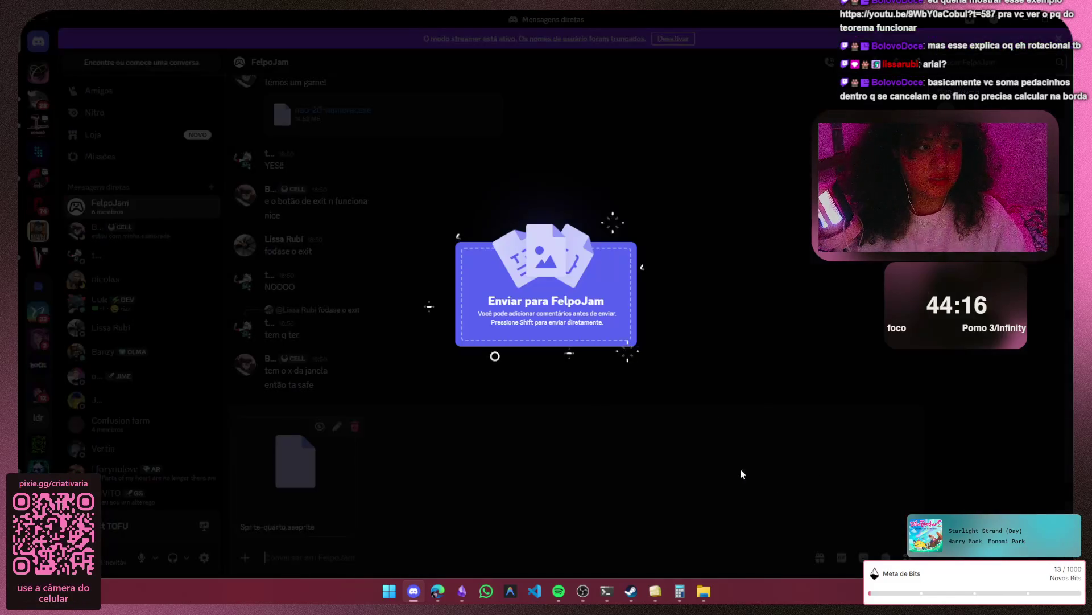
{"action": "left_click_drag", "start_coordinate": [739, 470], "coordinate": [739, 471]}
{"action": "key", "text": "alt+Tab"}
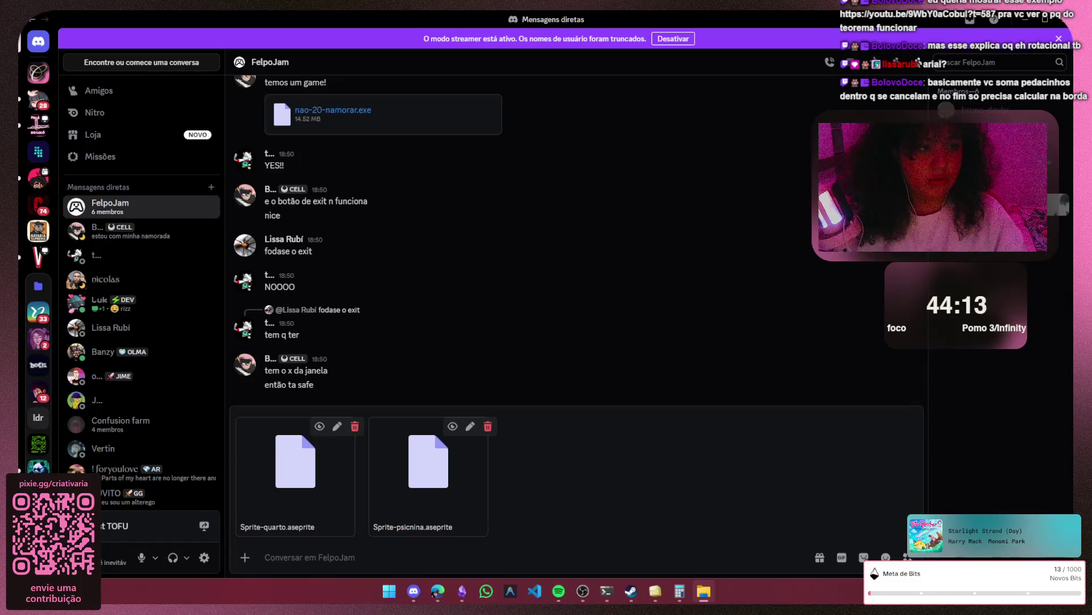
{"action": "left_click_drag", "start_coordinate": [756, 484], "coordinate": [494, 357]}
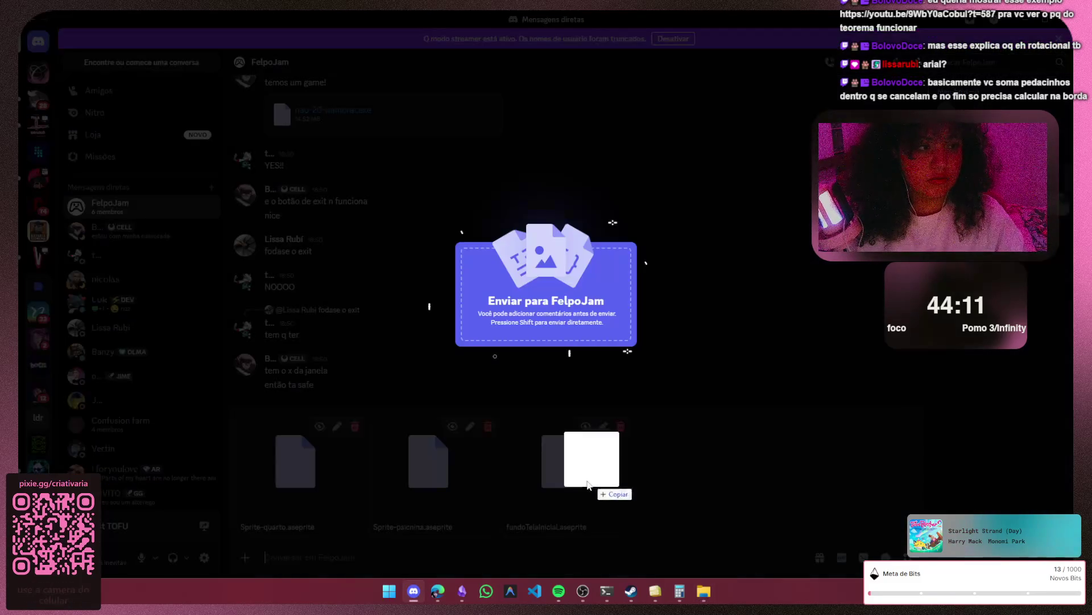
{"action": "left_click_drag", "start_coordinate": [614, 486], "coordinate": [981, 342]}
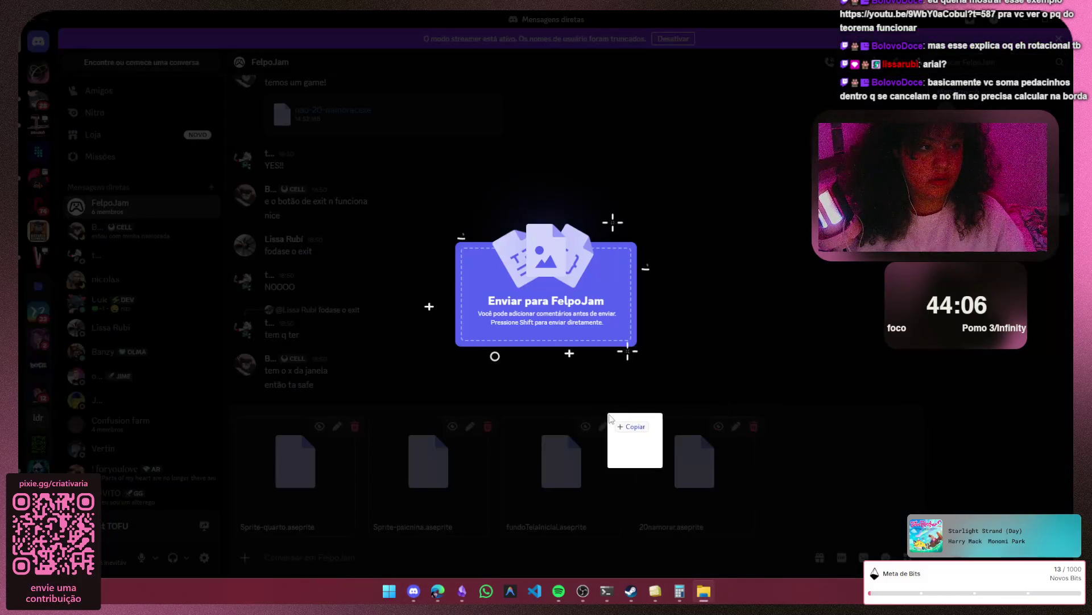
{"action": "left_click_drag", "start_coordinate": [738, 431], "coordinate": [636, 439]}
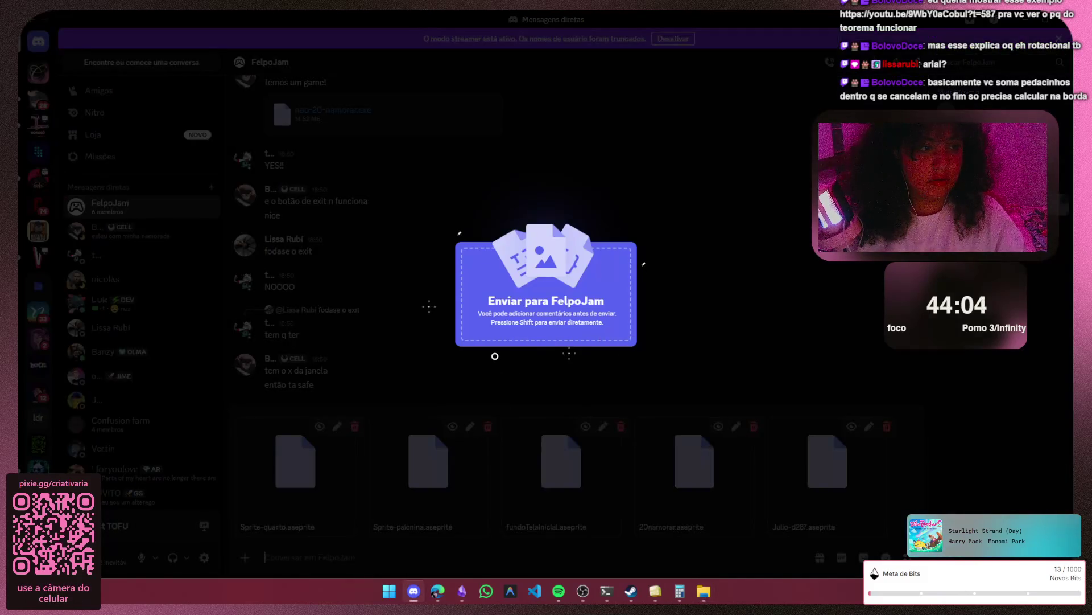
{"action": "left_click_drag", "start_coordinate": [714, 347], "coordinate": [495, 356]}
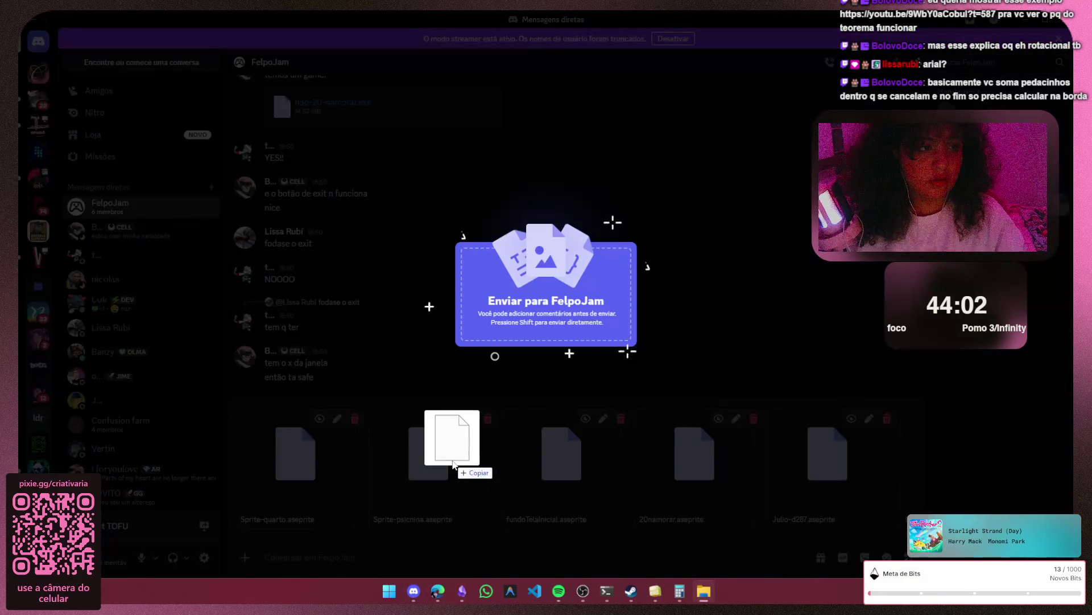
{"action": "left_click_drag", "start_coordinate": [465, 427], "coordinate": [453, 437]}
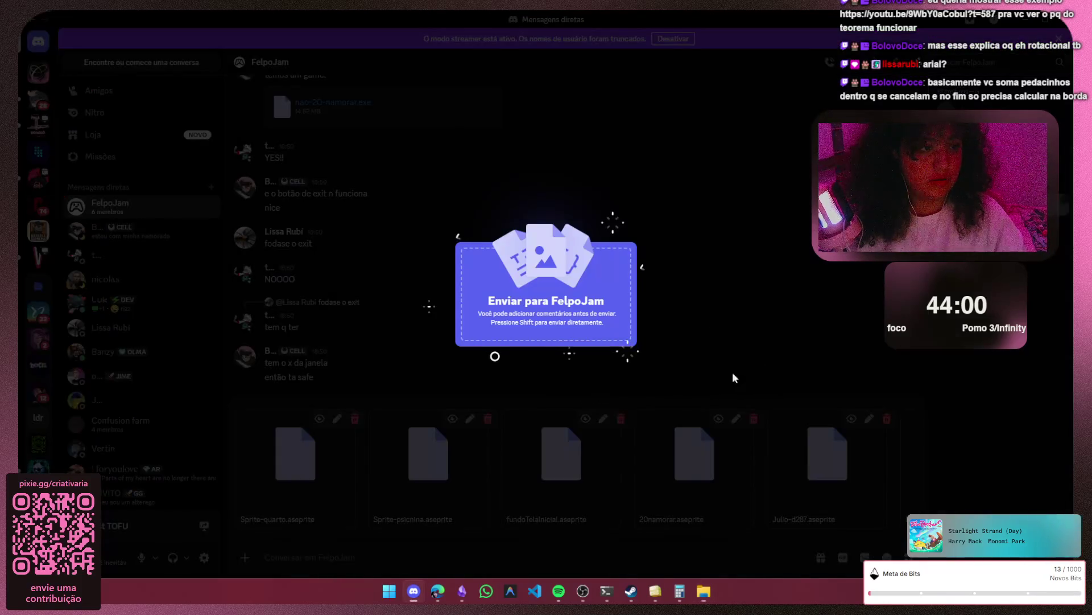
{"action": "left_click_drag", "start_coordinate": [659, 352], "coordinate": [732, 372]}
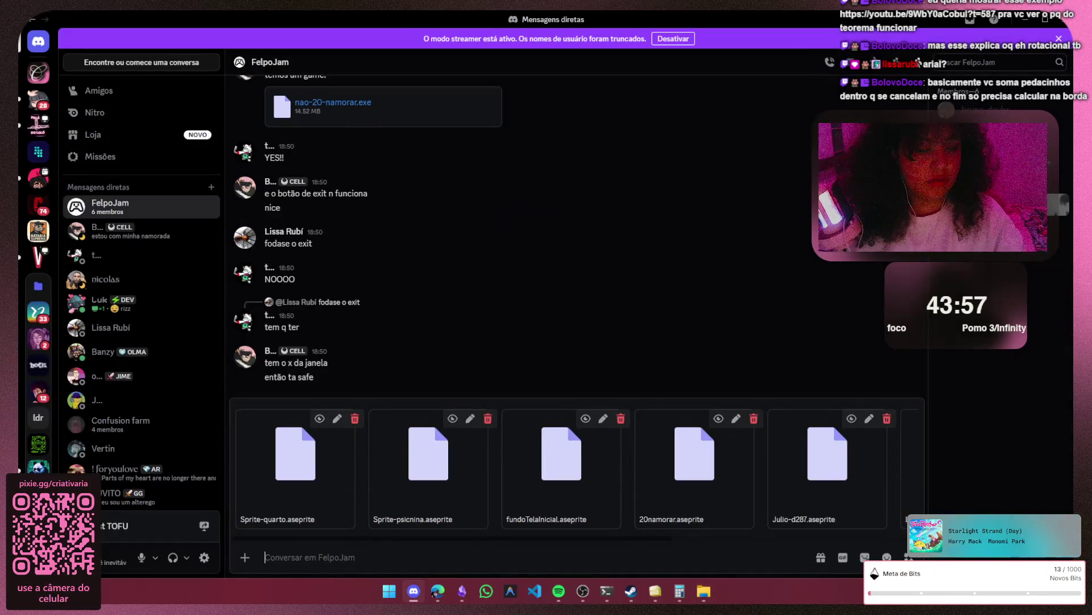
{"action": "mouse_move", "coordinate": [671, 534]}
{"action": "left_mouse_down"}
{"action": "mouse_move", "coordinate": [811, 536]}
{"action": "mouse_move", "coordinate": [537, 557]}
{"action": "left_mouse_up"}
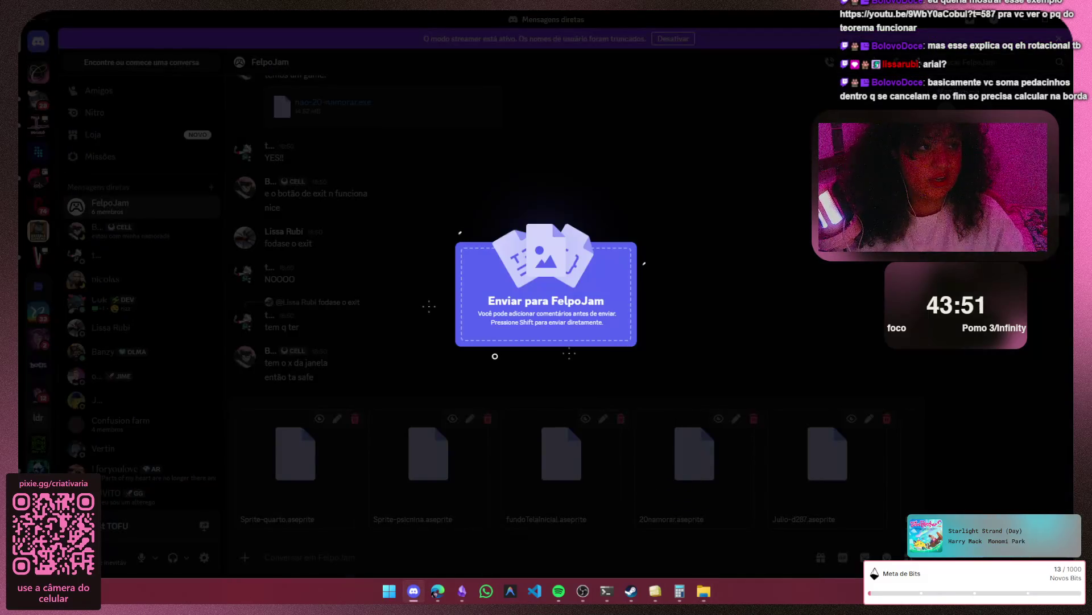
{"action": "left_click_drag", "start_coordinate": [817, 461], "coordinate": [657, 453]}
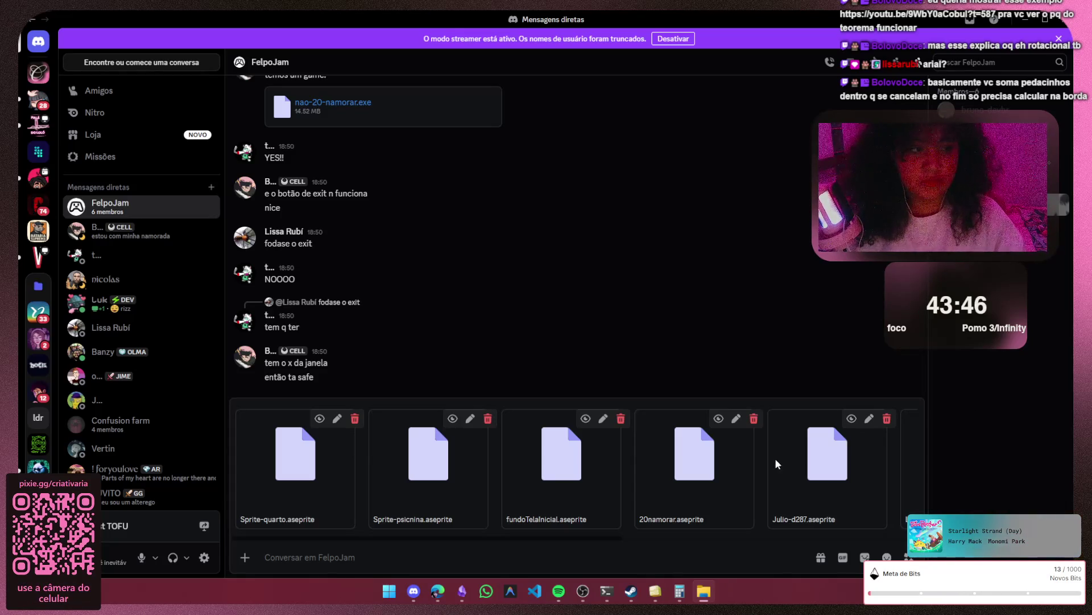
{"action": "key", "text": "Return"}
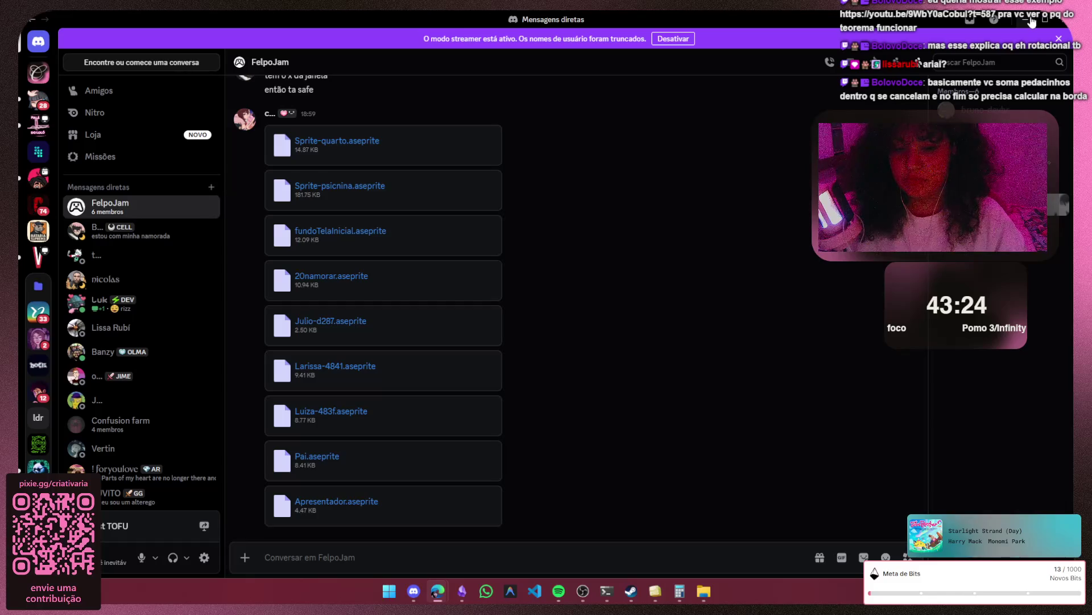
- Abandon a half-written message, then return the Tofu game to its title screen and quit it
{"action": "left_click", "coordinate": [588, 557]}
{"action": "type", "text": "des"}
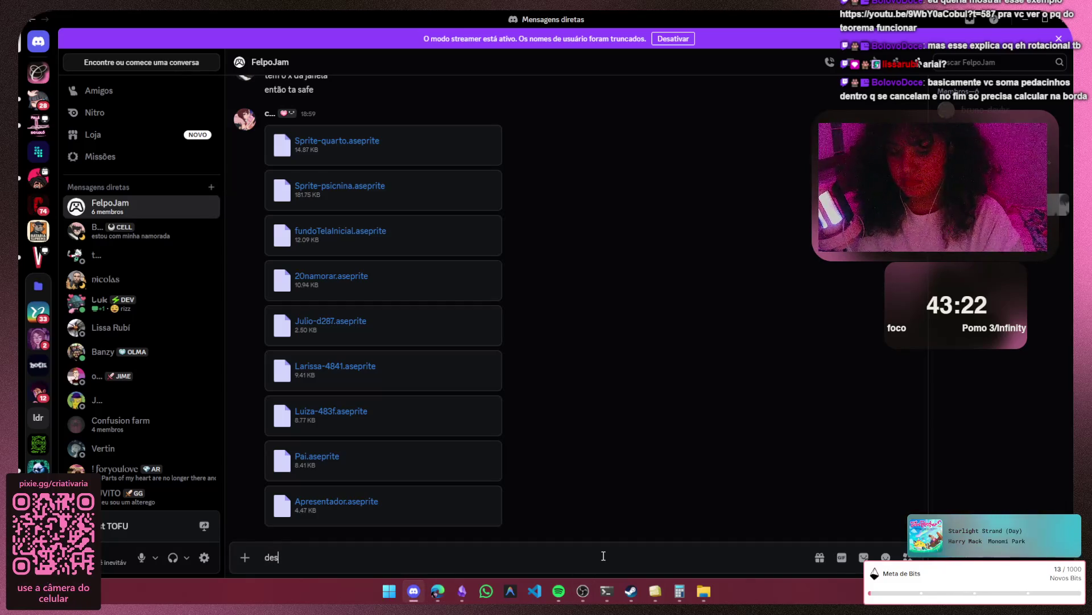
{"action": "key", "text": "BackSpace"}
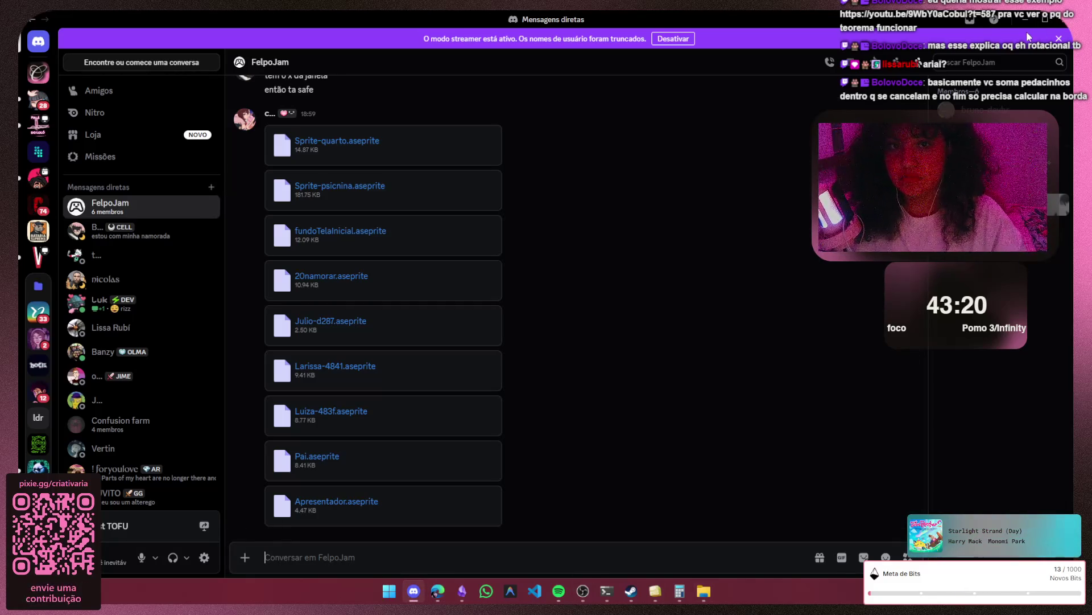
{"action": "left_click", "coordinate": [655, 591]}
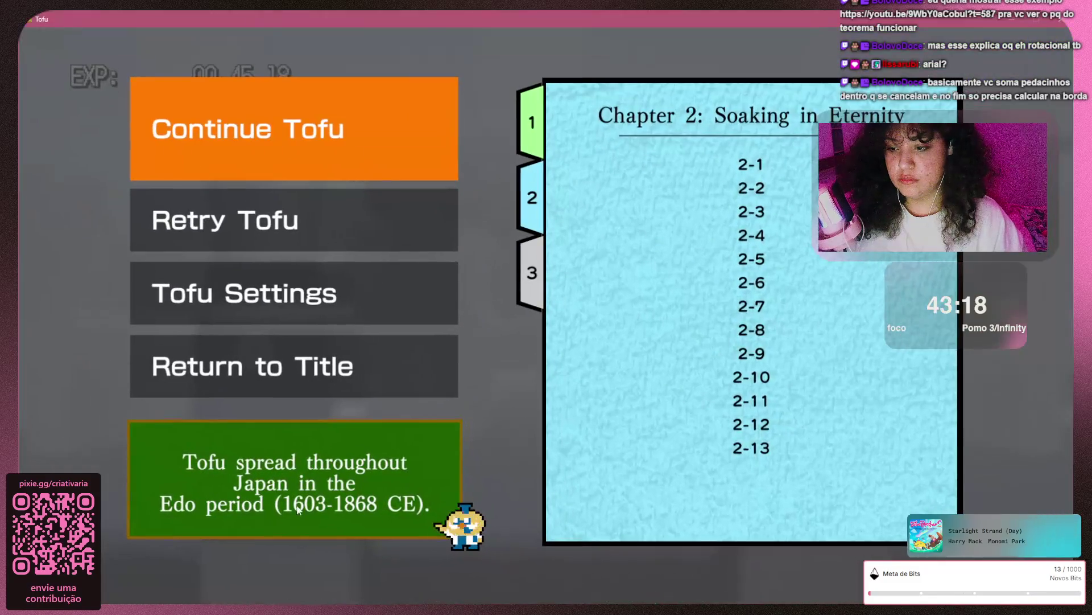
{"action": "left_click", "coordinate": [288, 362]}
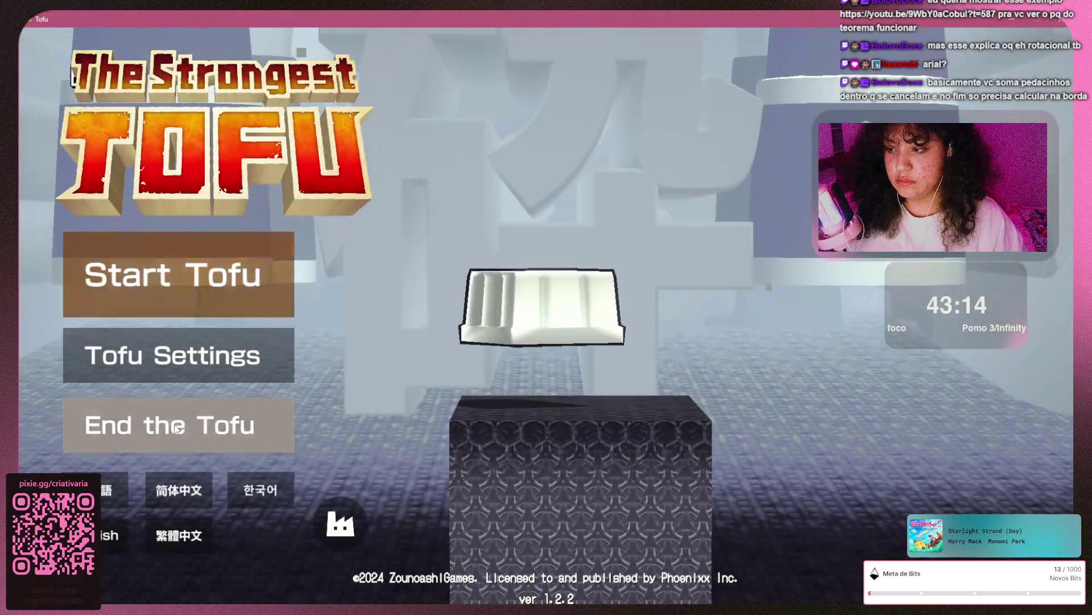
{"action": "left_click", "coordinate": [202, 427]}
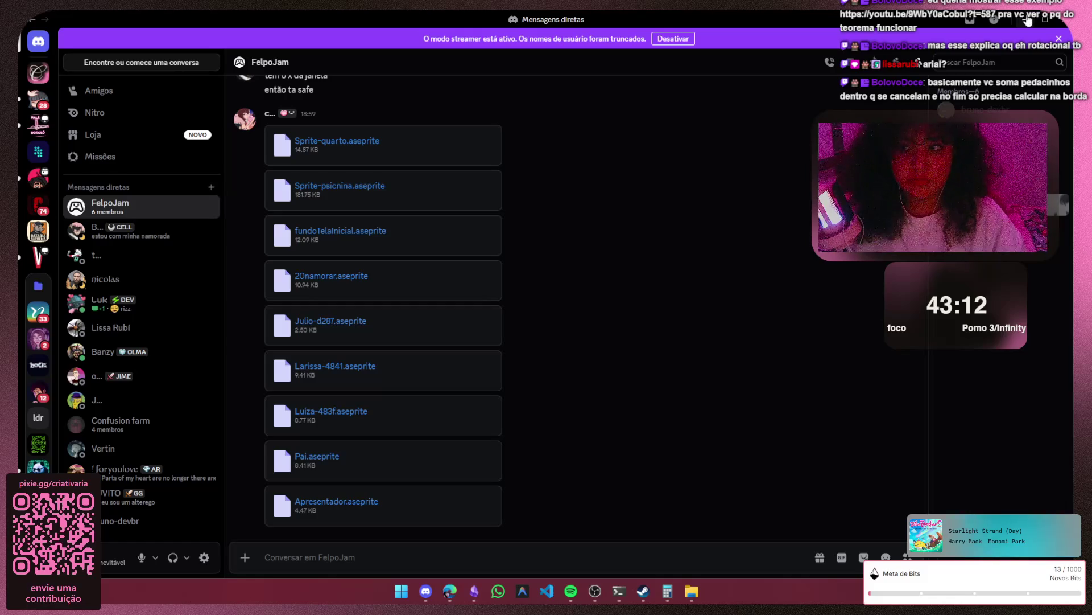
{"action": "scroll", "coordinate": [777, 296], "scroll_direction": "up", "scroll_amount": 2}
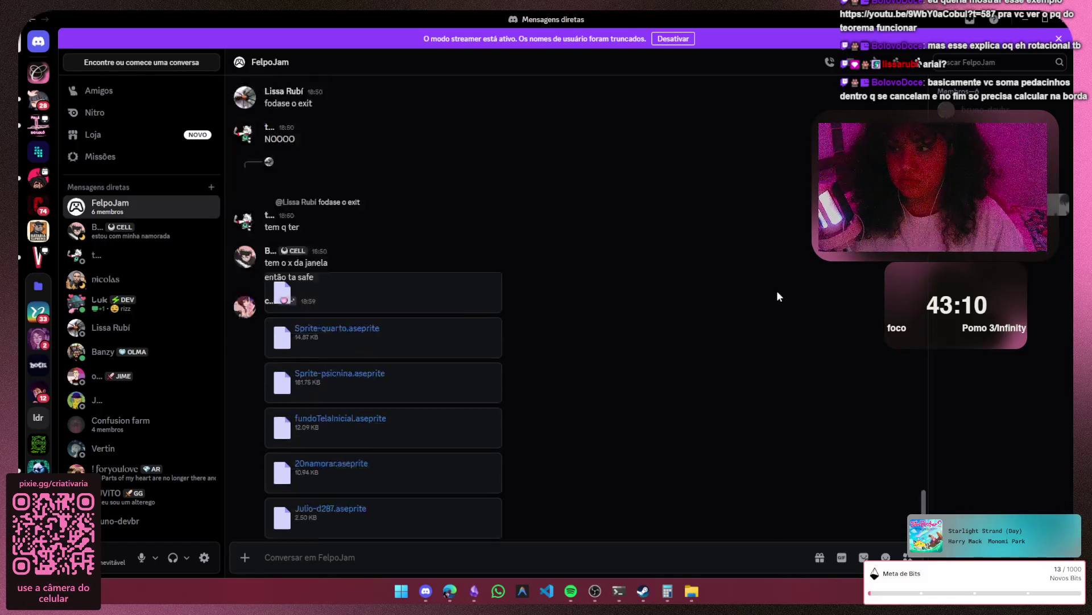
{"action": "scroll", "coordinate": [777, 295], "scroll_direction": "up", "scroll_amount": 2}
{"action": "scroll", "coordinate": [780, 270], "scroll_direction": "down", "scroll_amount": 5}
{"action": "scroll", "coordinate": [780, 265], "scroll_direction": "up", "scroll_amount": 4}
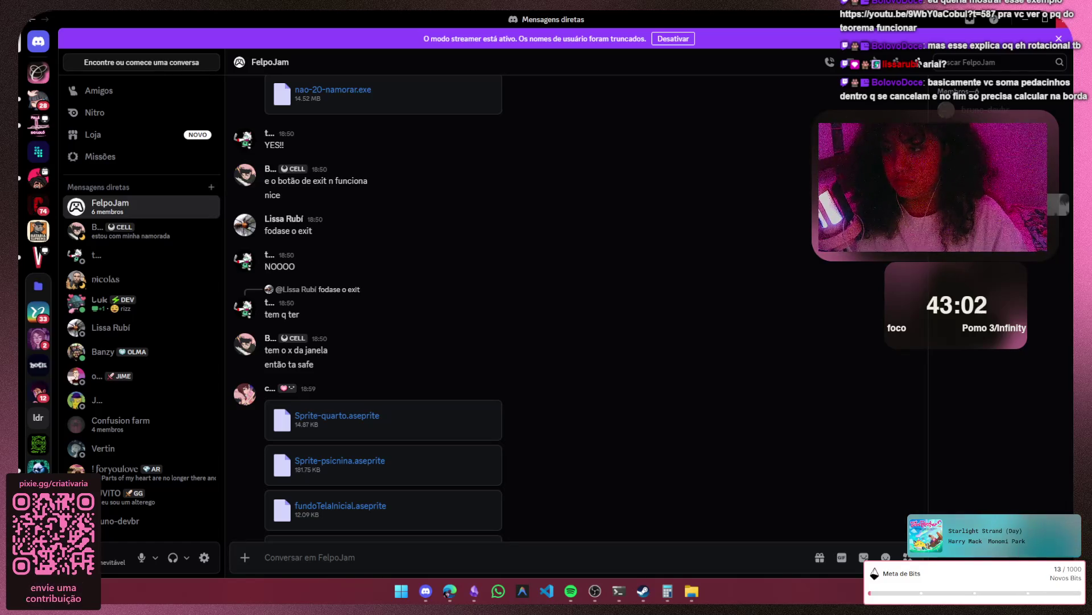
- Hide the Discord window so the week-5 Green's theorem notes show again
{"action": "left_click", "coordinate": [1031, 19]}
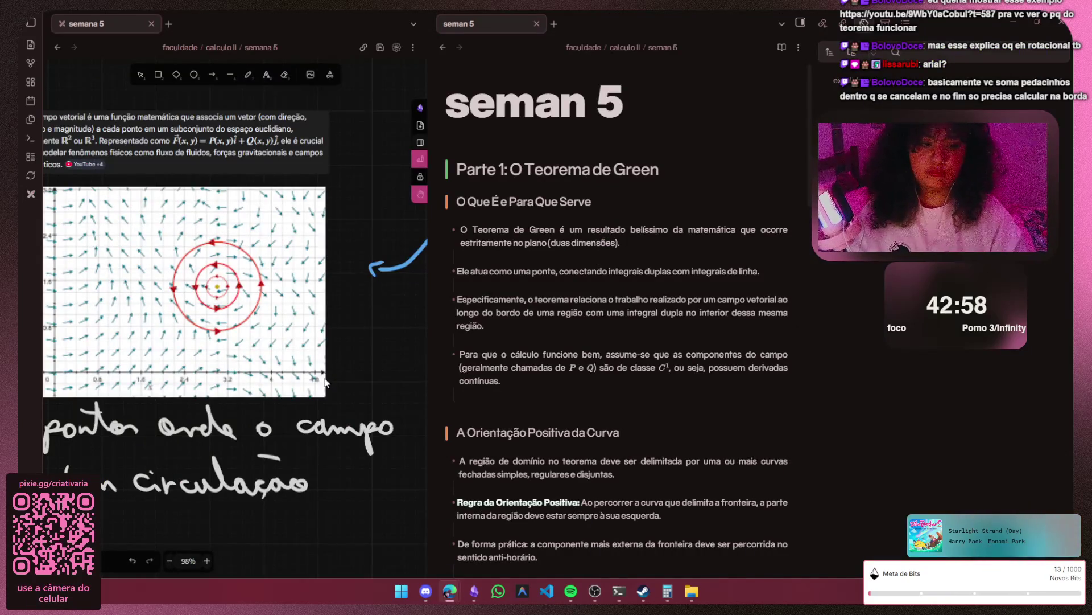
{"action": "scroll", "coordinate": [322, 376], "scroll_direction": "down", "scroll_amount": 2}
{"action": "scroll", "coordinate": [317, 339], "scroll_direction": "down", "scroll_amount": 1}
{"action": "scroll", "coordinate": [318, 339], "scroll_direction": "down", "scroll_amount": 2}
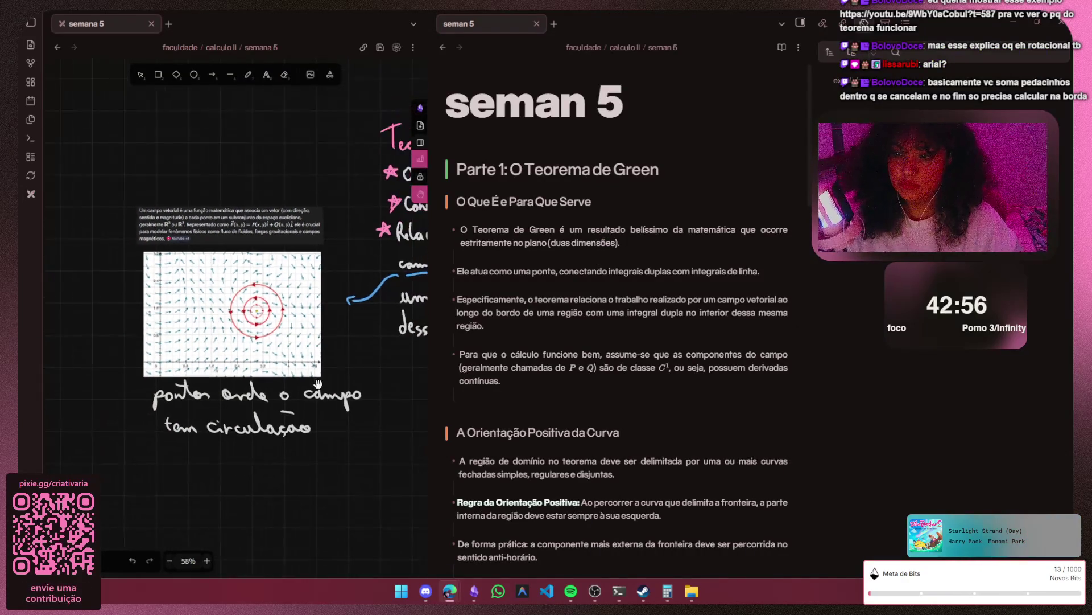
{"action": "scroll", "coordinate": [325, 351], "scroll_direction": "down", "scroll_amount": 2}
{"action": "scroll", "coordinate": [338, 363], "scroll_direction": "down", "scroll_amount": 2}
{"action": "scroll", "coordinate": [346, 373], "scroll_direction": "down", "scroll_amount": 1}
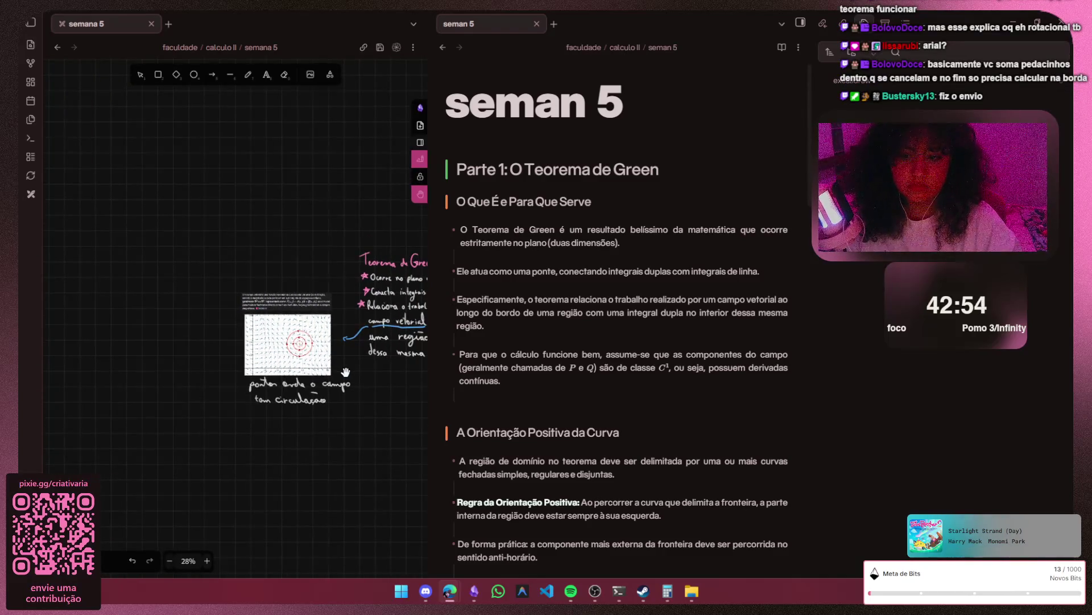
{"action": "scroll", "coordinate": [345, 373], "scroll_direction": "right", "scroll_amount": 1}
{"action": "scroll", "coordinate": [346, 372], "scroll_direction": "right", "scroll_amount": 4}
{"action": "scroll", "coordinate": [345, 372], "scroll_direction": "down", "scroll_amount": 1}
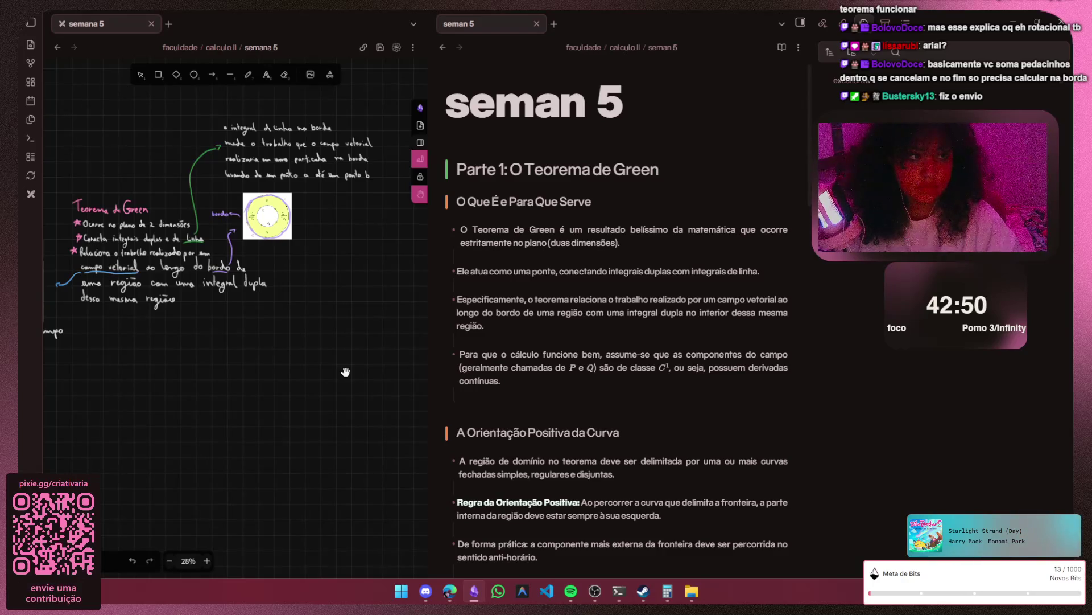
{"action": "scroll", "coordinate": [346, 372], "scroll_direction": "up", "scroll_amount": 1}
{"action": "scroll", "coordinate": [343, 371], "scroll_direction": "up", "scroll_amount": 1}
{"action": "scroll", "coordinate": [379, 317], "scroll_direction": "up", "scroll_amount": 1}
{"action": "scroll", "coordinate": [366, 321], "scroll_direction": "up", "scroll_amount": 1}
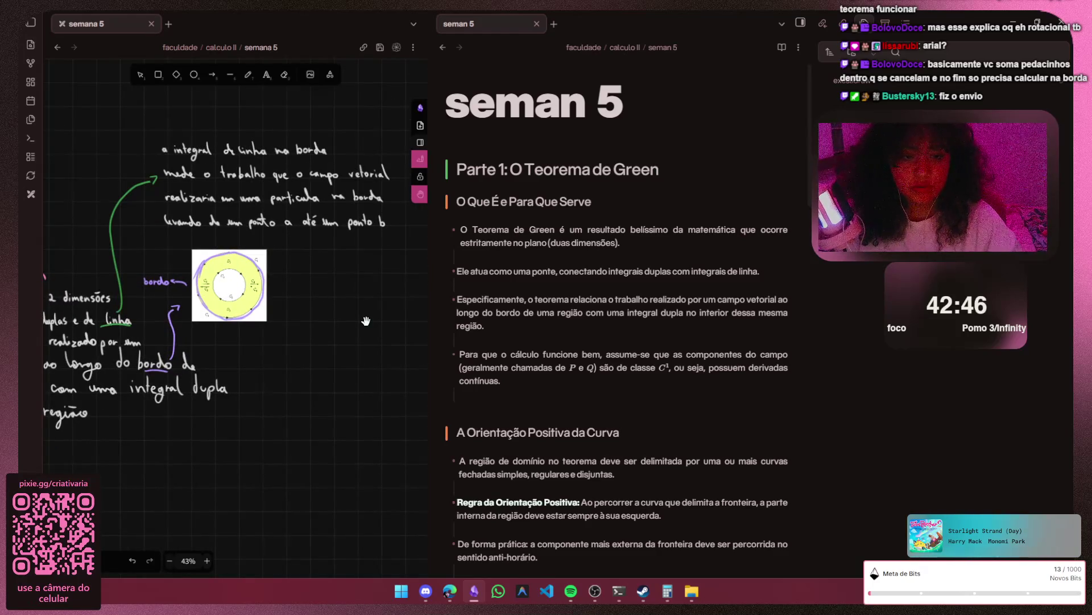
{"action": "scroll", "coordinate": [316, 290], "scroll_direction": "up", "scroll_amount": 1}
{"action": "scroll", "coordinate": [316, 290], "scroll_direction": "up", "scroll_amount": 1}
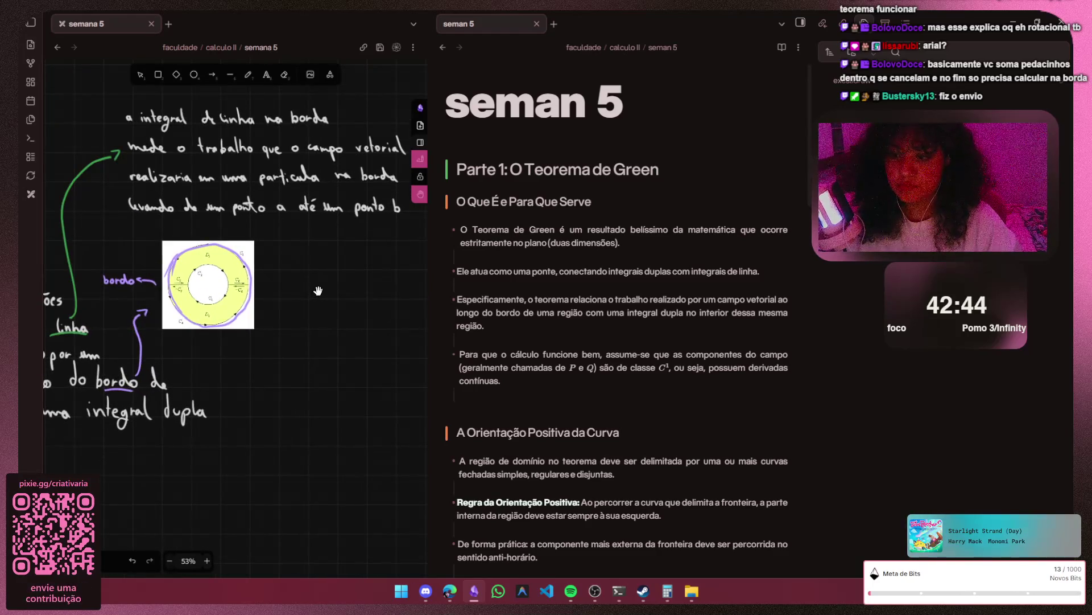
{"action": "scroll", "coordinate": [318, 290], "scroll_direction": "up", "scroll_amount": 1}
{"action": "scroll", "coordinate": [317, 290], "scroll_direction": "left", "scroll_amount": 3}
{"action": "scroll", "coordinate": [319, 292], "scroll_direction": "down", "scroll_amount": 2}
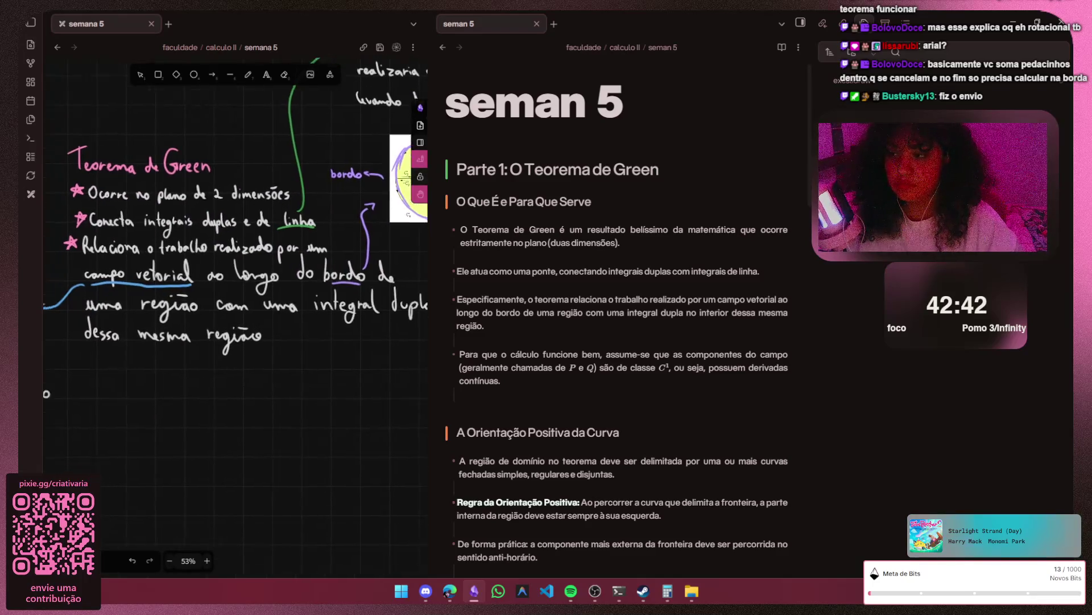
{"action": "scroll", "coordinate": [316, 291], "scroll_direction": "down", "scroll_amount": 2}
{"action": "scroll", "coordinate": [318, 290], "scroll_direction": "down", "scroll_amount": 1}
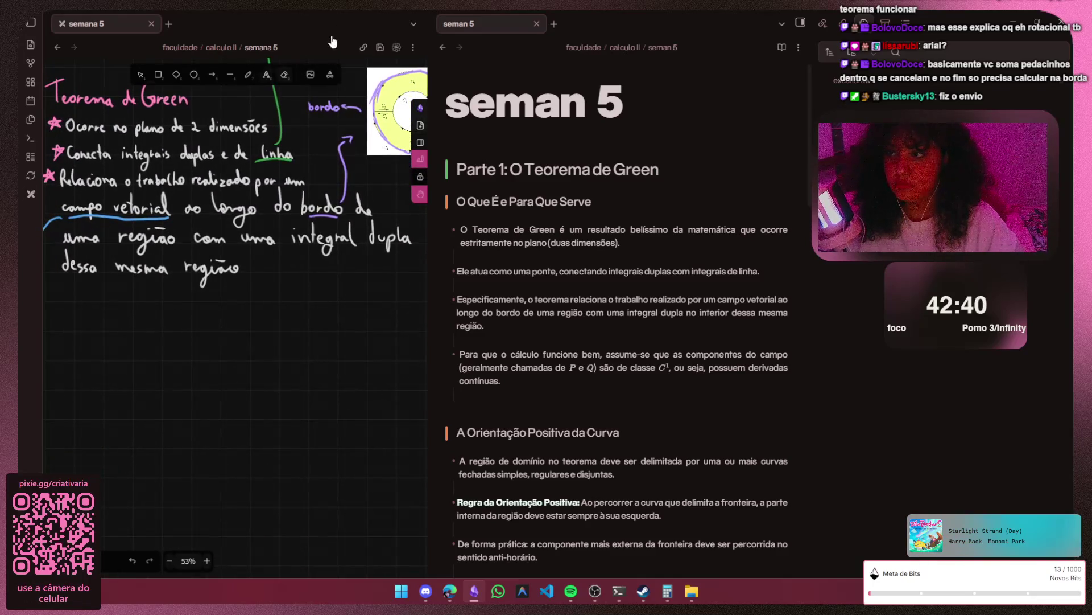
{"action": "key", "text": "p"}
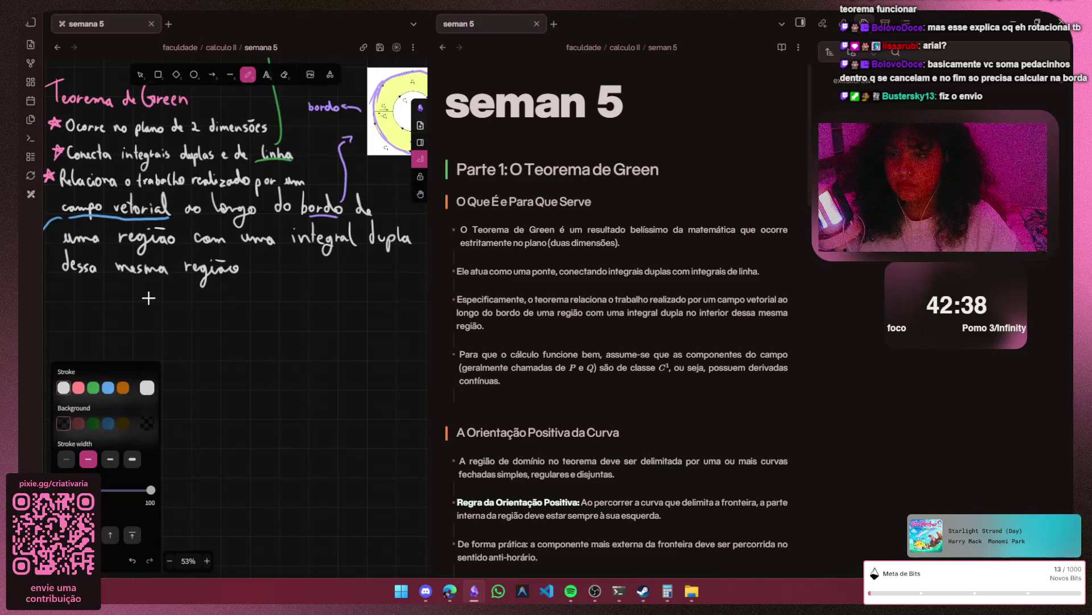
{"action": "scroll", "coordinate": [149, 297], "scroll_direction": "up", "scroll_amount": 1}
{"action": "scroll", "coordinate": [149, 297], "scroll_direction": "down", "scroll_amount": 2}
{"action": "key", "text": "h"}
{"action": "scroll", "coordinate": [149, 297], "scroll_direction": "up", "scroll_amount": 1}
{"action": "scroll", "coordinate": [148, 297], "scroll_direction": "left", "scroll_amount": 2}
{"action": "scroll", "coordinate": [221, 330], "scroll_direction": "up", "scroll_amount": 2}
{"action": "scroll", "coordinate": [221, 330], "scroll_direction": "right", "scroll_amount": 2}
{"action": "scroll", "coordinate": [222, 330], "scroll_direction": "up", "scroll_amount": 1}
{"action": "scroll", "coordinate": [235, 197], "scroll_direction": "left", "scroll_amount": 2}
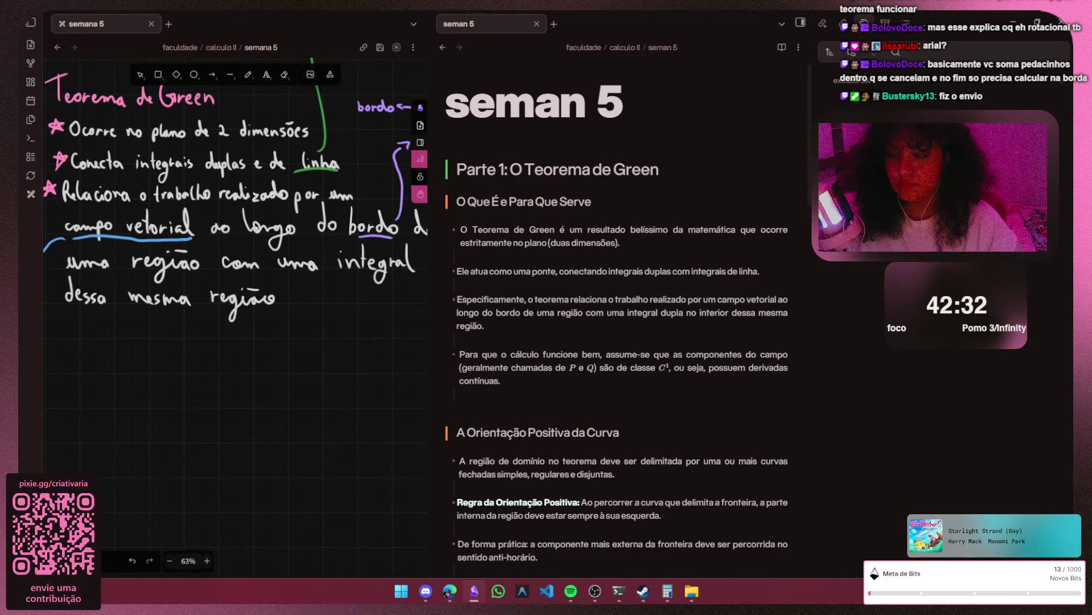
{"action": "scroll", "coordinate": [235, 214], "scroll_direction": "right", "scroll_amount": 1}
{"action": "scroll", "coordinate": [235, 218], "scroll_direction": "left", "scroll_amount": 2}
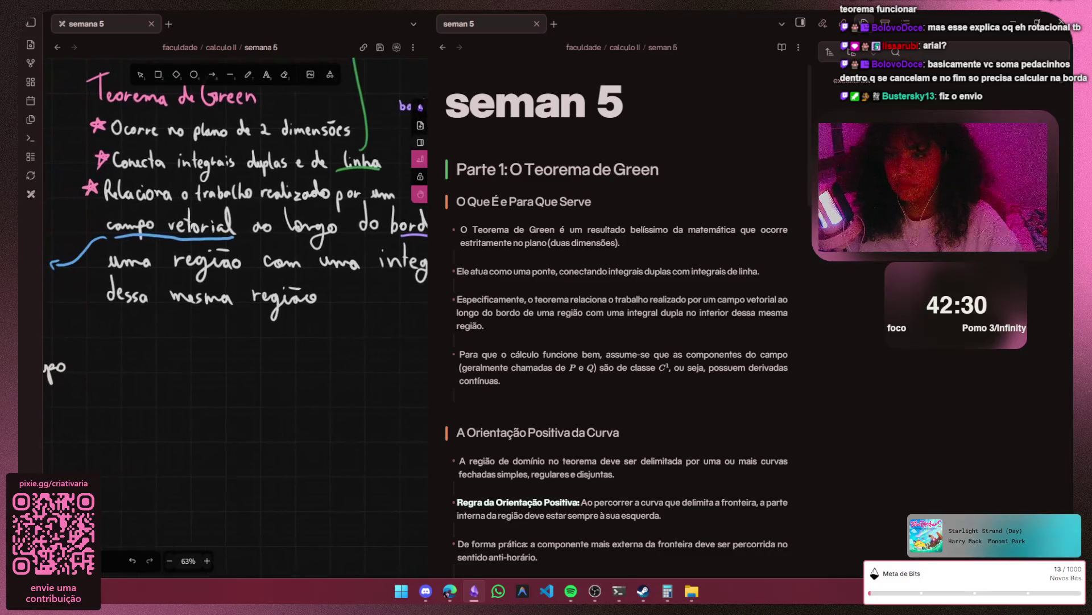
{"action": "scroll", "coordinate": [235, 257], "scroll_direction": "up", "scroll_amount": 2}
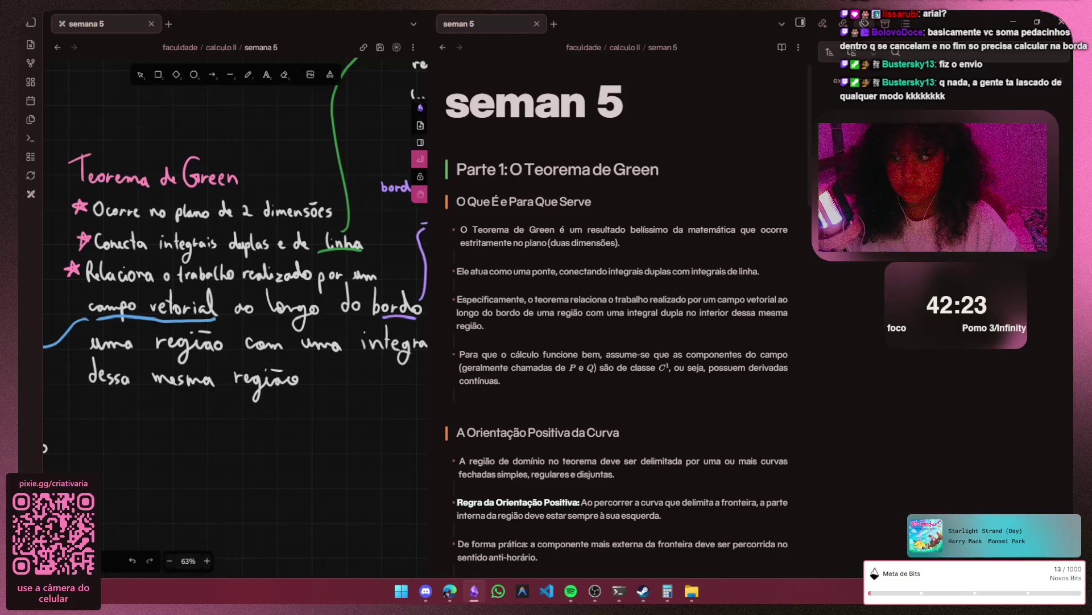
{"action": "scroll", "coordinate": [235, 256], "scroll_direction": "right", "scroll_amount": 1}
{"action": "scroll", "coordinate": [237, 256], "scroll_direction": "right", "scroll_amount": 2}
{"action": "scroll", "coordinate": [236, 257], "scroll_direction": "right", "scroll_amount": 1}
{"action": "scroll", "coordinate": [236, 256], "scroll_direction": "left", "scroll_amount": 1}
{"action": "scroll", "coordinate": [236, 256], "scroll_direction": "left", "scroll_amount": 1}
{"action": "scroll", "coordinate": [236, 256], "scroll_direction": "left", "scroll_amount": 1}
{"action": "scroll", "coordinate": [236, 256], "scroll_direction": "left", "scroll_amount": 1}
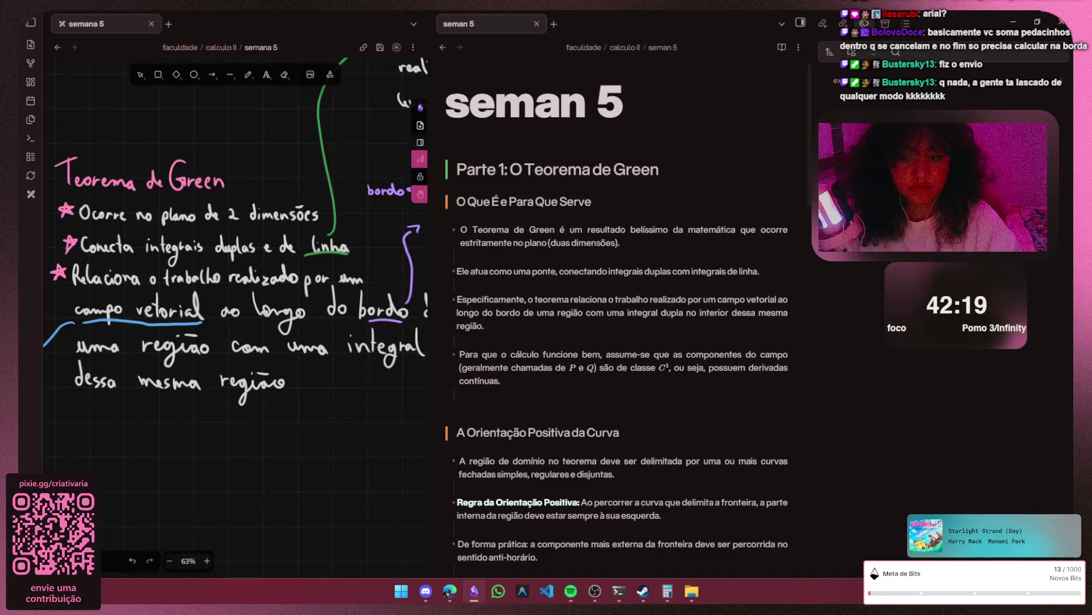
{"action": "scroll", "coordinate": [236, 256], "scroll_direction": "left", "scroll_amount": 1}
{"action": "scroll", "coordinate": [236, 256], "scroll_direction": "left", "scroll_amount": 1}
{"action": "scroll", "coordinate": [235, 256], "scroll_direction": "left", "scroll_amount": 1}
{"action": "scroll", "coordinate": [152, 303], "scroll_direction": "down", "scroll_amount": 5}
{"action": "scroll", "coordinate": [152, 303], "scroll_direction": "left", "scroll_amount": 1}
{"action": "scroll", "coordinate": [153, 304], "scroll_direction": "down", "scroll_amount": 1}
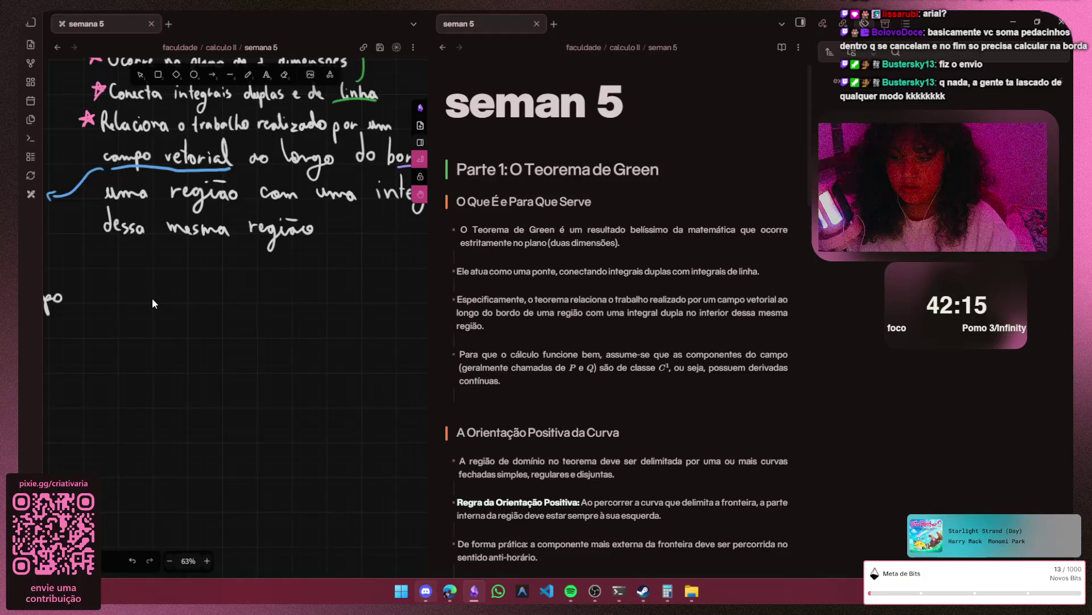
{"action": "key", "text": "alt+Tab"}
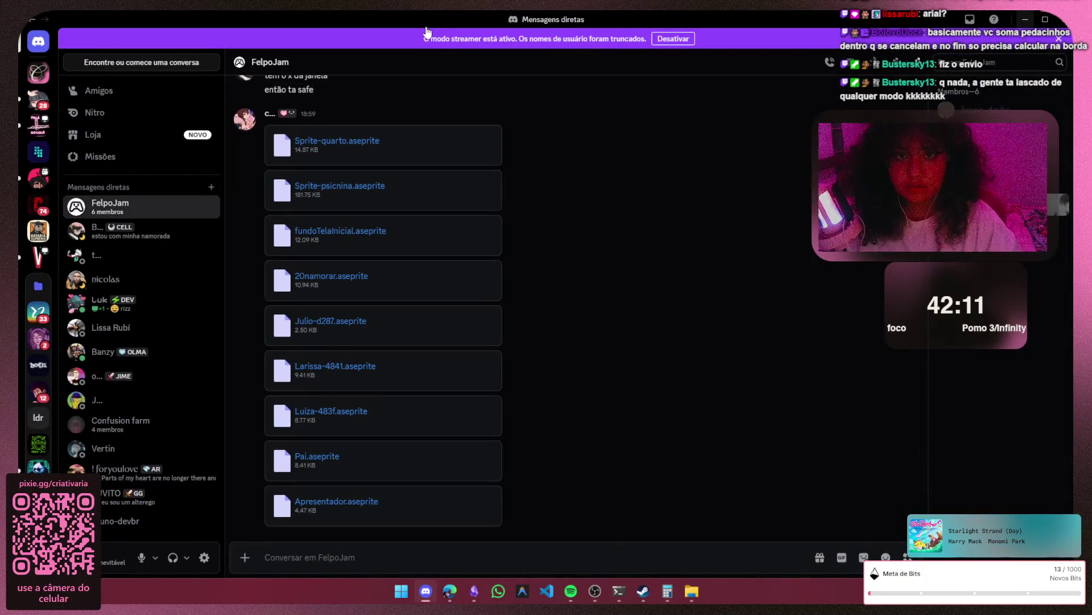
{"action": "key", "text": "alt+Tab"}
{"action": "scroll", "coordinate": [149, 288], "scroll_direction": "up", "scroll_amount": 1}
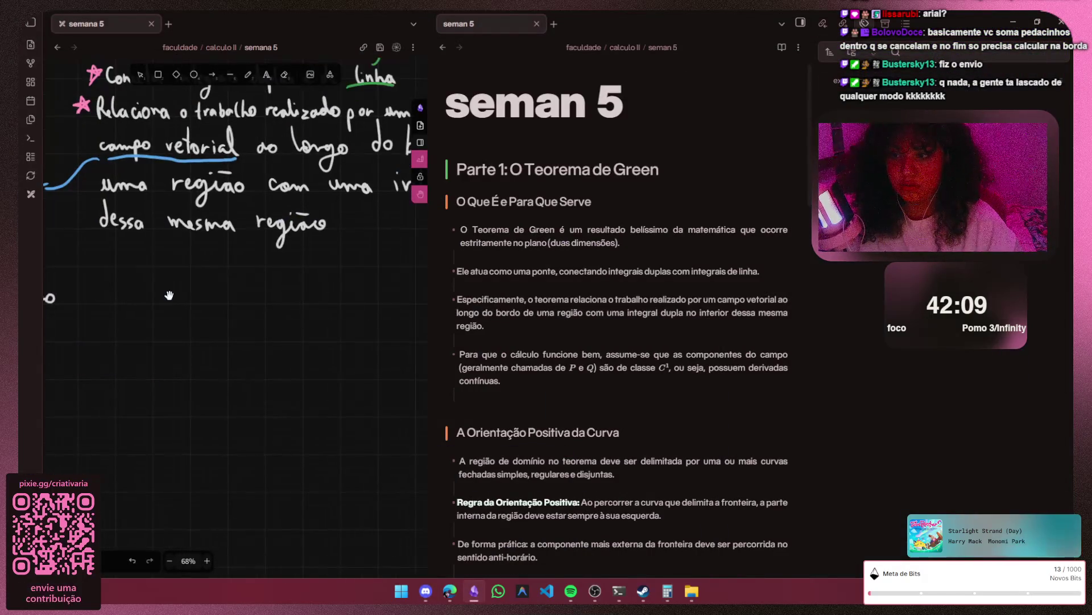
{"action": "scroll", "coordinate": [170, 296], "scroll_direction": "up", "scroll_amount": 1}
{"action": "key", "text": "p"}
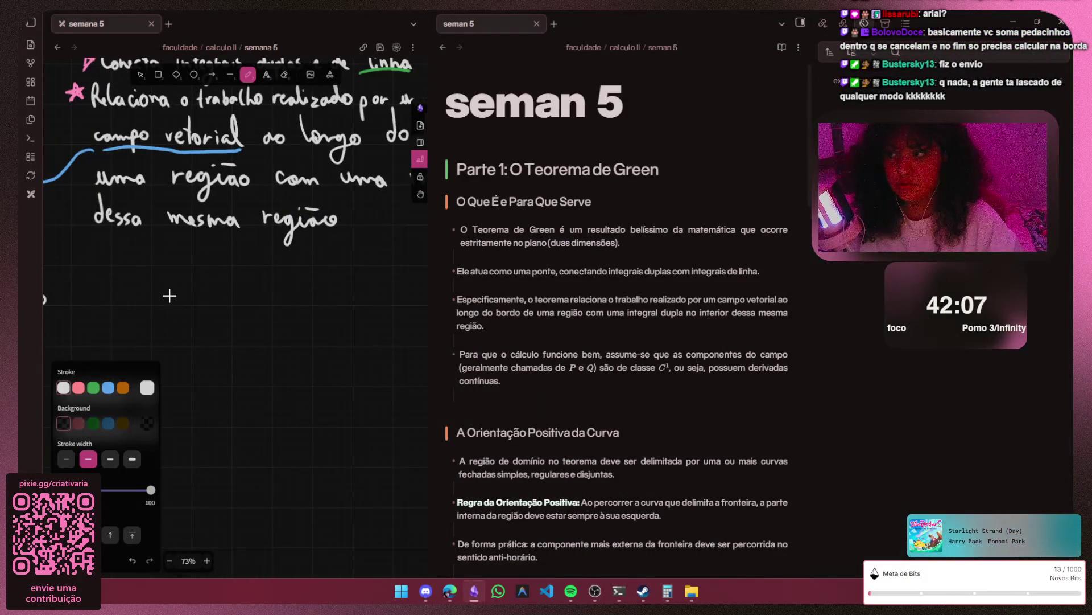
{"action": "scroll", "coordinate": [134, 276], "scroll_direction": "up", "scroll_amount": 1}
{"action": "key", "text": "h"}
{"action": "scroll", "coordinate": [154, 282], "scroll_direction": "left", "scroll_amount": 3}
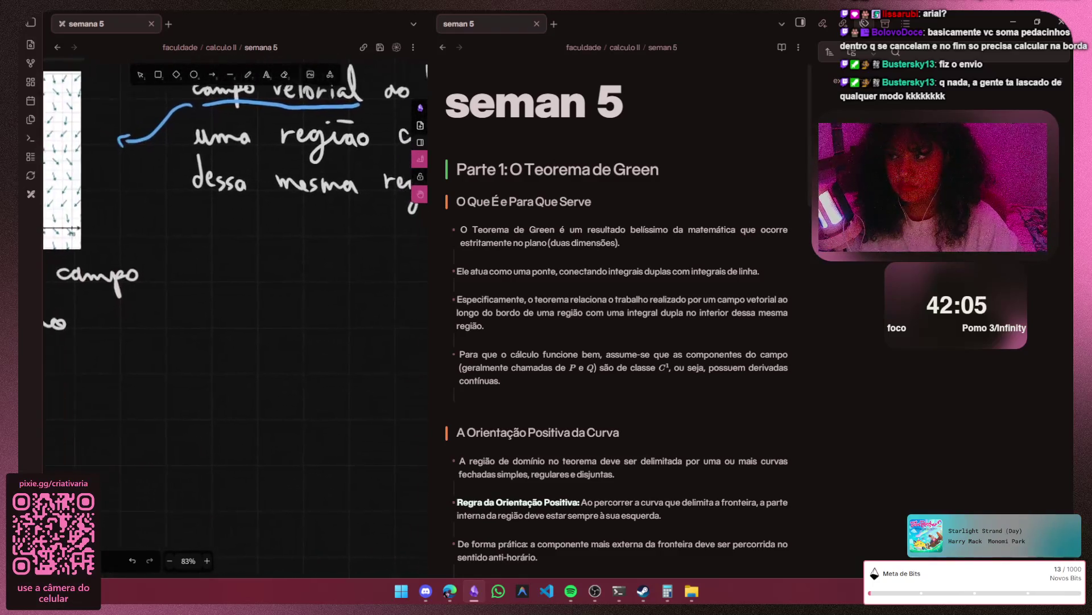
{"action": "scroll", "coordinate": [168, 283], "scroll_direction": "down", "scroll_amount": 2}
{"action": "key", "text": "p"}
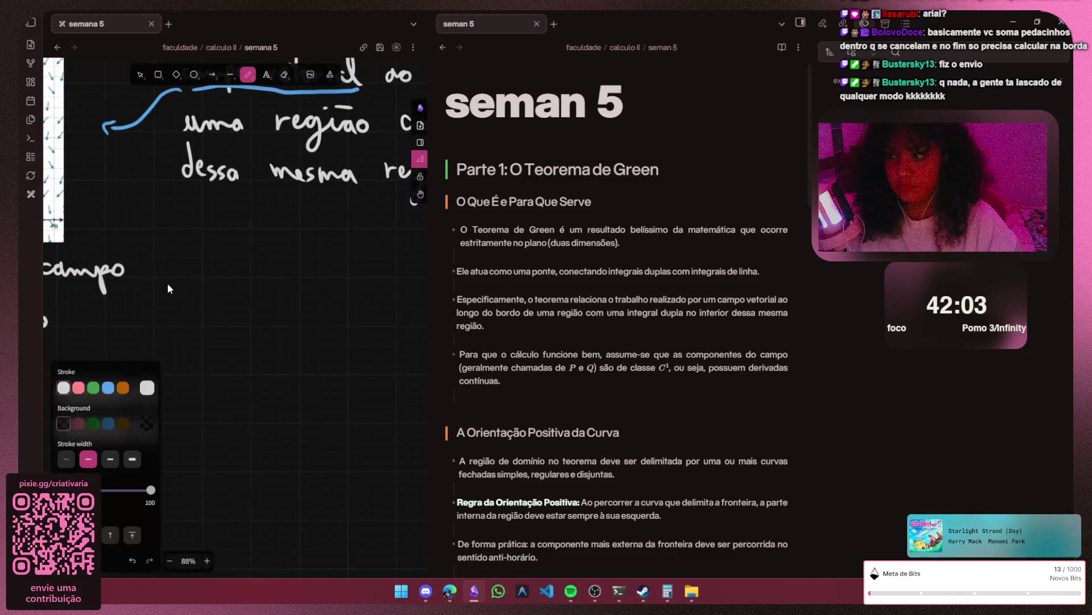
- Set the freedraw pen's stroke colour to pink c2255c
{"action": "key", "text": "s"}
{"action": "key", "text": "g"}
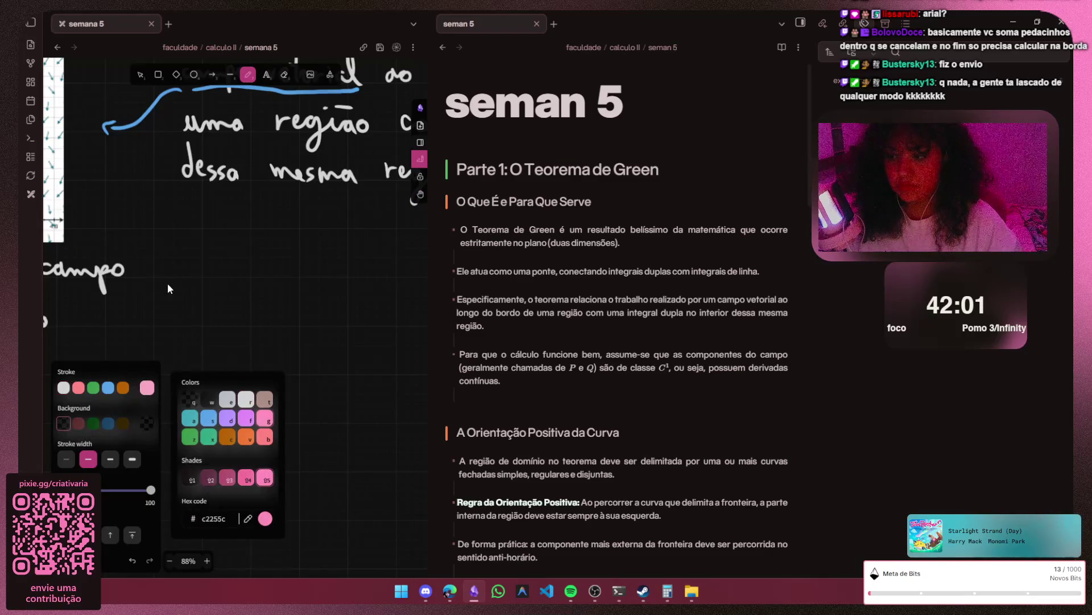
{"action": "scroll", "coordinate": [179, 214], "scroll_direction": "up", "scroll_amount": 1}
{"action": "scroll", "coordinate": [180, 214], "scroll_direction": "up", "scroll_amount": 1}
{"action": "scroll", "coordinate": [187, 207], "scroll_direction": "up", "scroll_amount": 1}
{"action": "scroll", "coordinate": [174, 254], "scroll_direction": "up", "scroll_amount": 2}
{"action": "scroll", "coordinate": [163, 226], "scroll_direction": "up", "scroll_amount": 2}
{"action": "scroll", "coordinate": [182, 237], "scroll_direction": "up", "scroll_amount": 2}
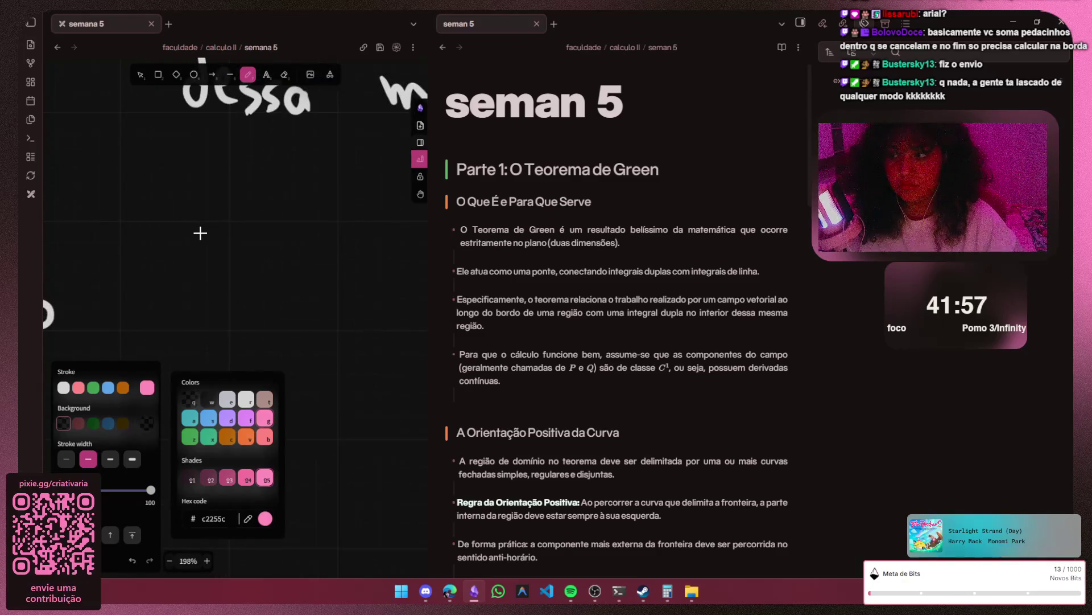
{"action": "key", "text": "Escape"}
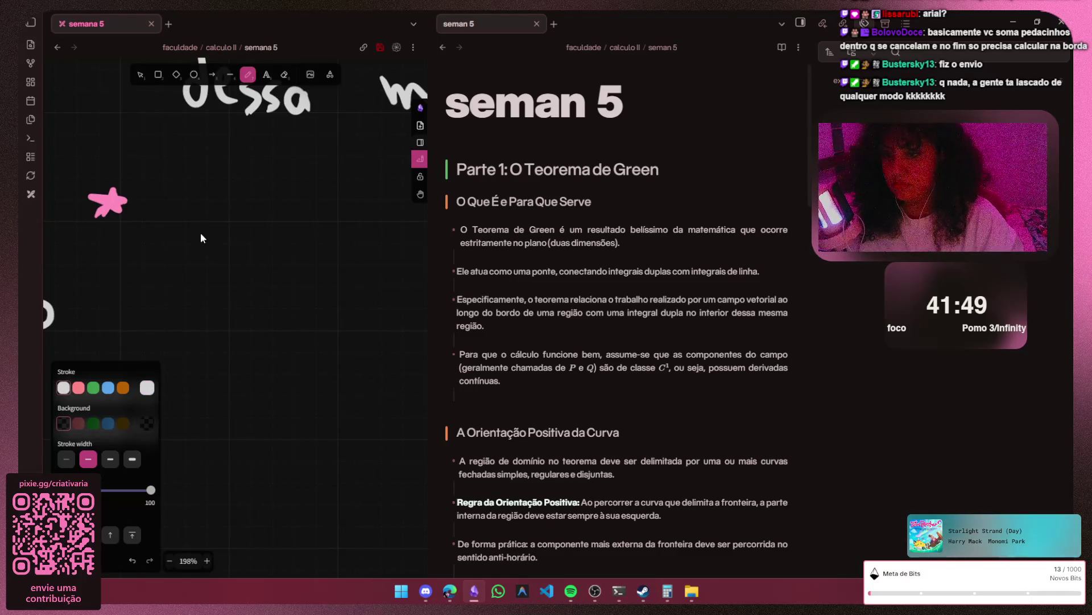
- Draw a pink star bullet below the notes and begin 'Para' with the letter P
{"action": "left_click_drag", "start_coordinate": [158, 165], "coordinate": [171, 213]}
{"action": "mouse_move", "coordinate": [154, 193]}
{"action": "left_mouse_down"}
{"action": "mouse_move", "coordinate": [164, 193]}
{"action": "mouse_move", "coordinate": [149, 218]}
{"action": "left_mouse_up"}
{"action": "key", "text": "ctrl+z"}
{"action": "key", "text": "ctrl+z"}
{"action": "key", "text": "ctrl+z"}
{"action": "left_click", "coordinate": [179, 200]}
{"action": "mouse_move", "coordinate": [147, 169]}
{"action": "left_mouse_down"}
{"action": "mouse_move", "coordinate": [145, 197]}
{"action": "mouse_move", "coordinate": [212, 200]}
{"action": "mouse_move", "coordinate": [231, 219]}
{"action": "left_mouse_up"}
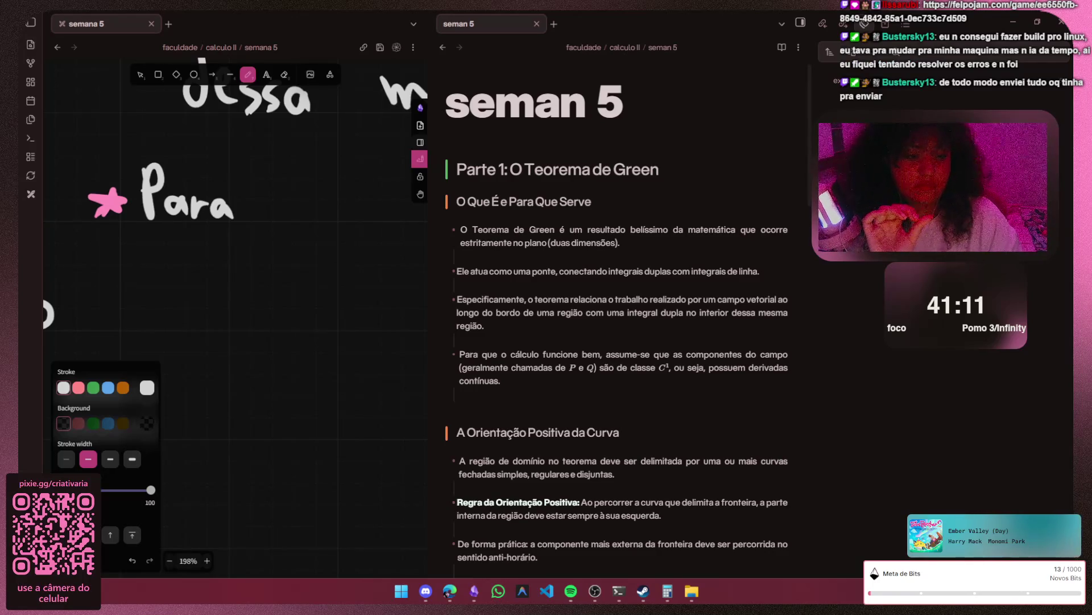
{"action": "scroll", "coordinate": [298, 255], "scroll_direction": "down", "scroll_amount": 3}
{"action": "scroll", "coordinate": [324, 300], "scroll_direction": "down", "scroll_amount": 2}
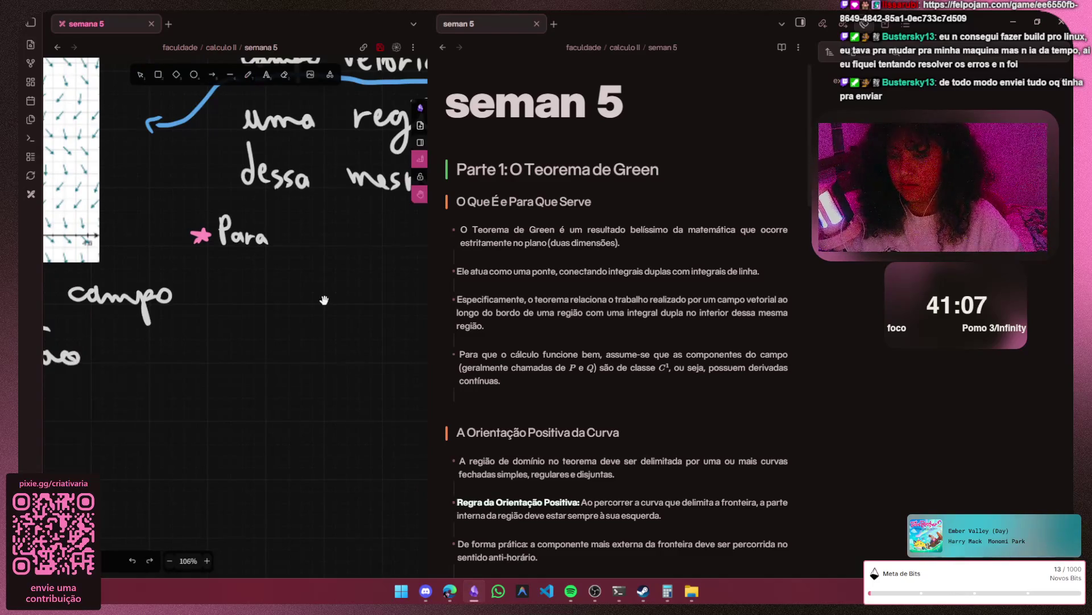
- Handwrite 'que o cálculo' after 'Para', redoing misplaced letters
{"action": "key", "text": "h"}
{"action": "scroll", "coordinate": [325, 301], "scroll_direction": "right", "scroll_amount": 5}
{"action": "scroll", "coordinate": [325, 300], "scroll_direction": "up", "scroll_amount": 2}
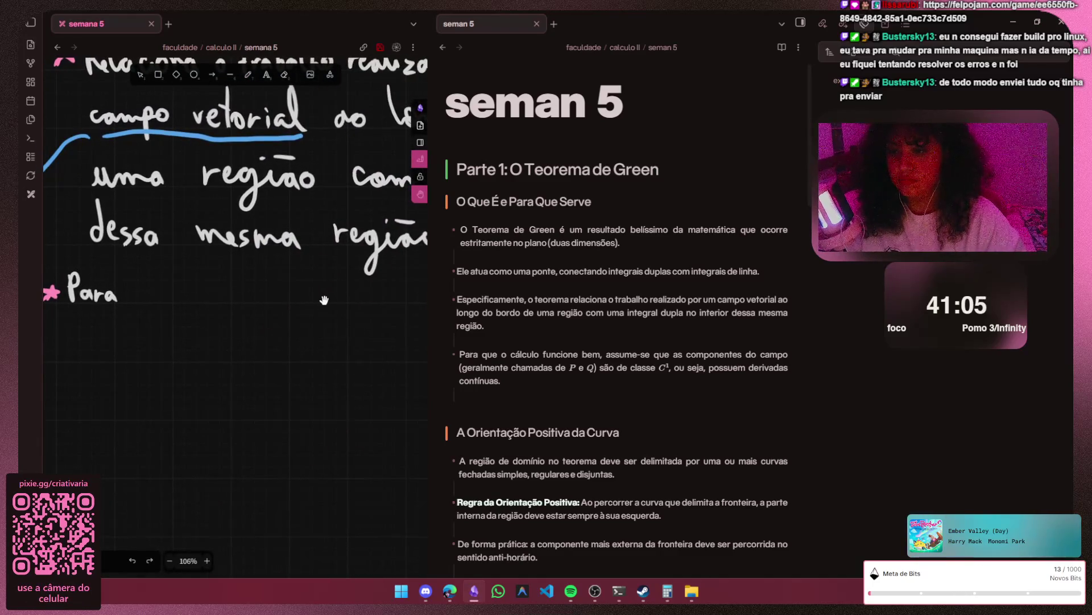
{"action": "key", "text": "p"}
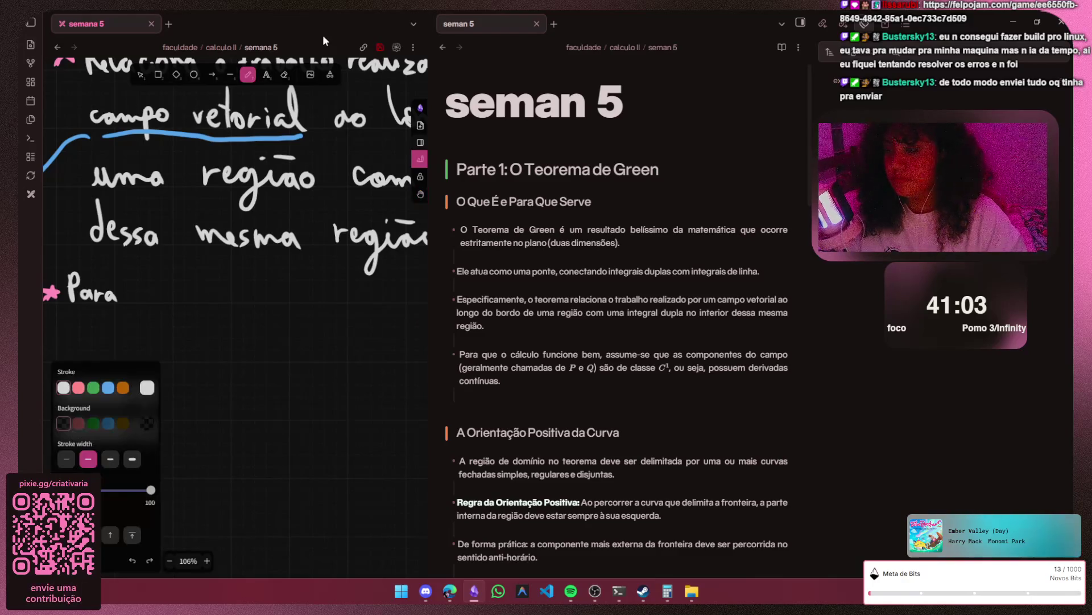
{"action": "mouse_move", "coordinate": [153, 290]}
{"action": "left_mouse_down"}
{"action": "mouse_move", "coordinate": [150, 314]}
{"action": "mouse_move", "coordinate": [183, 304]}
{"action": "left_mouse_up"}
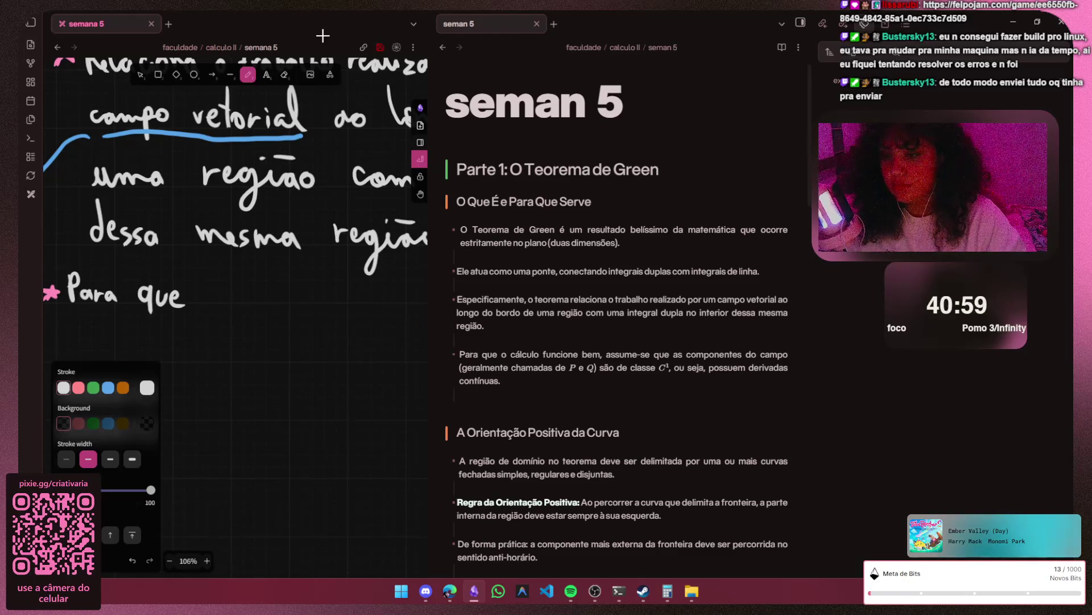
{"action": "left_click_drag", "start_coordinate": [218, 291], "coordinate": [317, 302]}
{"action": "key", "text": "ctrl+z"}
{"action": "mouse_move", "coordinate": [323, 266]}
{"action": "left_mouse_down"}
{"action": "mouse_move", "coordinate": [326, 304]}
{"action": "mouse_move", "coordinate": [344, 294]}
{"action": "left_mouse_up"}
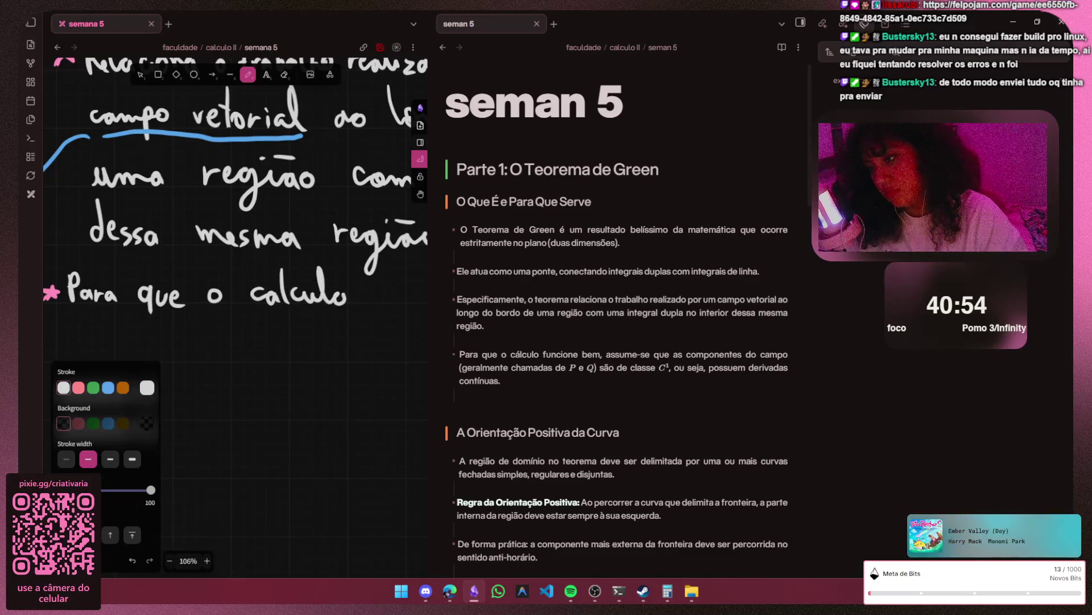
{"action": "key", "text": "ctrl+z"}
{"action": "key", "text": "ctrl+z"}
{"action": "key", "text": "ctrl+z"}
{"action": "key", "text": "ctrl+z"}
{"action": "key", "text": "ctrl+z"}
{"action": "key", "text": "ctrl+z"}
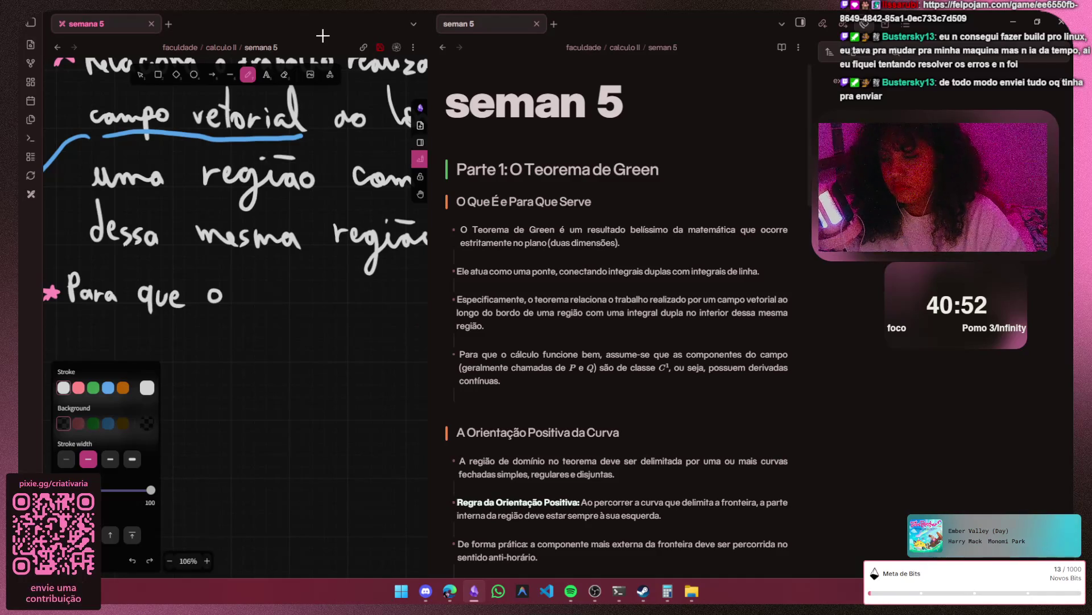
{"action": "key", "text": "ctrl+z"}
{"action": "key", "text": "ctrl+z"}
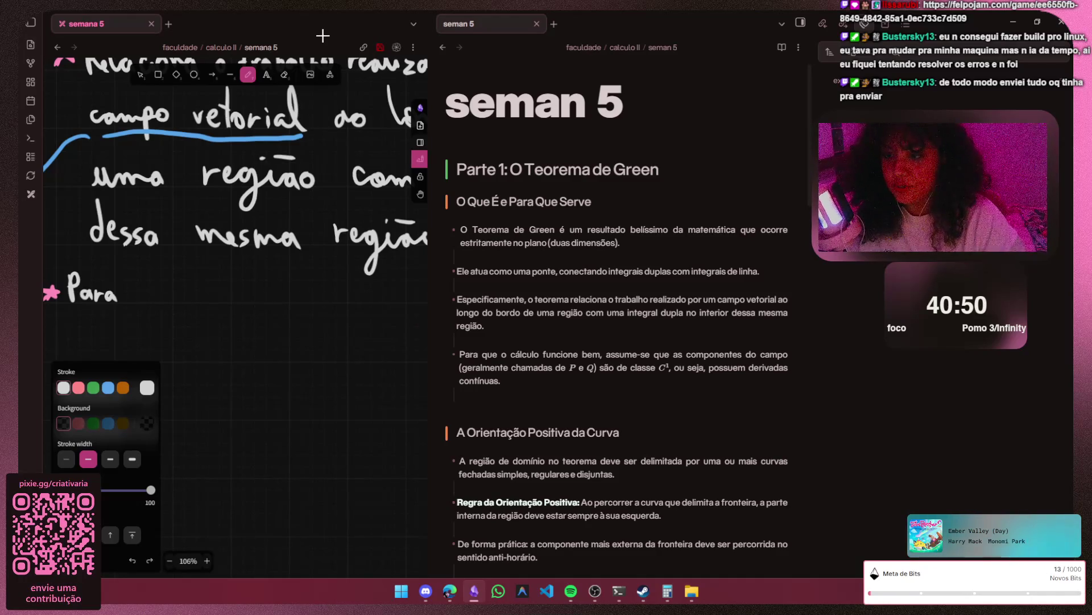
{"action": "mouse_move", "coordinate": [162, 293]}
{"action": "left_mouse_down"}
{"action": "mouse_move", "coordinate": [158, 317]}
{"action": "mouse_move", "coordinate": [221, 288]}
{"action": "mouse_move", "coordinate": [272, 302]}
{"action": "mouse_move", "coordinate": [342, 301]}
{"action": "left_mouse_up"}
{"action": "key", "text": "ctrl+z"}
{"action": "key", "text": "ctrl+z"}
{"action": "key", "text": "h"}
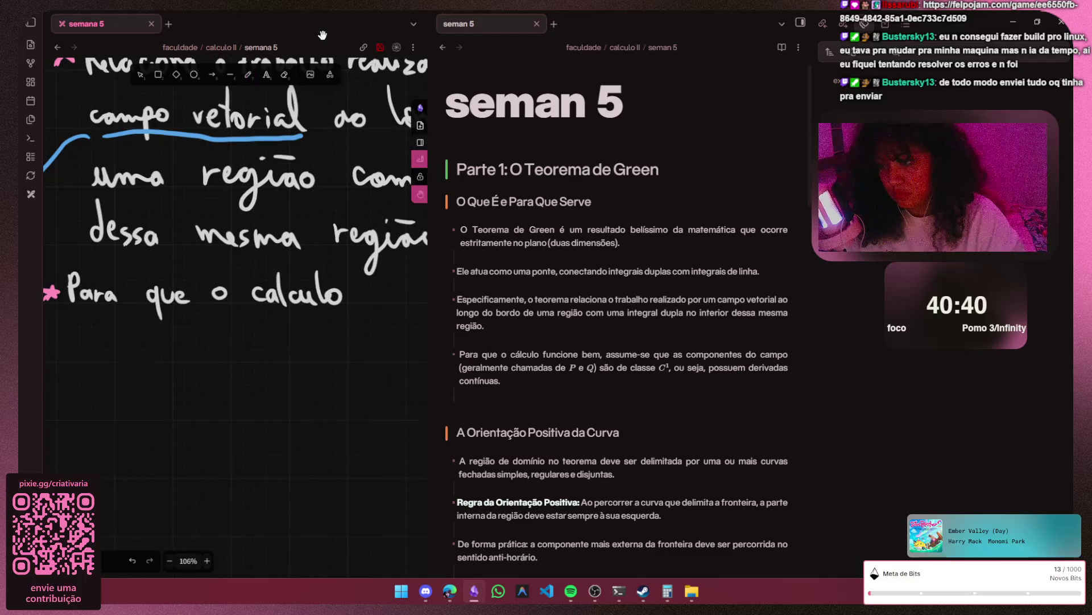
{"action": "left_click_drag", "start_coordinate": [419, 77], "coordinate": [323, 35]}
{"action": "key", "text": "p"}
- Handwrite 'funcione,' after 'cálculo'
{"action": "mouse_move", "coordinate": [165, 271]}
{"action": "left_mouse_down"}
{"action": "mouse_move", "coordinate": [160, 316]}
{"action": "mouse_move", "coordinate": [184, 290]}
{"action": "mouse_move", "coordinate": [270, 287]}
{"action": "left_mouse_up"}
{"action": "mouse_move", "coordinate": [272, 282]}
{"action": "left_mouse_down"}
{"action": "mouse_move", "coordinate": [282, 287]}
{"action": "mouse_move", "coordinate": [238, 281]}
{"action": "mouse_move", "coordinate": [270, 285]}
{"action": "left_mouse_up"}
{"action": "key", "text": "ctrl+z"}
{"action": "key", "text": "ctrl+z"}
{"action": "key", "text": "ctrl+z"}
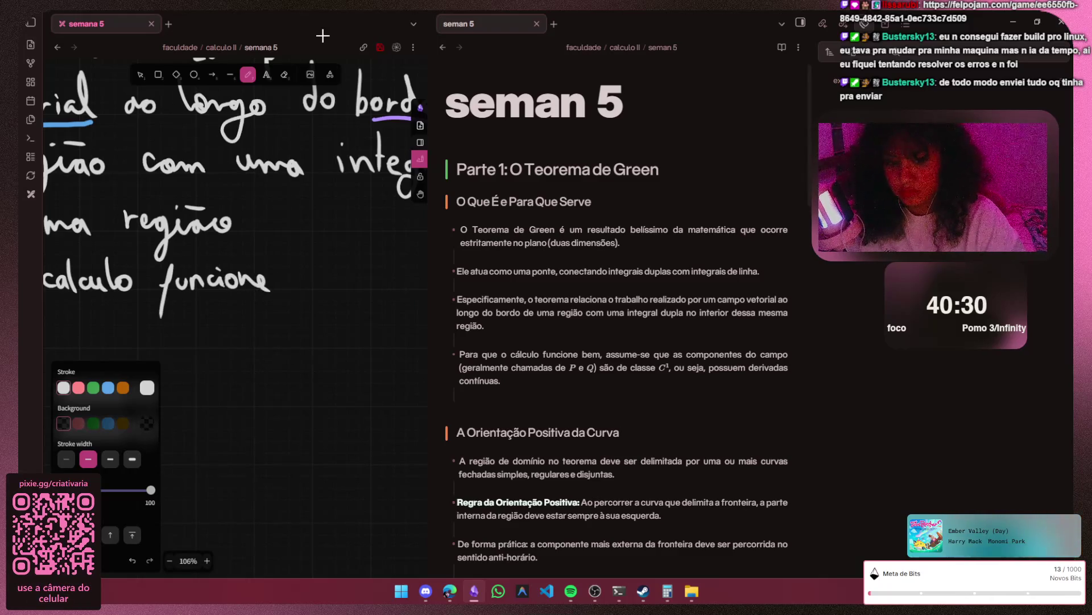
{"action": "key", "text": "h"}
{"action": "scroll", "coordinate": [323, 35], "scroll_direction": "right", "scroll_amount": 5}
{"action": "key", "text": "p"}
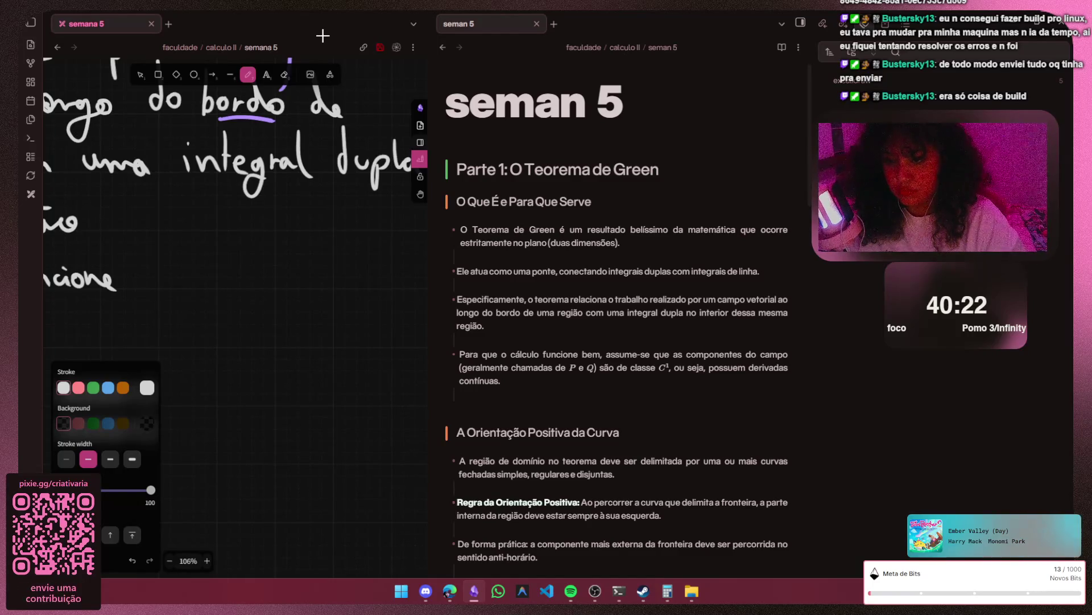
{"action": "mouse_move", "coordinate": [123, 282]}
{"action": "left_mouse_down"}
{"action": "mouse_move", "coordinate": [118, 294]}
{"action": "mouse_move", "coordinate": [148, 286]}
{"action": "left_mouse_up"}
{"action": "key", "text": "ctrl+z"}
- Handwrite 'assume-se que' after the comma and undo the stray underline
{"action": "left_click_drag", "start_coordinate": [148, 273], "coordinate": [157, 287]}
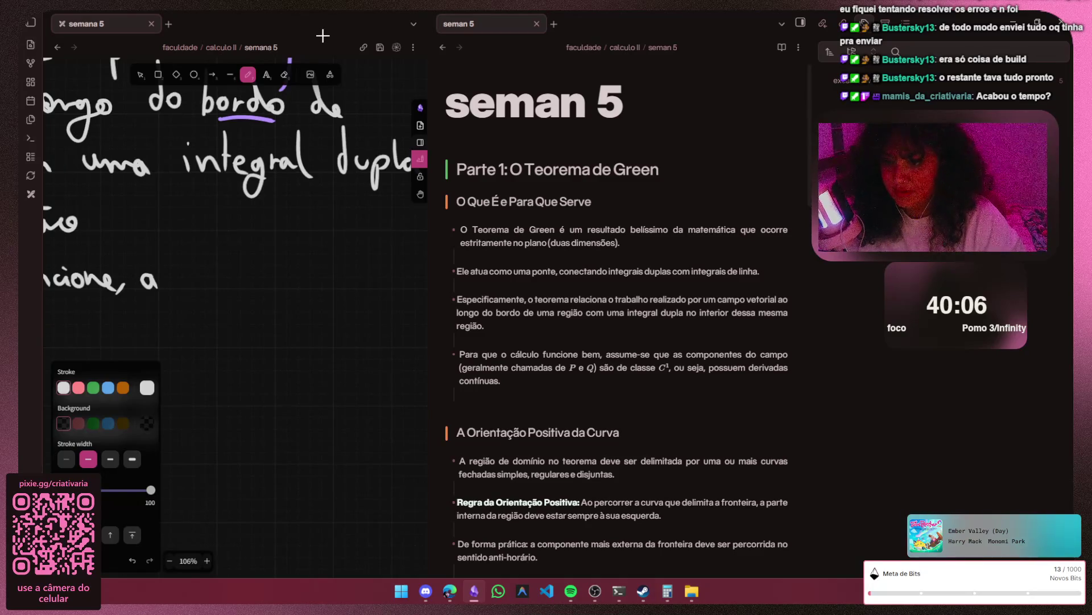
{"action": "mouse_move", "coordinate": [170, 270]}
{"action": "left_mouse_down"}
{"action": "mouse_move", "coordinate": [160, 289]}
{"action": "mouse_move", "coordinate": [249, 283]}
{"action": "left_mouse_up"}
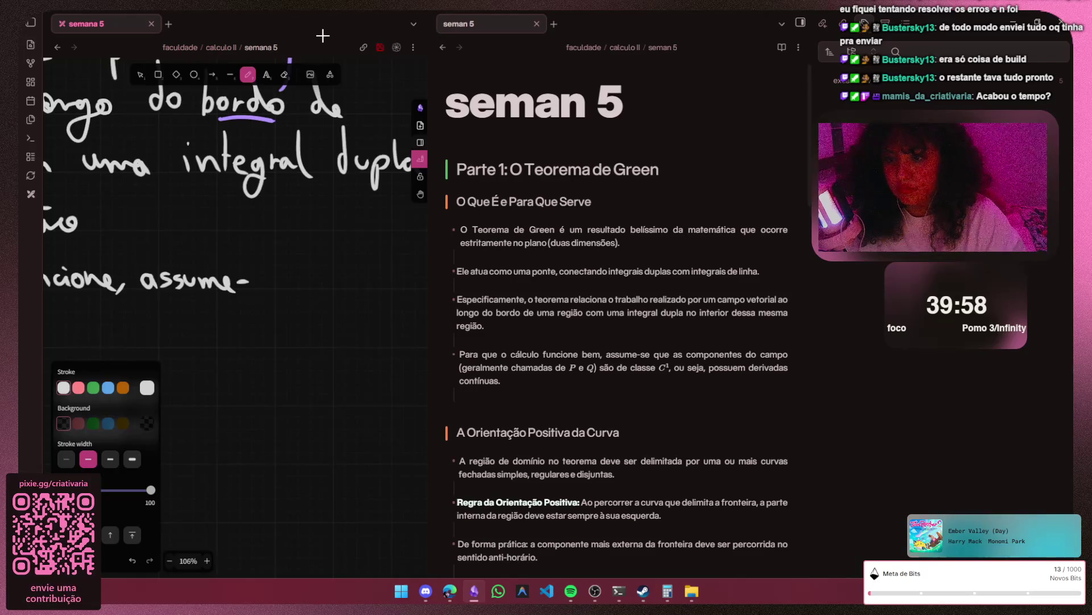
{"action": "mouse_move", "coordinate": [261, 276]}
{"action": "left_mouse_down"}
{"action": "mouse_move", "coordinate": [256, 288]}
{"action": "mouse_move", "coordinate": [290, 285]}
{"action": "left_mouse_up"}
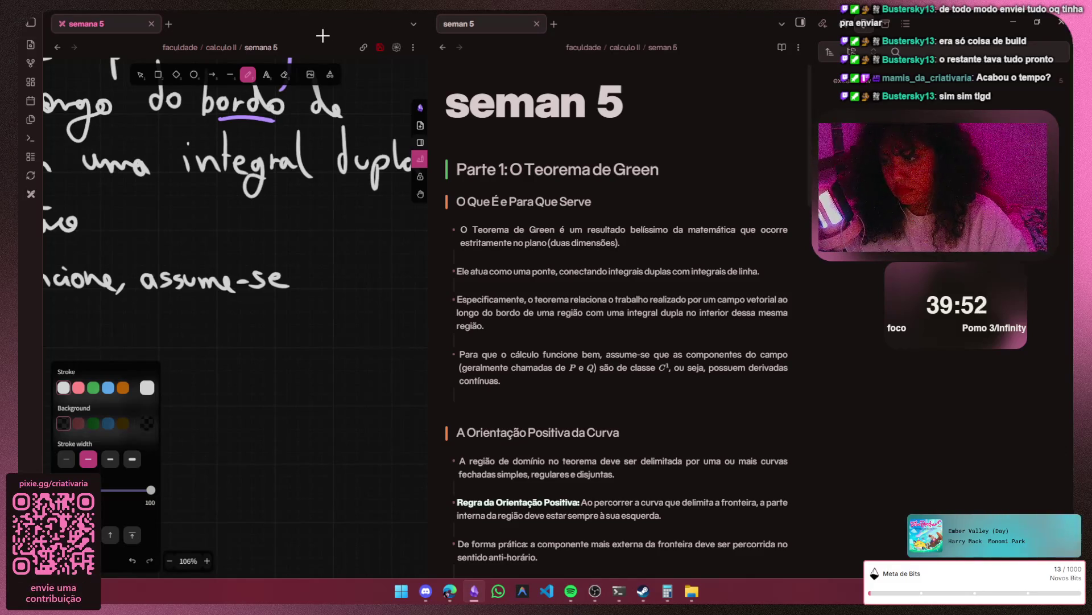
{"action": "mouse_move", "coordinate": [325, 279]}
{"action": "left_mouse_down"}
{"action": "mouse_move", "coordinate": [328, 305]}
{"action": "mouse_move", "coordinate": [362, 289]}
{"action": "left_mouse_up"}
{"action": "key", "text": "g"}
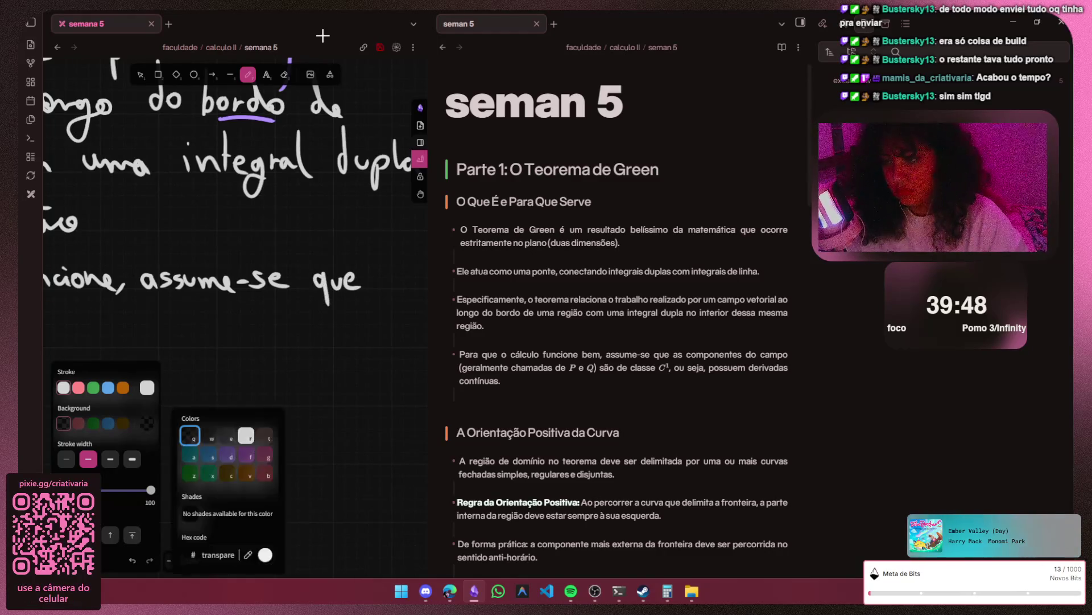
{"action": "left_click_drag", "start_coordinate": [215, 312], "coordinate": [355, 315]}
{"action": "key", "text": "ctrl+z"}
{"action": "key", "text": "h"}
{"action": "scroll", "coordinate": [230, 308], "scroll_direction": "right", "scroll_amount": 5}
{"action": "scroll", "coordinate": [322, 35], "scroll_direction": "left", "scroll_amount": 5}
{"action": "scroll", "coordinate": [324, 35], "scroll_direction": "left", "scroll_amount": 5}
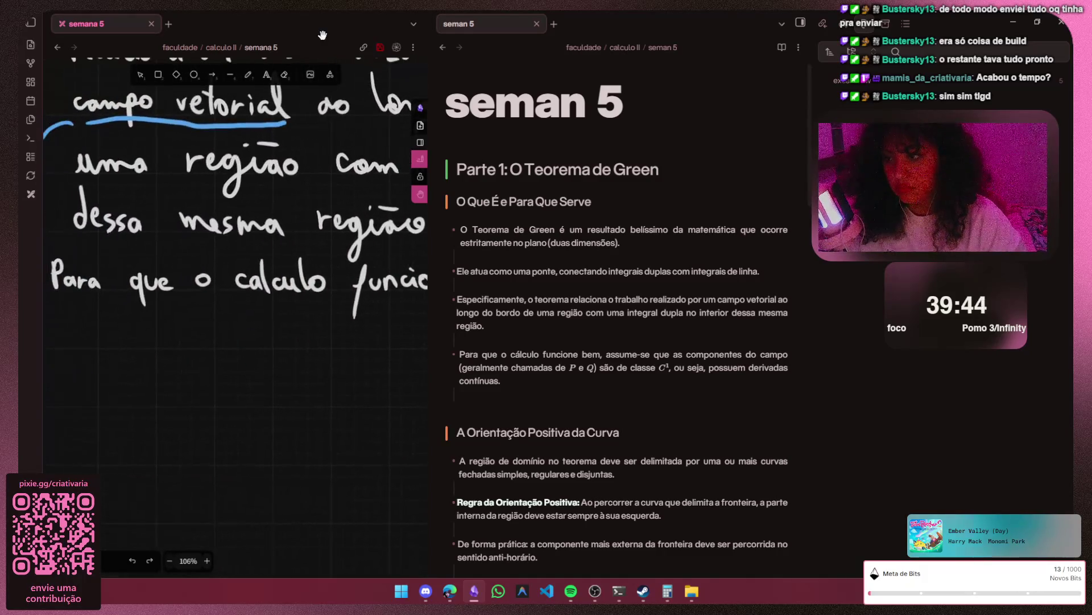
{"action": "scroll", "coordinate": [323, 35], "scroll_direction": "left", "scroll_amount": 4}
{"action": "scroll", "coordinate": [323, 35], "scroll_direction": "left", "scroll_amount": 3}
- Handwrite 'as compo' on a new line beneath the starred 'Para que o cálculo' line
{"action": "key", "text": "p"}
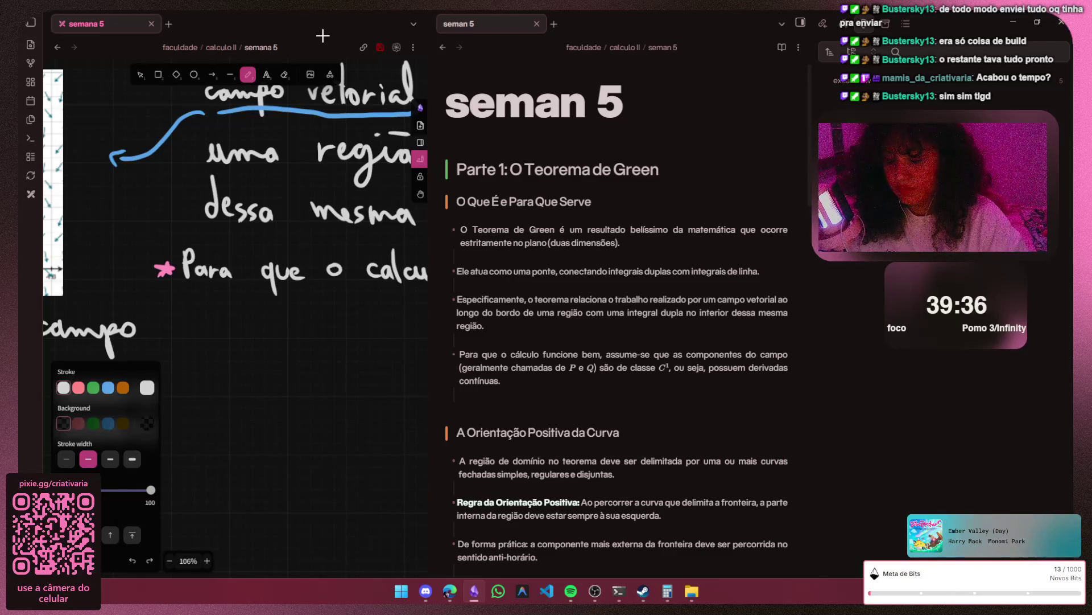
{"action": "left_click_drag", "start_coordinate": [185, 301], "coordinate": [211, 306]}
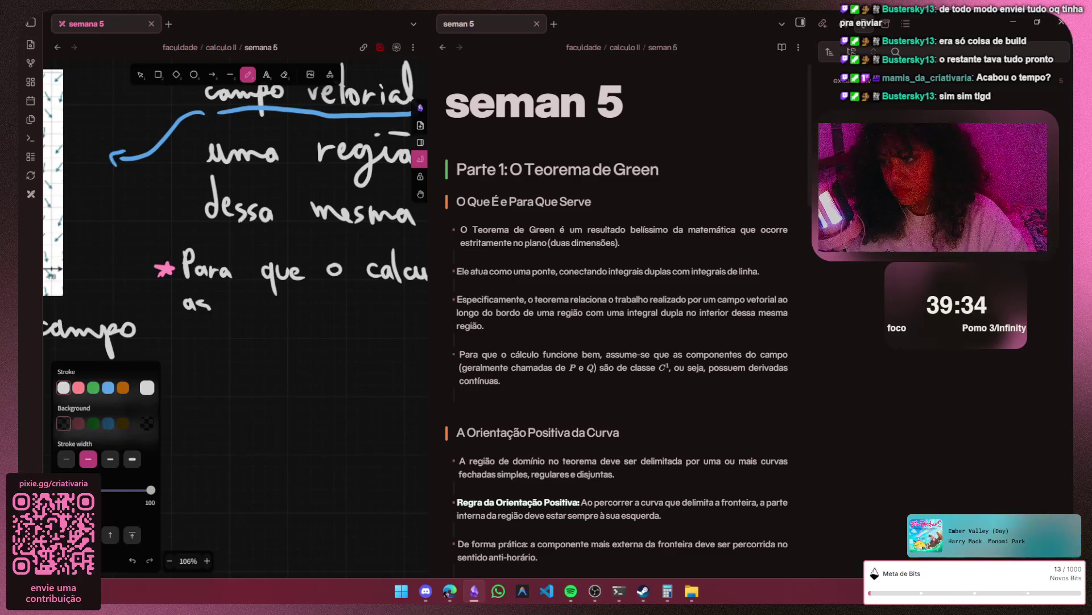
{"action": "key", "text": "ctrl+z"}
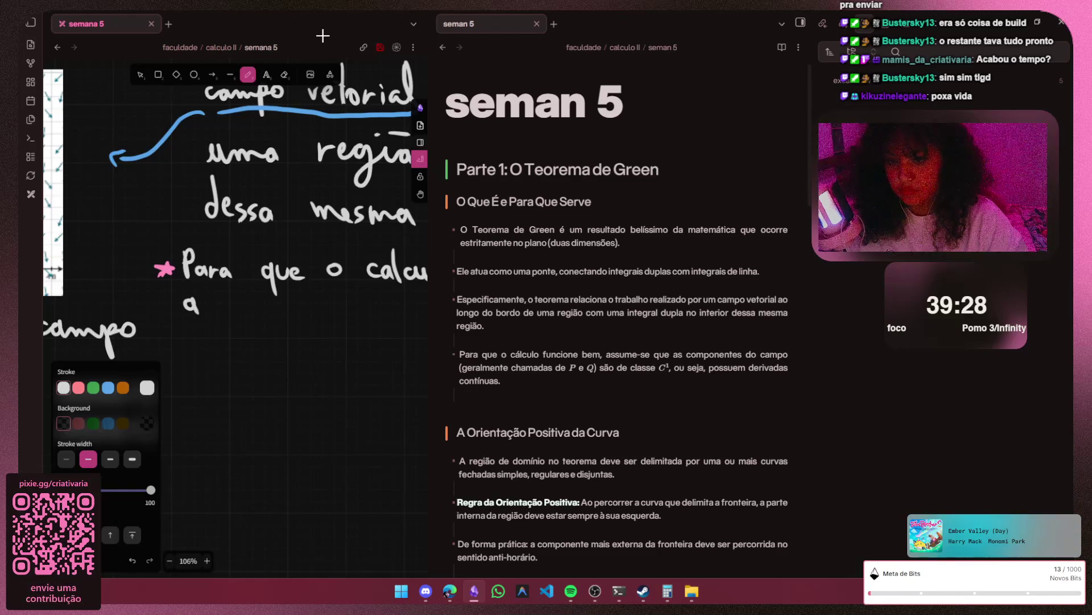
{"action": "mouse_move", "coordinate": [214, 299]}
{"action": "left_mouse_down"}
{"action": "mouse_move", "coordinate": [200, 312]}
{"action": "mouse_move", "coordinate": [246, 313]}
{"action": "mouse_move", "coordinate": [256, 301]}
{"action": "mouse_move", "coordinate": [297, 333]}
{"action": "mouse_move", "coordinate": [299, 313]}
{"action": "left_mouse_up"}
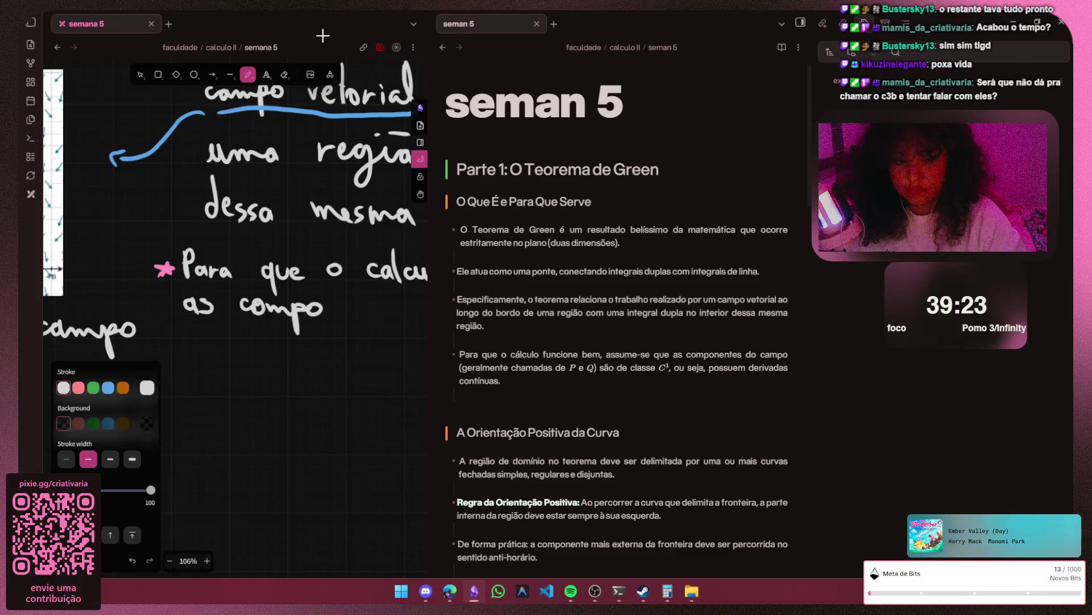
{"action": "key", "text": "h"}
{"action": "left_click_drag", "start_coordinate": [323, 35], "coordinate": [189, 43]}
{"action": "key", "text": "v"}
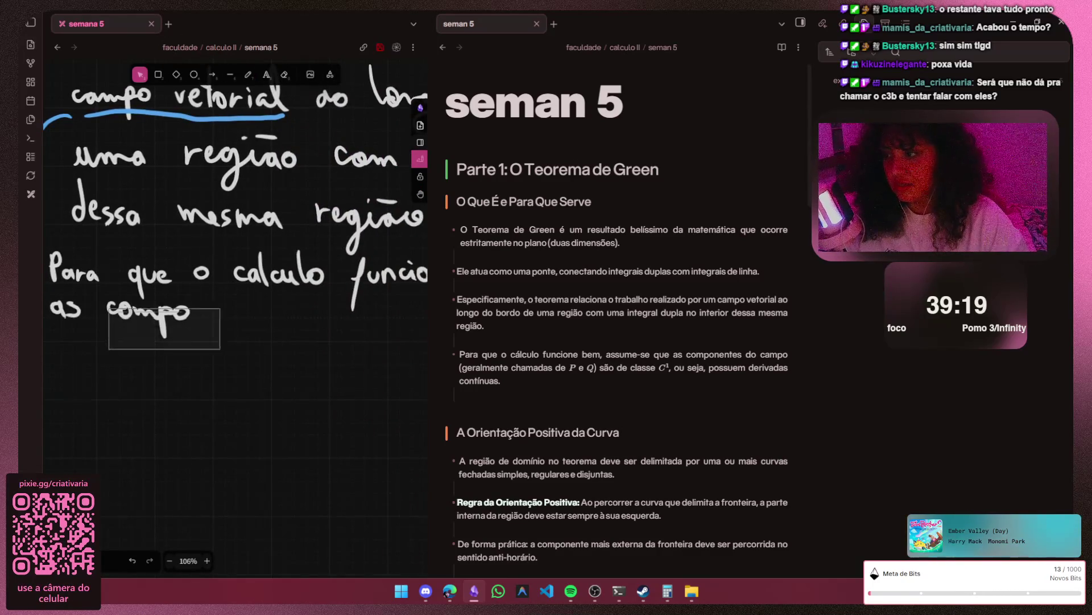
- Delete the handwritten 'compo' stroke and bring the star back into view
{"action": "left_click", "coordinate": [162, 324]}
{"action": "key", "text": "Escape"}
{"action": "left_click", "coordinate": [150, 309]}
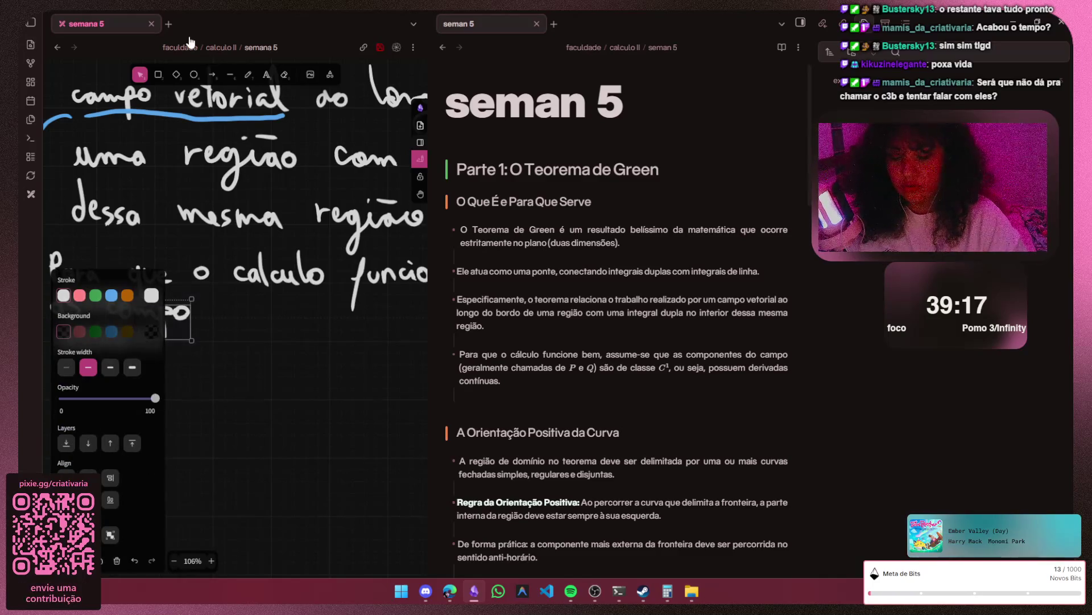
{"action": "key", "text": "Delete"}
{"action": "key", "text": "h"}
{"action": "left_click_drag", "start_coordinate": [189, 35], "coordinate": [247, 38]}
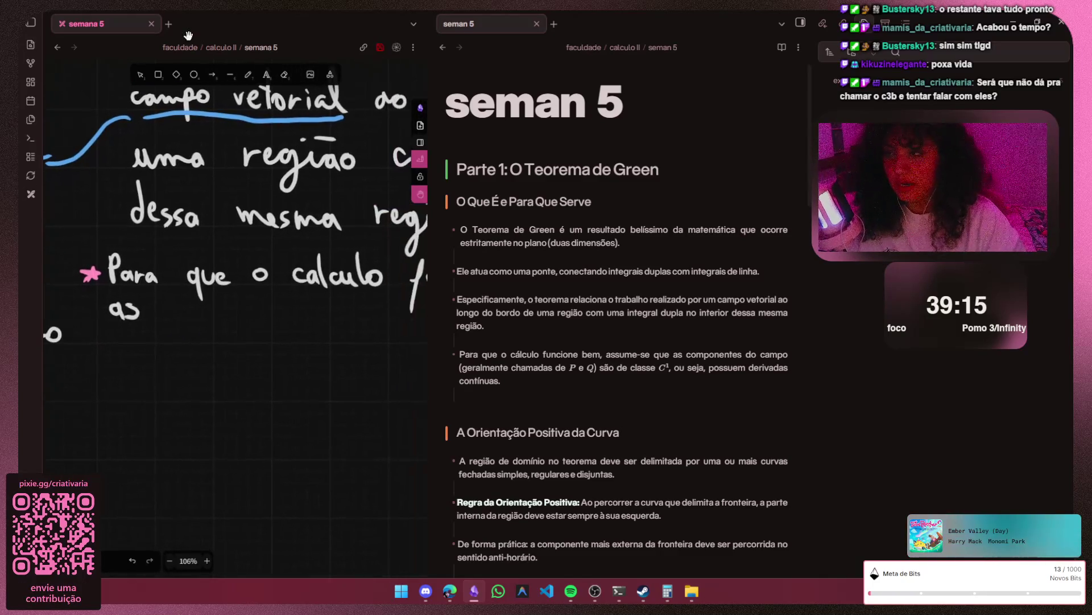
{"action": "key", "text": "p"}
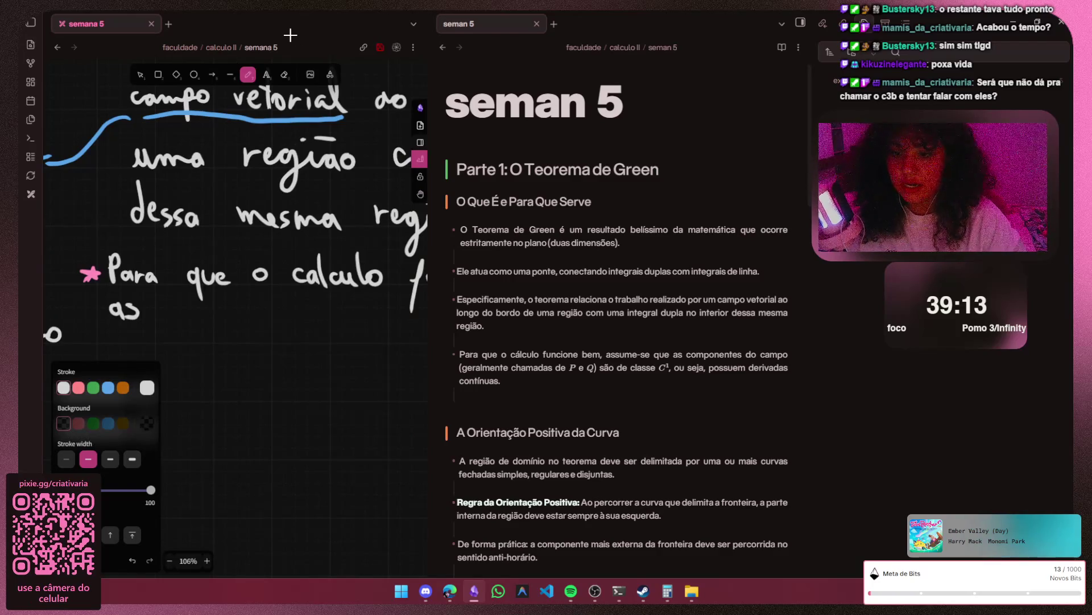
{"action": "scroll", "coordinate": [145, 307], "scroll_direction": "up", "scroll_amount": 1}
{"action": "scroll", "coordinate": [137, 310], "scroll_direction": "up", "scroll_amount": 1}
{"action": "scroll", "coordinate": [170, 294], "scroll_direction": "up", "scroll_amount": 1}
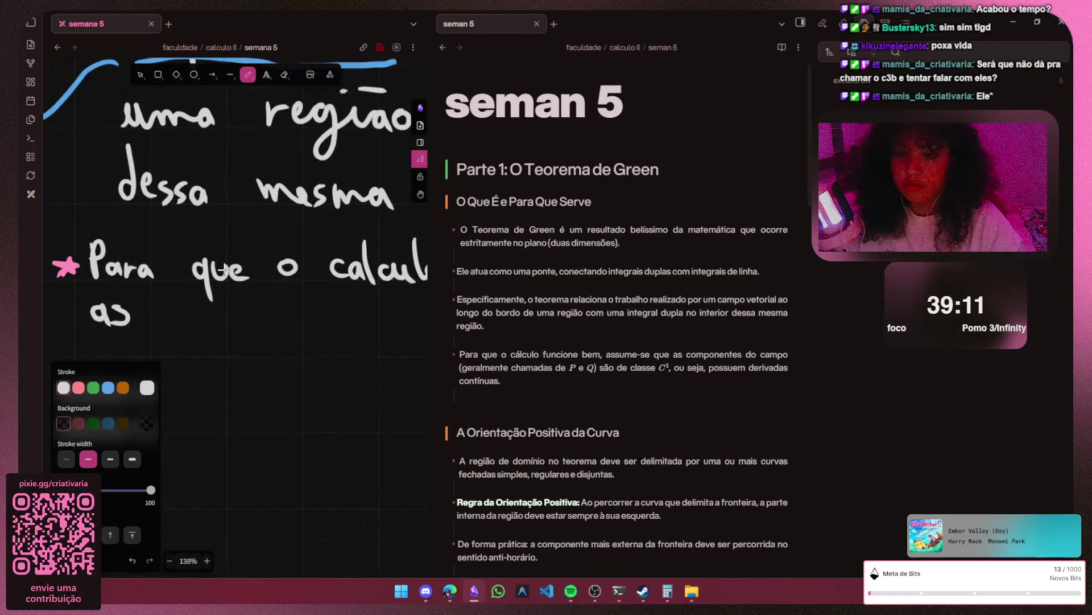
- Handwrite 'componentes do' after 'as', redoing misdrawn letters
{"action": "mouse_move", "coordinate": [180, 309]}
{"action": "left_mouse_down"}
{"action": "mouse_move", "coordinate": [178, 325]}
{"action": "mouse_move", "coordinate": [190, 314]}
{"action": "mouse_move", "coordinate": [179, 326]}
{"action": "left_mouse_up"}
{"action": "key", "text": "ctrl+z"}
{"action": "key", "text": "ctrl+z"}
{"action": "mouse_move", "coordinate": [194, 315]}
{"action": "left_mouse_down"}
{"action": "mouse_move", "coordinate": [241, 349]}
{"action": "mouse_move", "coordinate": [243, 325]}
{"action": "mouse_move", "coordinate": [260, 313]}
{"action": "mouse_move", "coordinate": [309, 324]}
{"action": "left_mouse_up"}
{"action": "key", "text": "ctrl+z"}
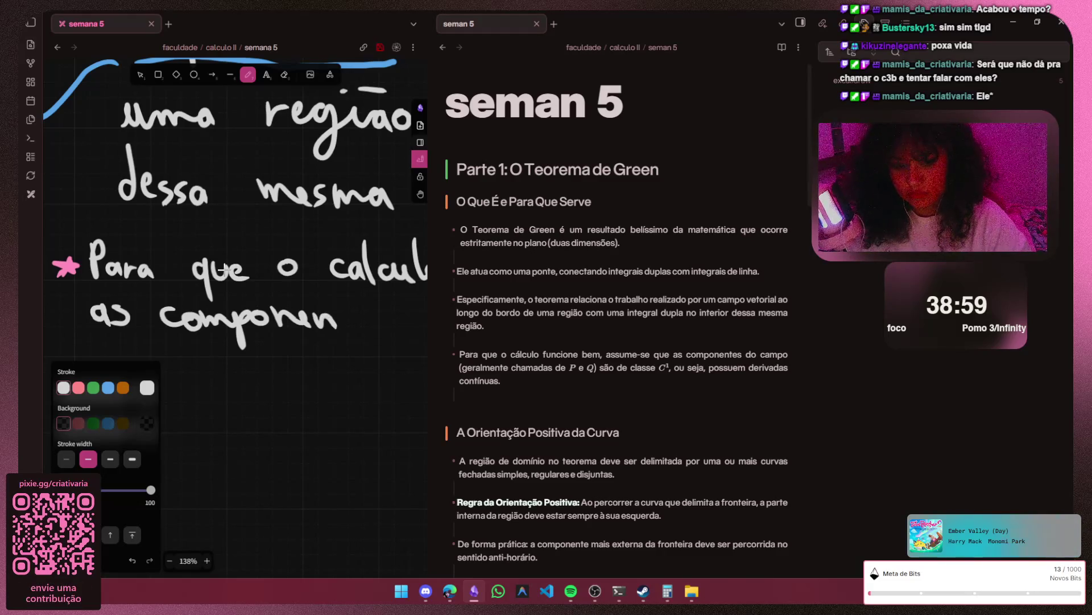
{"action": "scroll", "coordinate": [222, 271], "scroll_direction": "right", "scroll_amount": 5}
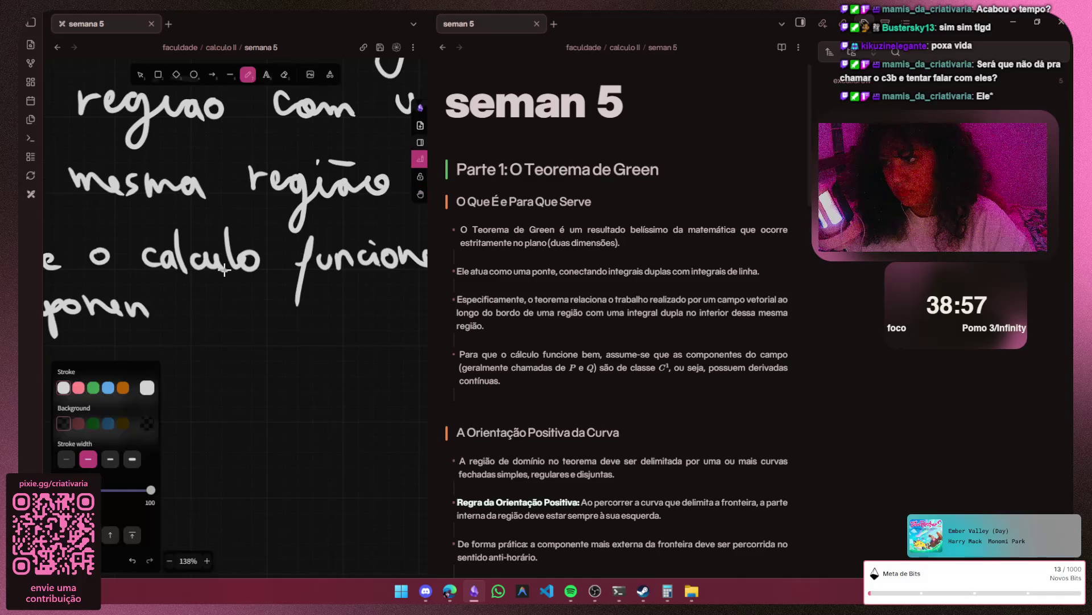
{"action": "mouse_move", "coordinate": [169, 277]}
{"action": "left_mouse_down"}
{"action": "mouse_move", "coordinate": [165, 318]}
{"action": "mouse_move", "coordinate": [156, 312]}
{"action": "mouse_move", "coordinate": [191, 318]}
{"action": "left_mouse_up"}
{"action": "key", "text": "ctrl+z"}
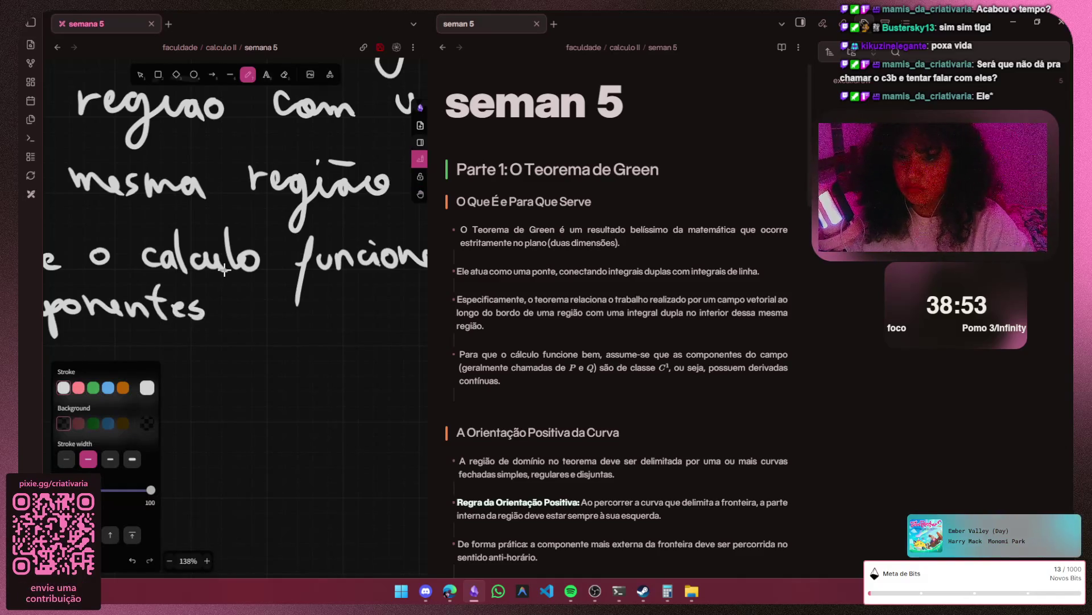
{"action": "mouse_move", "coordinate": [253, 298]}
{"action": "left_mouse_down"}
{"action": "mouse_move", "coordinate": [260, 314]}
{"action": "mouse_move", "coordinate": [272, 299]}
{"action": "left_mouse_up"}
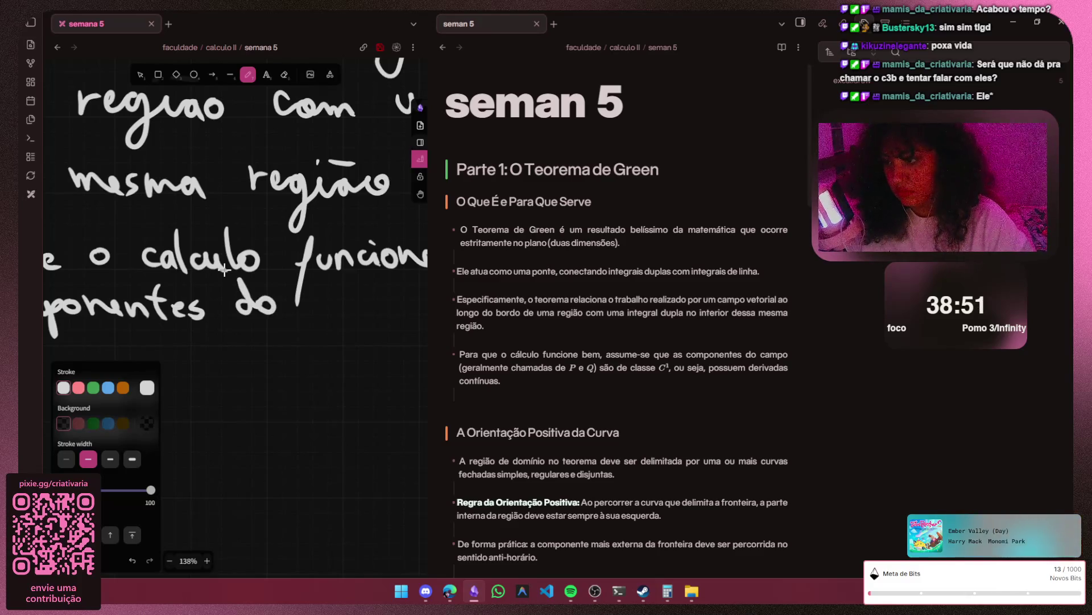
- Handwrite 'campo (geralmente' after 'do'
{"action": "key", "text": "h"}
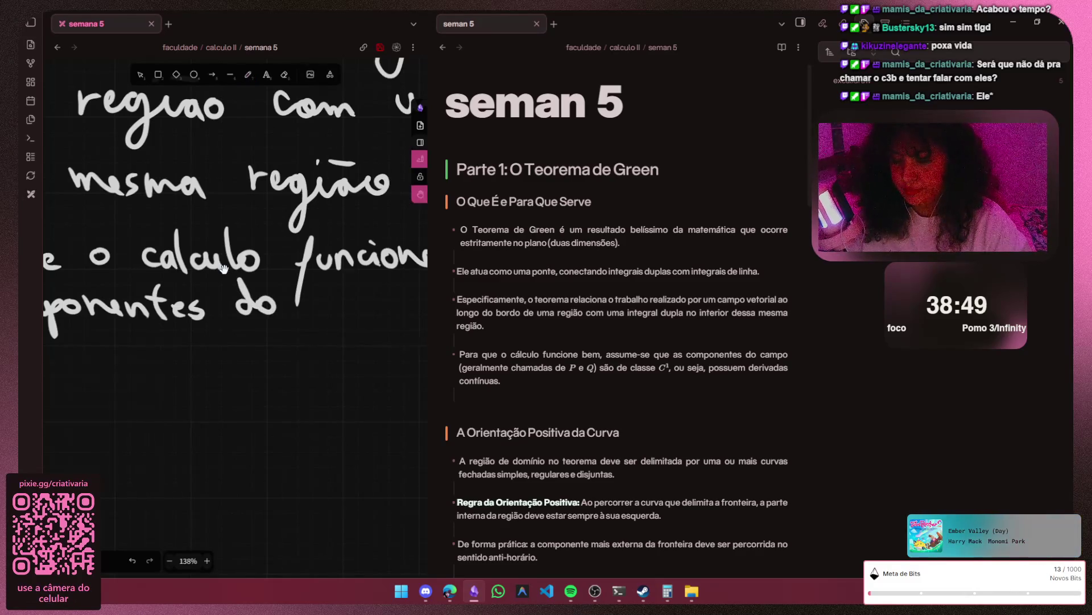
{"action": "scroll", "coordinate": [223, 268], "scroll_direction": "right", "scroll_amount": 5}
{"action": "key", "text": "p"}
{"action": "mouse_move", "coordinate": [137, 288]}
{"action": "left_mouse_down"}
{"action": "mouse_move", "coordinate": [196, 300]}
{"action": "mouse_move", "coordinate": [200, 323]}
{"action": "mouse_move", "coordinate": [224, 290]}
{"action": "left_mouse_up"}
{"action": "key", "text": "ctrl+z"}
{"action": "key", "text": "ctrl+z"}
{"action": "key", "text": "ctrl+z"}
{"action": "mouse_move", "coordinate": [135, 287]}
{"action": "left_mouse_down"}
{"action": "mouse_move", "coordinate": [124, 302]}
{"action": "mouse_move", "coordinate": [194, 299]}
{"action": "mouse_move", "coordinate": [205, 319]}
{"action": "mouse_move", "coordinate": [230, 291]}
{"action": "left_mouse_up"}
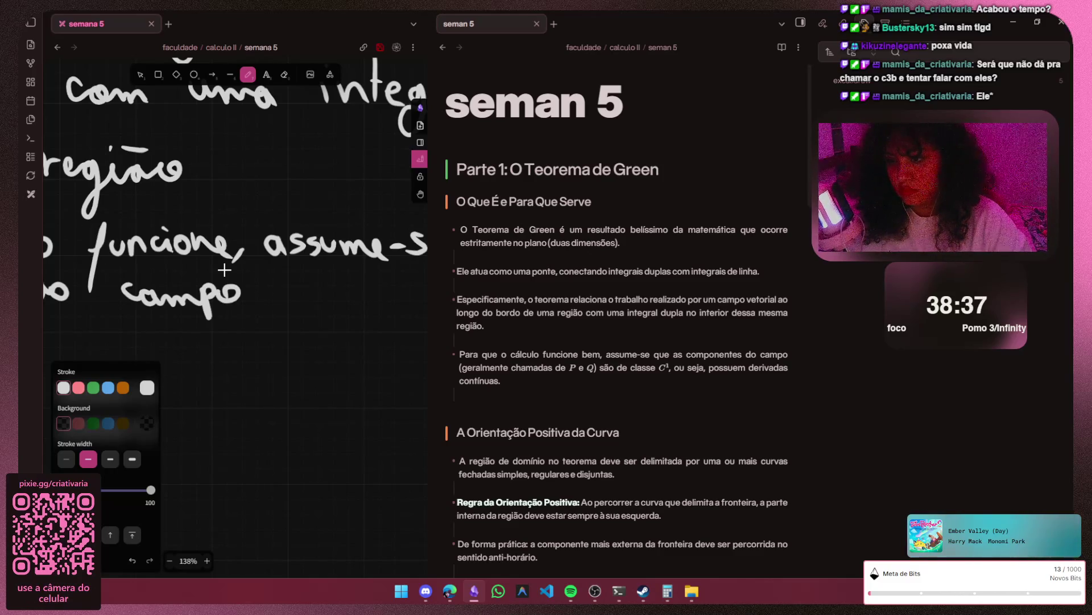
{"action": "mouse_move", "coordinate": [270, 271]}
{"action": "left_mouse_down"}
{"action": "mouse_move", "coordinate": [260, 295]}
{"action": "mouse_move", "coordinate": [282, 300]}
{"action": "mouse_move", "coordinate": [287, 322]}
{"action": "mouse_move", "coordinate": [318, 292]}
{"action": "mouse_move", "coordinate": [319, 302]}
{"action": "left_mouse_up"}
{"action": "left_click_drag", "start_coordinate": [325, 289], "coordinate": [362, 302]}
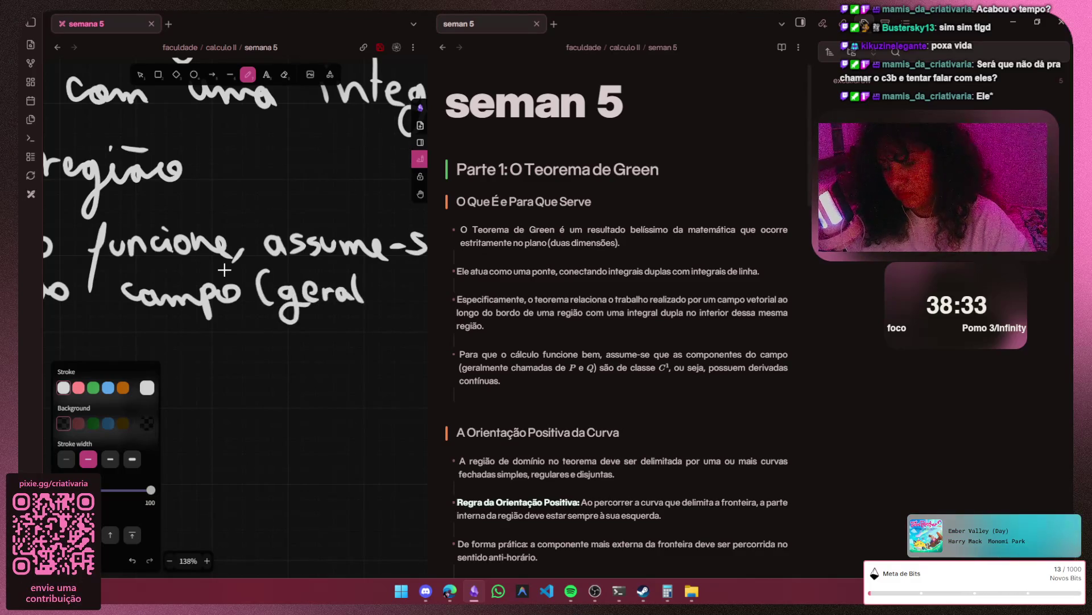
{"action": "left_click_drag", "start_coordinate": [342, 256], "coordinate": [128, 222]}
{"action": "key", "text": "p"}
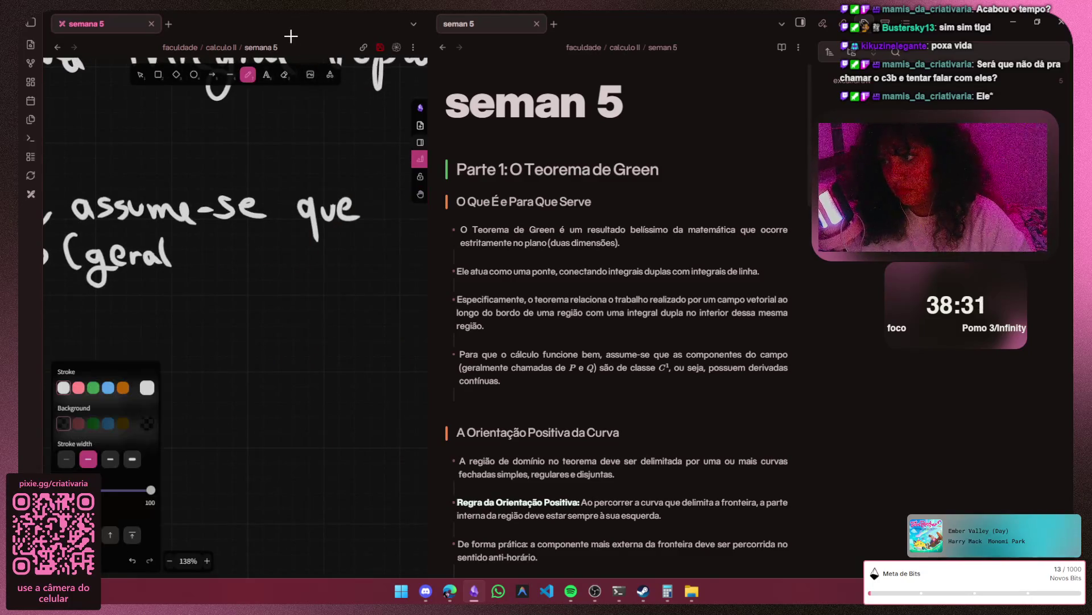
{"action": "mouse_move", "coordinate": [175, 257]}
{"action": "left_mouse_down"}
{"action": "mouse_move", "coordinate": [272, 256]}
{"action": "mouse_move", "coordinate": [306, 284]}
{"action": "mouse_move", "coordinate": [353, 263]}
{"action": "left_mouse_up"}
{"action": "key", "text": "ctrl+z"}
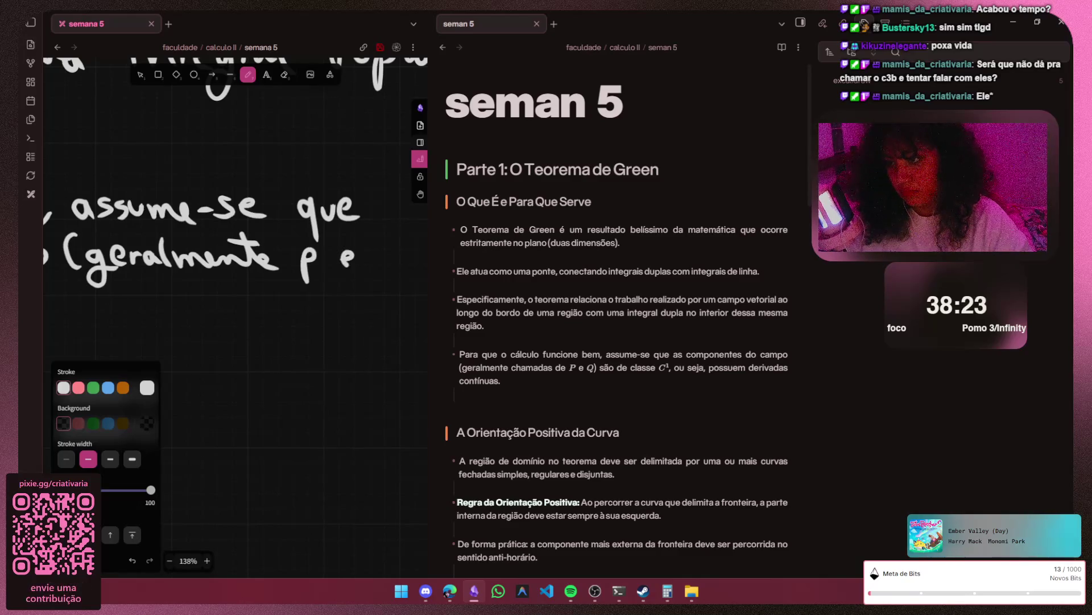
- Finish the parenthetical with 'p e q)', redrawing the q shorter
{"action": "key", "text": "h"}
{"action": "scroll", "coordinate": [235, 40], "scroll_direction": "right", "scroll_amount": 5}
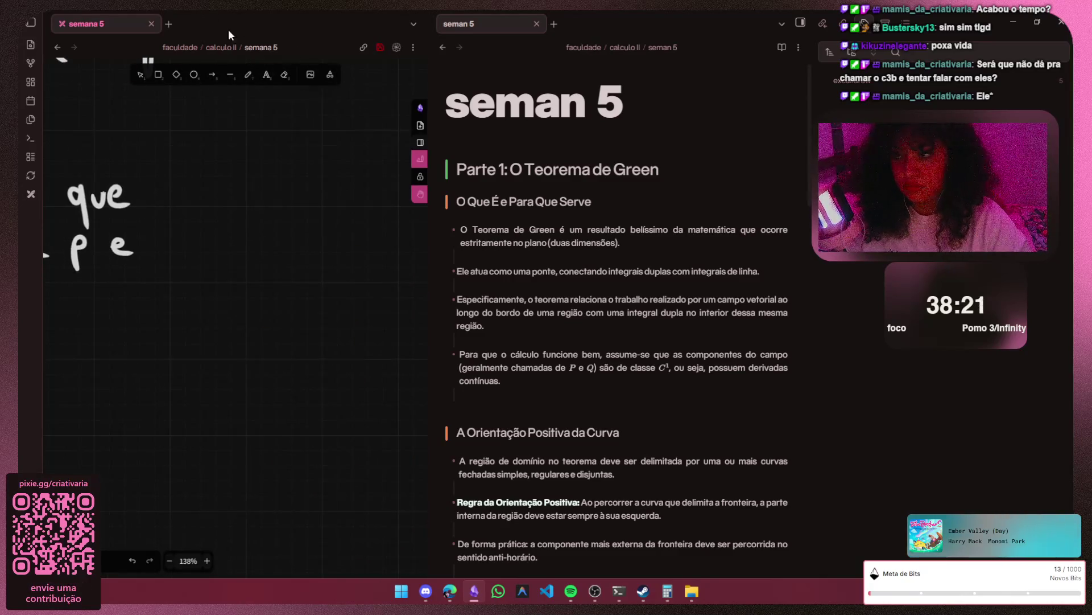
{"action": "key", "text": "p"}
{"action": "left_click_drag", "start_coordinate": [175, 245], "coordinate": [171, 289]}
{"action": "key", "text": "ctrl+z"}
{"action": "left_click_drag", "start_coordinate": [176, 241], "coordinate": [175, 263]}
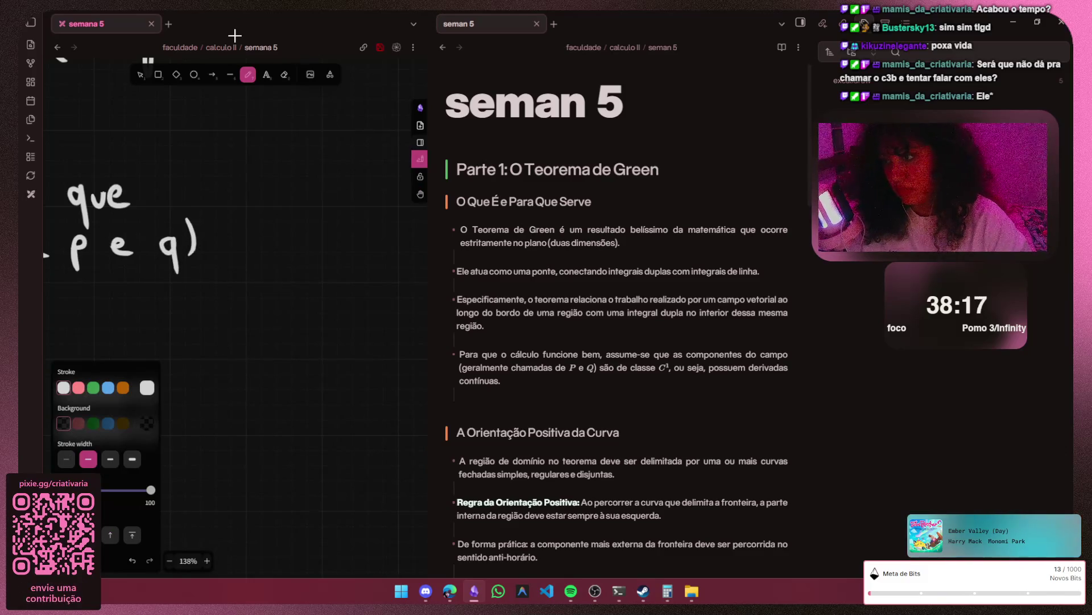
{"action": "scroll", "coordinate": [241, 290], "scroll_direction": "down", "scroll_amount": 4, "text": "ctrl"}
{"action": "key", "text": "h"}
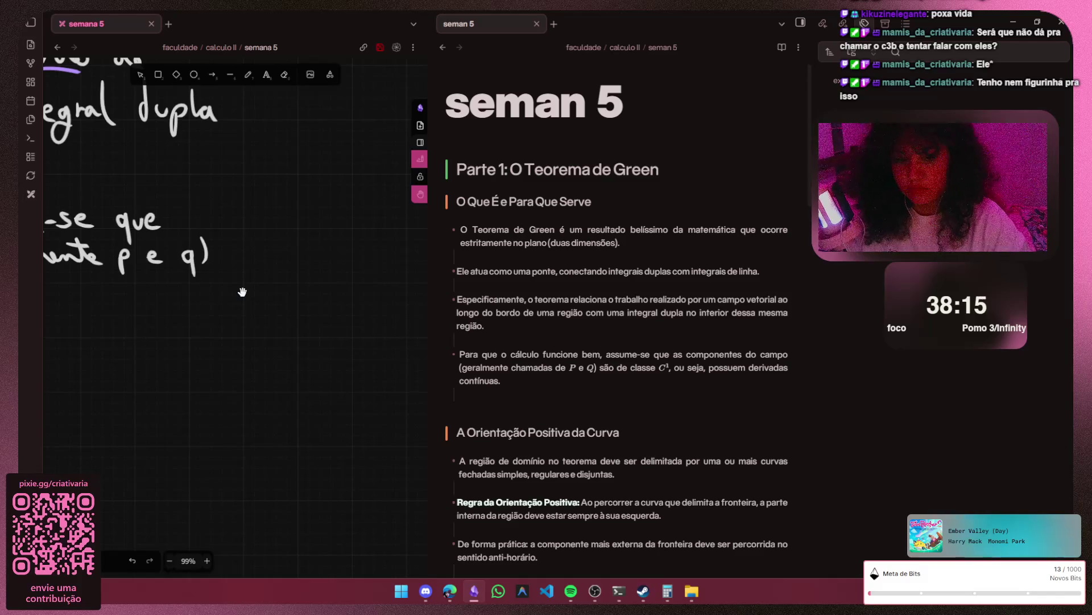
{"action": "scroll", "coordinate": [241, 292], "scroll_direction": "left", "scroll_amount": 2}
{"action": "scroll", "coordinate": [241, 293], "scroll_direction": "left", "scroll_amount": 4}
{"action": "scroll", "coordinate": [242, 293], "scroll_direction": "left", "scroll_amount": 5}
{"action": "scroll", "coordinate": [242, 291], "scroll_direction": "left", "scroll_amount": 2}
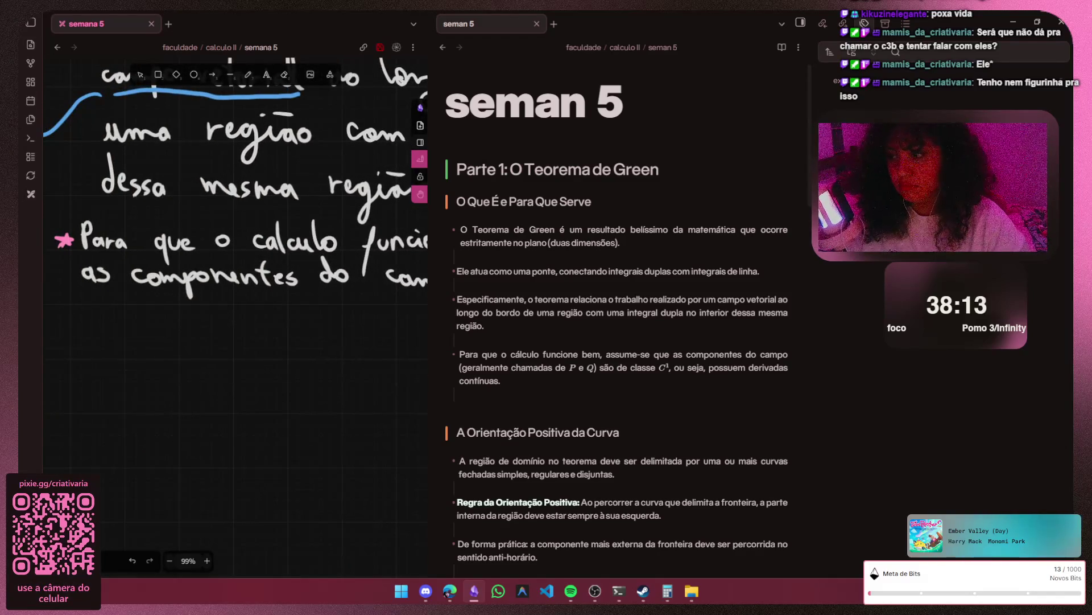
{"action": "scroll", "coordinate": [230, 295], "scroll_direction": "up", "scroll_amount": 2, "text": "ctrl"}
{"action": "scroll", "coordinate": [226, 297], "scroll_direction": "up", "scroll_amount": 1, "text": "ctrl"}
{"action": "scroll", "coordinate": [221, 299], "scroll_direction": "up", "scroll_amount": 2, "text": "ctrl"}
{"action": "scroll", "coordinate": [222, 300], "scroll_direction": "up", "scroll_amount": 1, "text": "ctrl"}
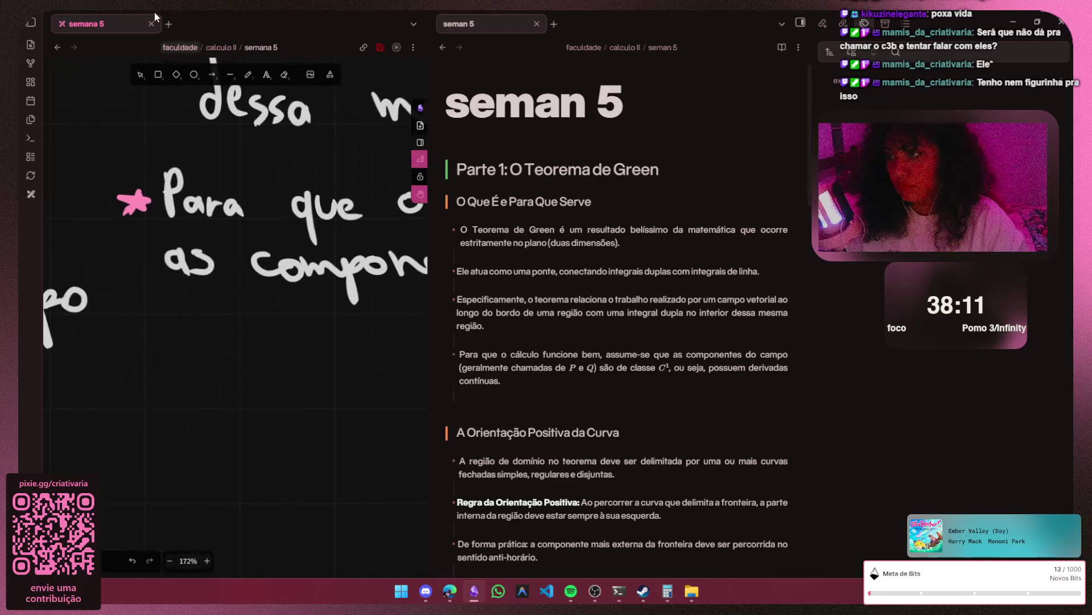
- Handwrite 'são de classe C¹' on the next line
{"action": "key", "text": "p"}
{"action": "mouse_move", "coordinate": [164, 309]}
{"action": "left_mouse_down"}
{"action": "mouse_move", "coordinate": [182, 324]}
{"action": "mouse_move", "coordinate": [228, 324]}
{"action": "left_mouse_up"}
{"action": "mouse_move", "coordinate": [278, 296]}
{"action": "left_mouse_down"}
{"action": "mouse_move", "coordinate": [282, 337]}
{"action": "mouse_move", "coordinate": [312, 335]}
{"action": "mouse_move", "coordinate": [265, 325]}
{"action": "left_mouse_up"}
{"action": "left_click_drag", "start_coordinate": [358, 257], "coordinate": [165, 256]}
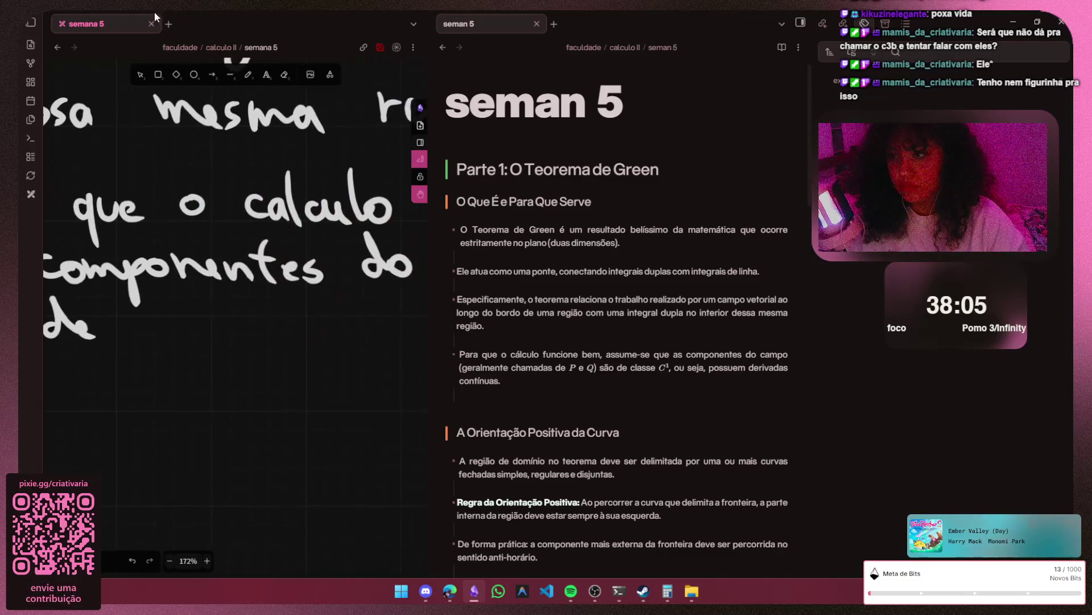
{"action": "key", "text": "p"}
{"action": "mouse_move", "coordinate": [171, 318]}
{"action": "left_mouse_down"}
{"action": "mouse_move", "coordinate": [190, 334]}
{"action": "mouse_move", "coordinate": [168, 332]}
{"action": "mouse_move", "coordinate": [287, 336]}
{"action": "left_mouse_up"}
{"action": "key", "text": "ctrl+z"}
{"action": "key", "text": "ctrl+z"}
{"action": "key", "text": "ctrl+z"}
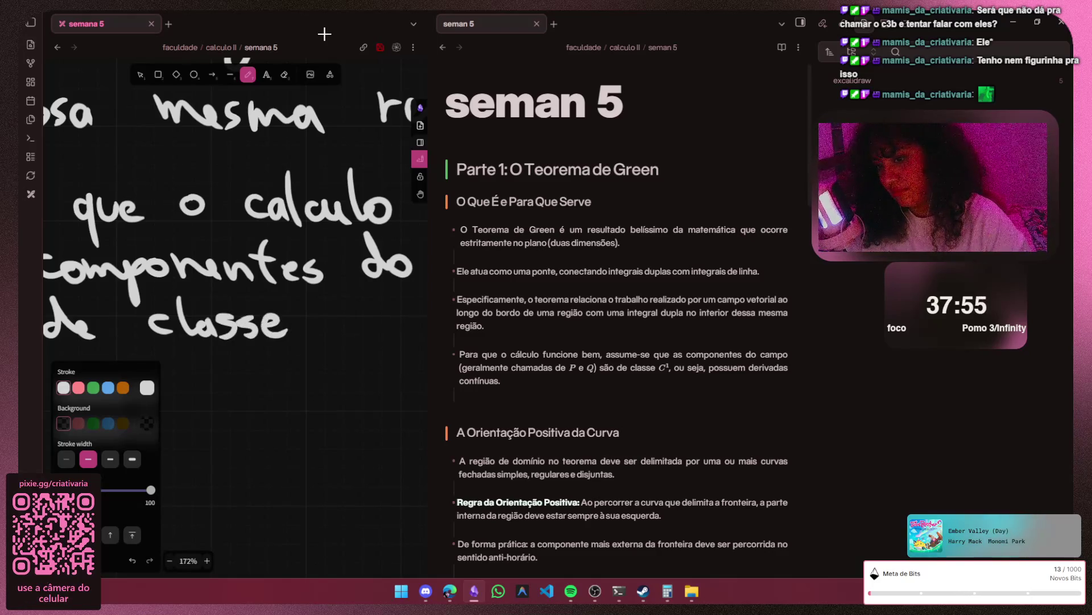
{"action": "mouse_move", "coordinate": [348, 309]}
{"action": "left_mouse_down"}
{"action": "mouse_move", "coordinate": [348, 333]}
{"action": "mouse_move", "coordinate": [382, 313]}
{"action": "left_mouse_up"}
{"action": "key", "text": "ctrl+z"}
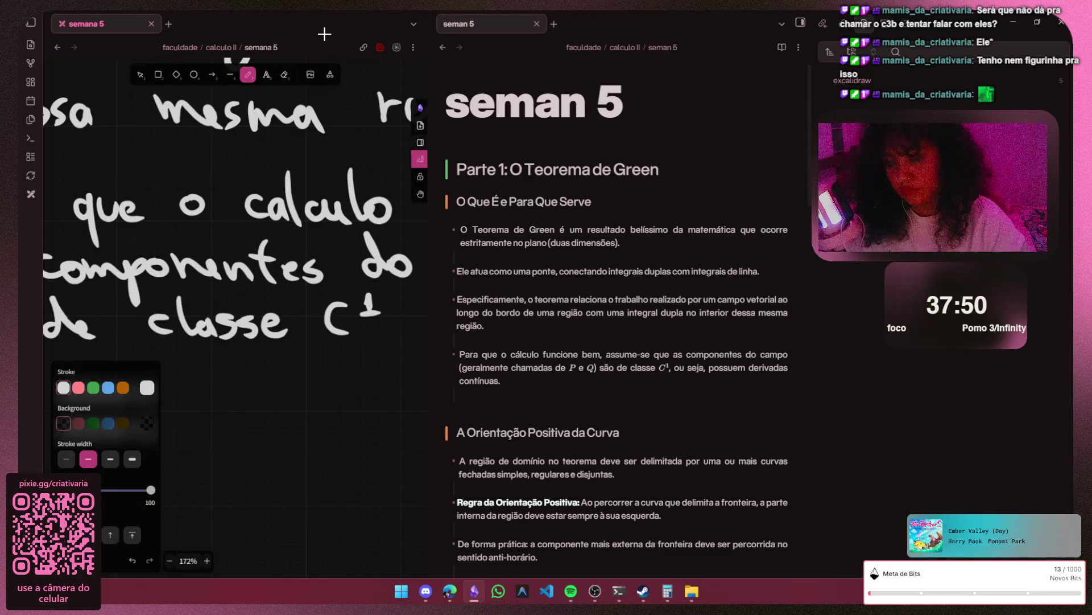
- Handwrite 'ou seya' after the comma
{"action": "key", "text": "h"}
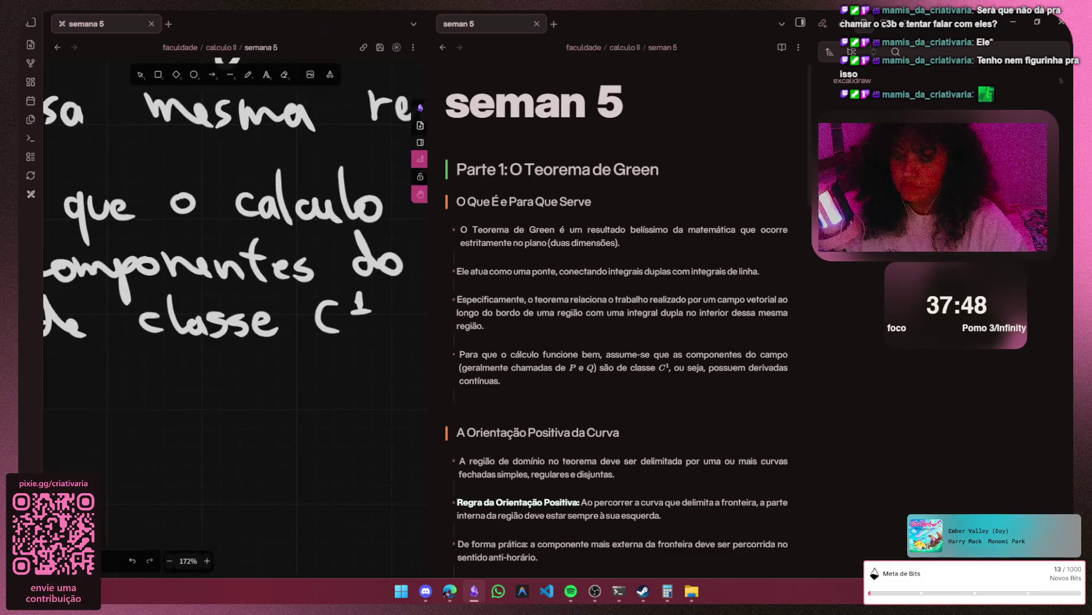
{"action": "left_click_drag", "start_coordinate": [325, 34], "coordinate": [256, 35]}
{"action": "key", "text": "p"}
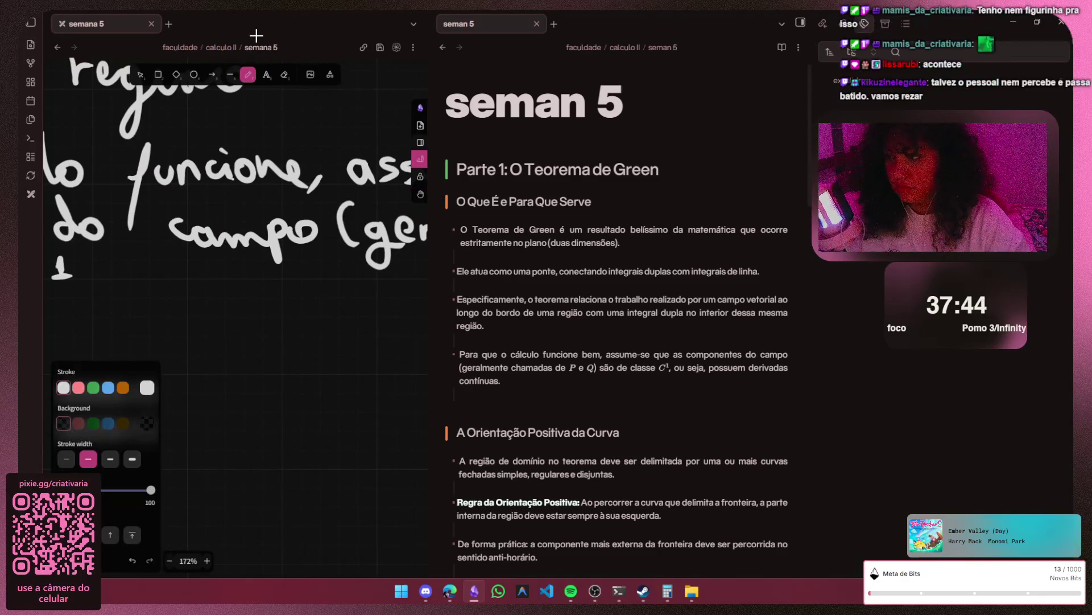
{"action": "mouse_move", "coordinate": [107, 282]}
{"action": "left_mouse_down"}
{"action": "mouse_move", "coordinate": [117, 296]}
{"action": "mouse_move", "coordinate": [205, 301]}
{"action": "left_mouse_up"}
{"action": "left_click_drag", "start_coordinate": [209, 284], "coordinate": [213, 323]}
{"action": "mouse_move", "coordinate": [243, 286]}
{"action": "left_mouse_down"}
{"action": "mouse_move", "coordinate": [290, 315]}
{"action": "mouse_move", "coordinate": [301, 290]}
{"action": "mouse_move", "coordinate": [309, 295]}
{"action": "left_mouse_up"}
{"action": "key", "text": "h"}
{"action": "left_click_drag", "start_coordinate": [256, 214], "coordinate": [148, 220]}
- Handwrite 'possuem', redrawing the ending as 'uem'
{"action": "key", "text": "p"}
{"action": "mouse_move", "coordinate": [242, 285]}
{"action": "left_mouse_down"}
{"action": "mouse_move", "coordinate": [224, 315]}
{"action": "mouse_move", "coordinate": [256, 289]}
{"action": "mouse_move", "coordinate": [244, 305]}
{"action": "mouse_move", "coordinate": [322, 293]}
{"action": "mouse_move", "coordinate": [347, 304]}
{"action": "left_mouse_up"}
{"action": "key", "text": "ctrl+z"}
{"action": "left_click_drag", "start_coordinate": [287, 285], "coordinate": [344, 301]}
{"action": "key", "text": "h"}
{"action": "left_click_drag", "start_coordinate": [342, 256], "coordinate": [278, 256]}
{"action": "left_click_drag", "start_coordinate": [389, 197], "coordinate": [257, 205]}
- Handwrite 'derivadas contínuas' to finish the line, undoing a stray n
{"action": "key", "text": "p"}
{"action": "mouse_move", "coordinate": [190, 301]}
{"action": "left_mouse_down"}
{"action": "mouse_move", "coordinate": [195, 276]}
{"action": "mouse_move", "coordinate": [226, 318]}
{"action": "mouse_move", "coordinate": [268, 299]}
{"action": "mouse_move", "coordinate": [287, 317]}
{"action": "mouse_move", "coordinate": [334, 322]}
{"action": "left_mouse_up"}
{"action": "key", "text": "ctrl+z"}
{"action": "left_click", "coordinate": [239, 293]}
{"action": "key", "text": "h"}
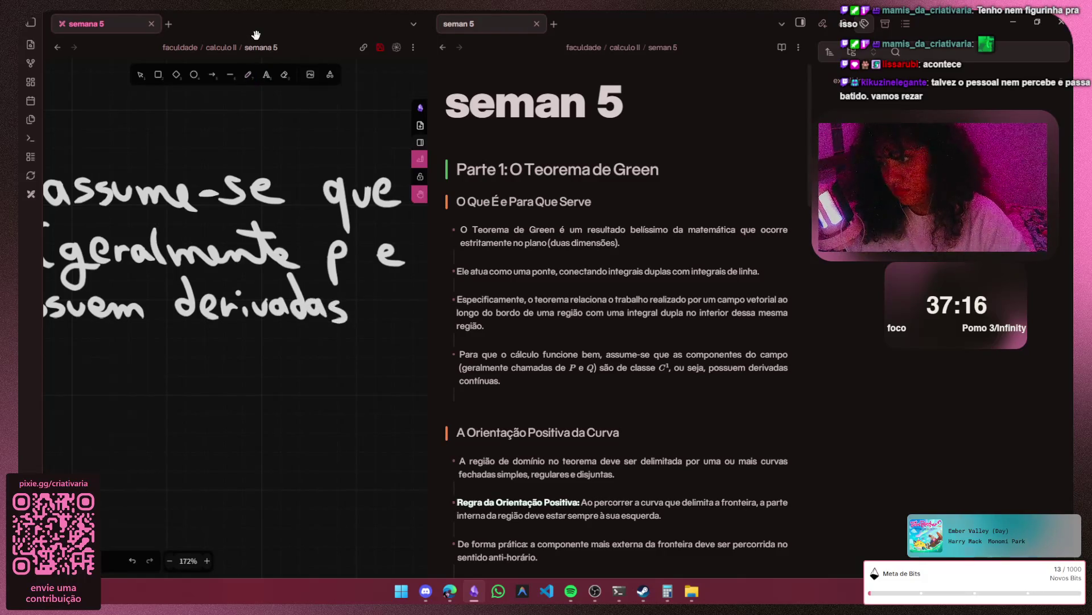
{"action": "left_click_drag", "start_coordinate": [291, 256], "coordinate": [64, 257]}
{"action": "key", "text": "p"}
{"action": "mouse_move", "coordinate": [163, 302]}
{"action": "left_mouse_down"}
{"action": "mouse_move", "coordinate": [148, 318]}
{"action": "mouse_move", "coordinate": [179, 307]}
{"action": "mouse_move", "coordinate": [220, 321]}
{"action": "left_mouse_up"}
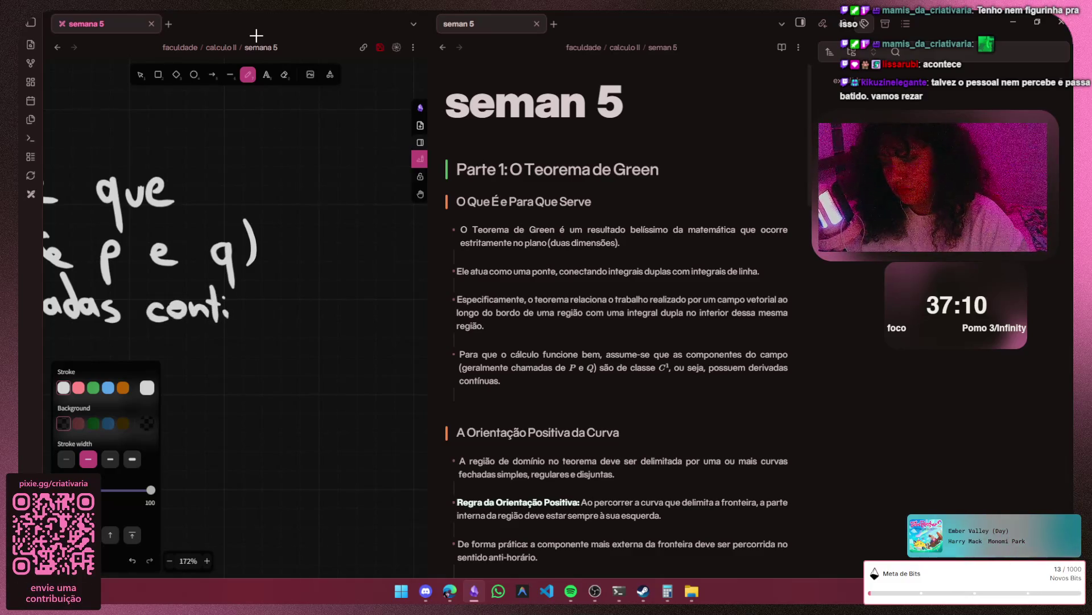
{"action": "mouse_move", "coordinate": [242, 301]}
{"action": "left_mouse_down"}
{"action": "mouse_move", "coordinate": [263, 317]}
{"action": "mouse_move", "coordinate": [307, 321]}
{"action": "left_mouse_up"}
{"action": "key", "text": "ctrl+z"}
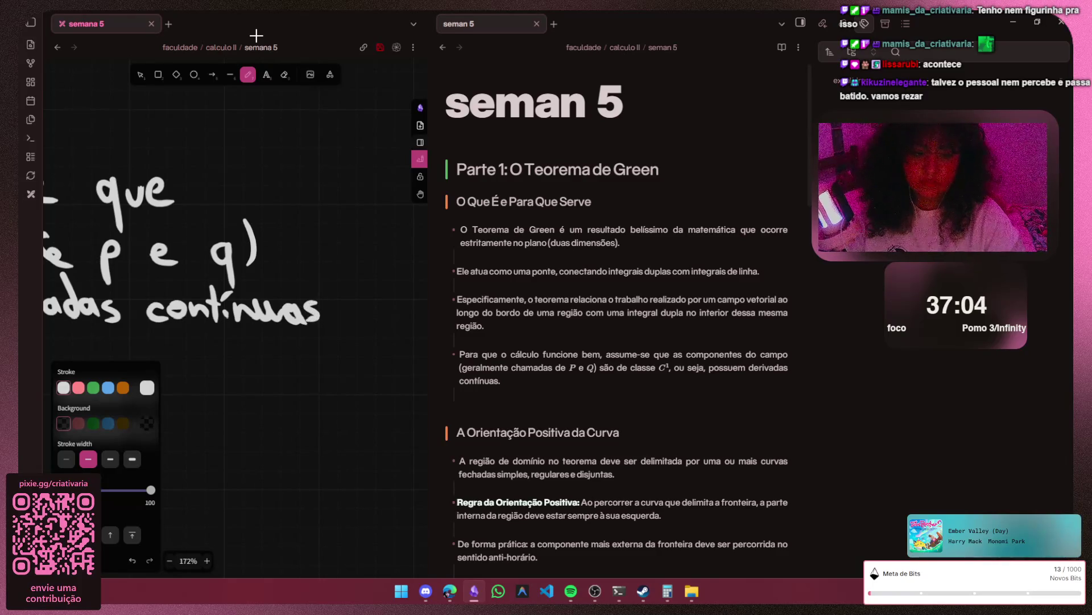
{"action": "scroll", "coordinate": [378, 371], "scroll_direction": "down", "scroll_amount": 5}
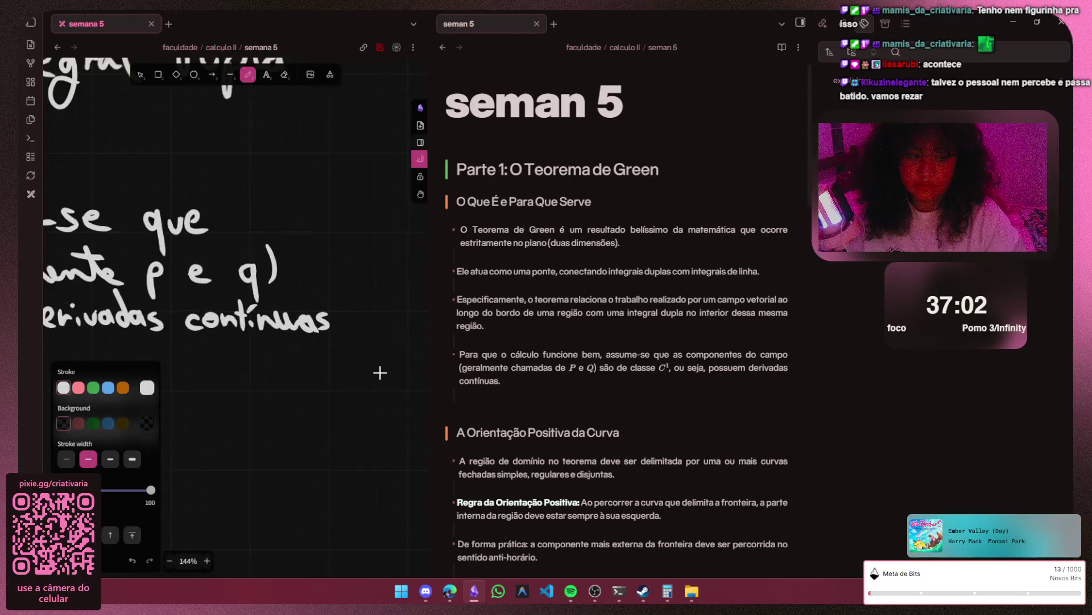
{"action": "scroll", "coordinate": [378, 379], "scroll_direction": "up", "scroll_amount": 3}
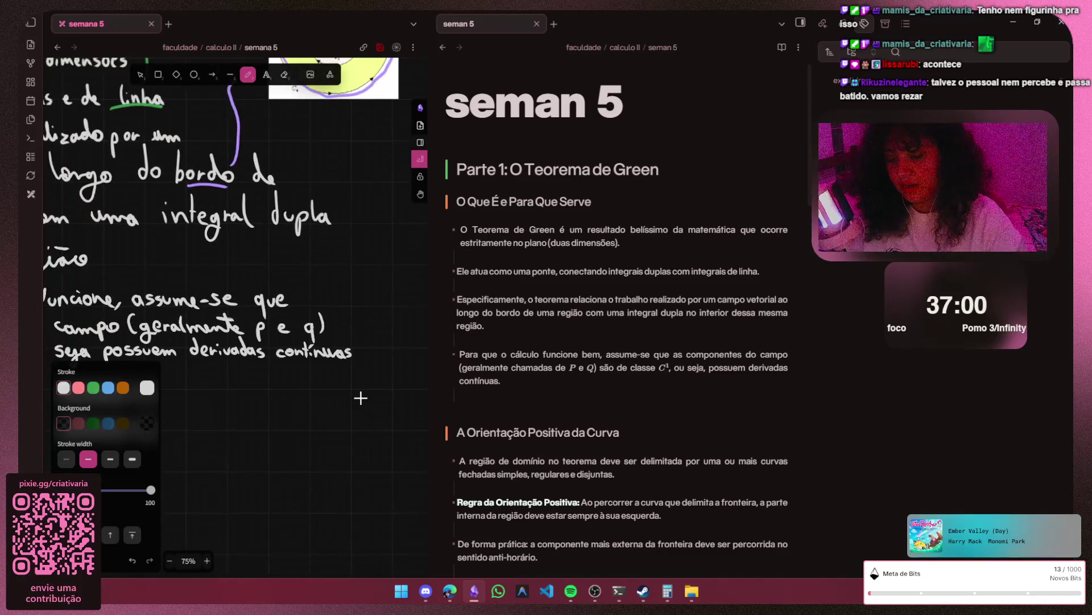
{"action": "key", "text": "h"}
{"action": "scroll", "coordinate": [360, 398], "scroll_direction": "left", "scroll_amount": 3}
{"action": "scroll", "coordinate": [360, 397], "scroll_direction": "left", "scroll_amount": 5}
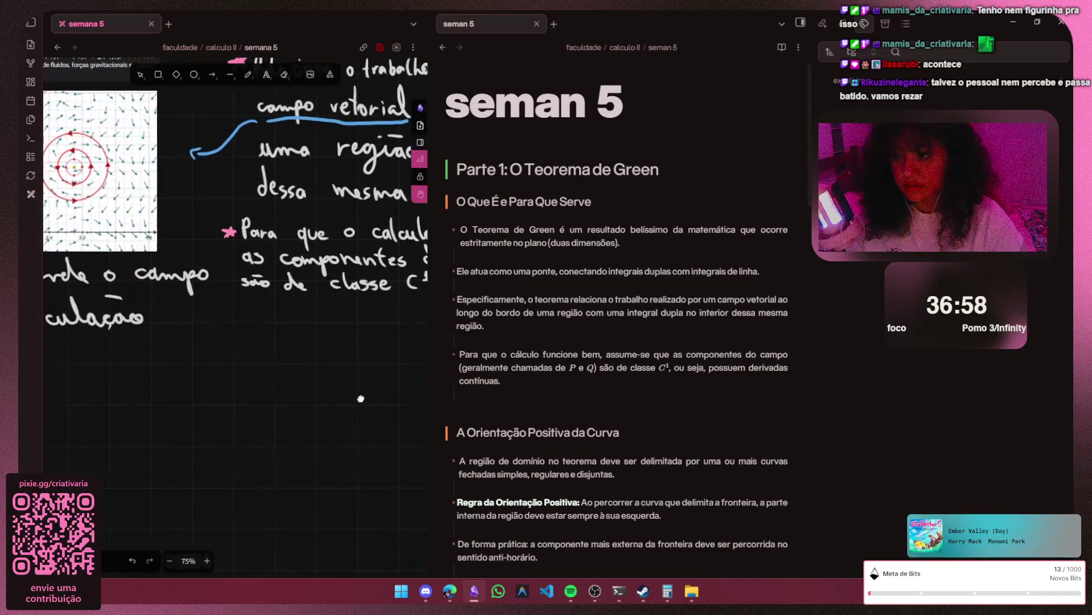
{"action": "scroll", "coordinate": [283, 344], "scroll_direction": "up", "scroll_amount": 2}
{"action": "scroll", "coordinate": [282, 345], "scroll_direction": "down", "scroll_amount": 1}
{"action": "scroll", "coordinate": [283, 345], "scroll_direction": "right", "scroll_amount": 2}
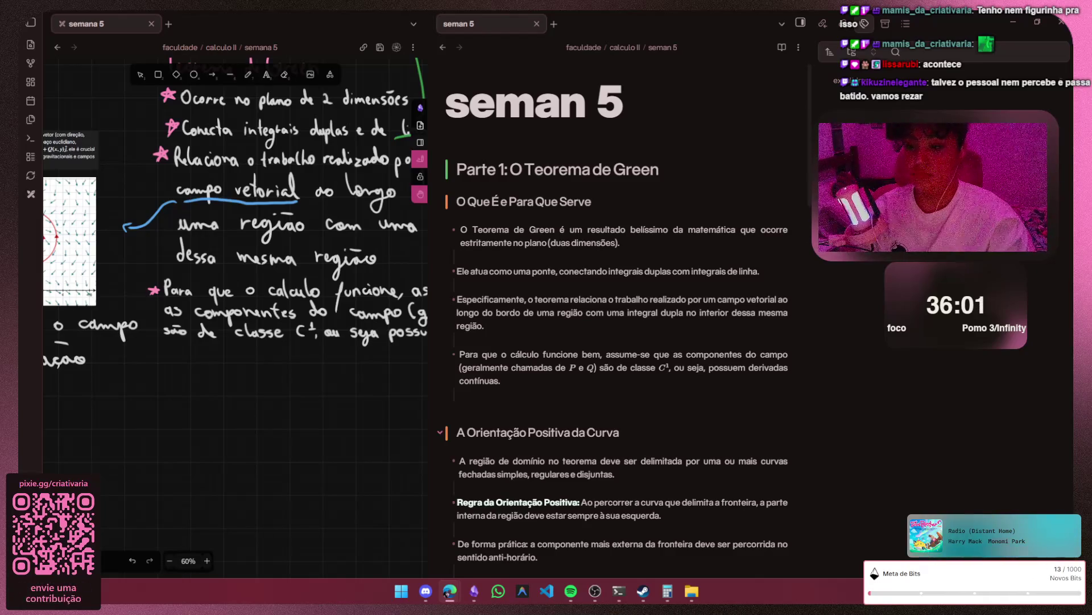
{"action": "scroll", "coordinate": [622, 342], "scroll_direction": "down", "scroll_amount": 3}
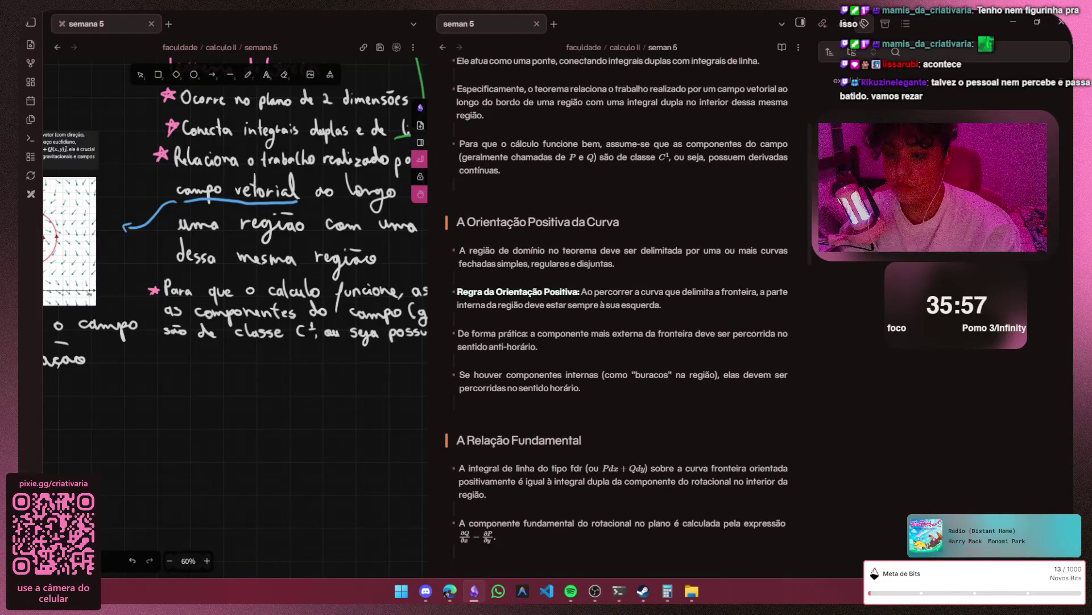
{"action": "key", "text": "p"}
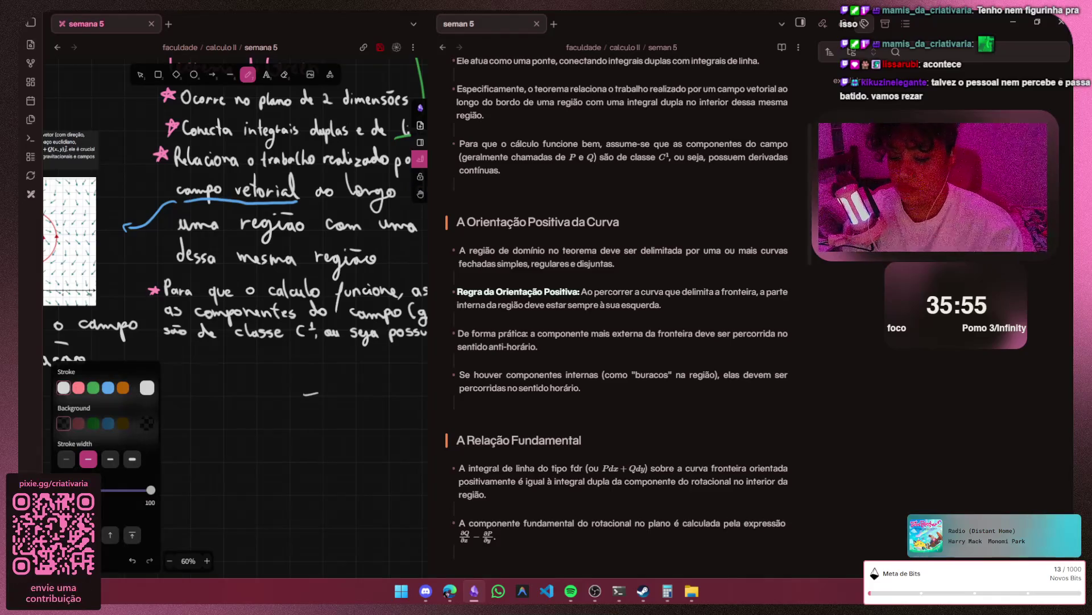
{"action": "key", "text": "h"}
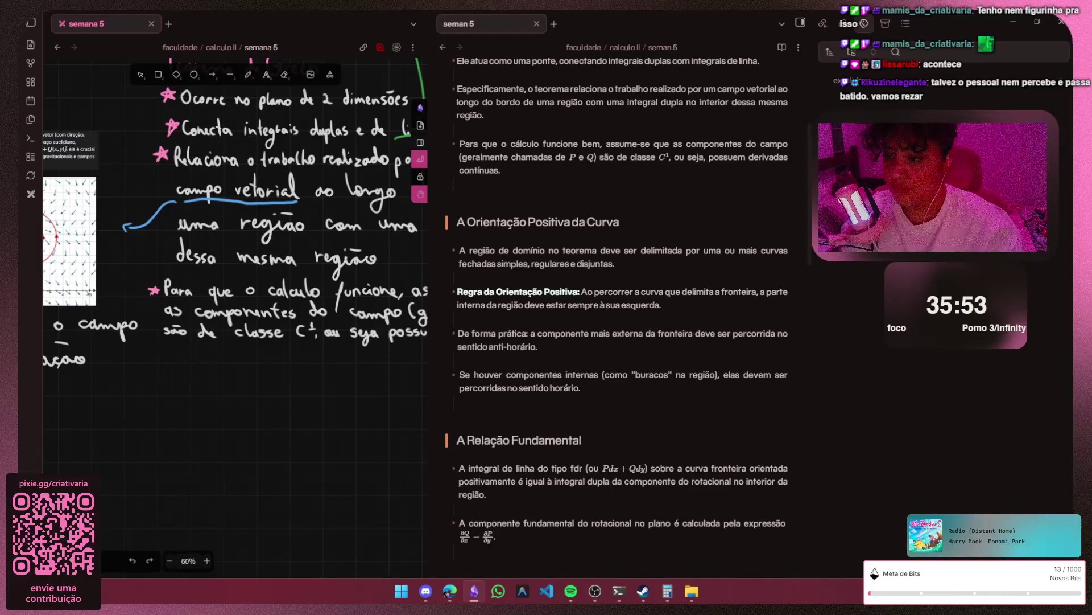
{"action": "scroll", "coordinate": [140, 316], "scroll_direction": "down", "scroll_amount": 1}
{"action": "scroll", "coordinate": [140, 316], "scroll_direction": "down", "scroll_amount": 1}
{"action": "scroll", "coordinate": [140, 316], "scroll_direction": "down", "scroll_amount": 1}
- Select the vector-field image and nudge it slightly left
{"action": "mouse_move", "coordinate": [256, 256]}
{"action": "left_mouse_down"}
{"action": "mouse_move", "coordinate": [212, 271]}
{"action": "mouse_move", "coordinate": [289, 257]}
{"action": "left_mouse_up"}
{"action": "key", "text": "t"}
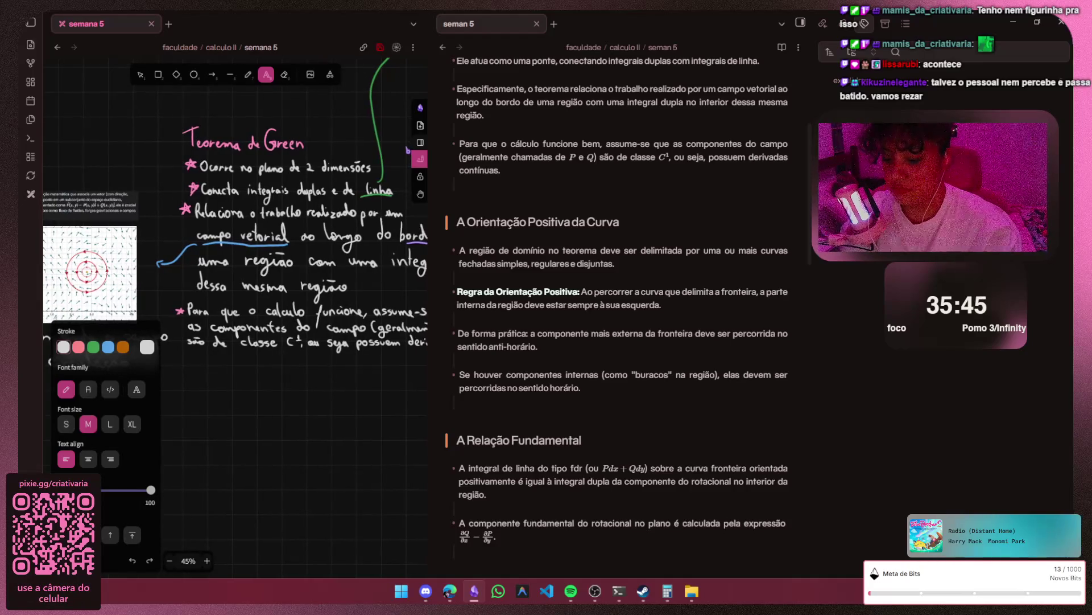
{"action": "key", "text": "Escape"}
{"action": "scroll", "coordinate": [236, 214], "scroll_direction": "right", "scroll_amount": 3}
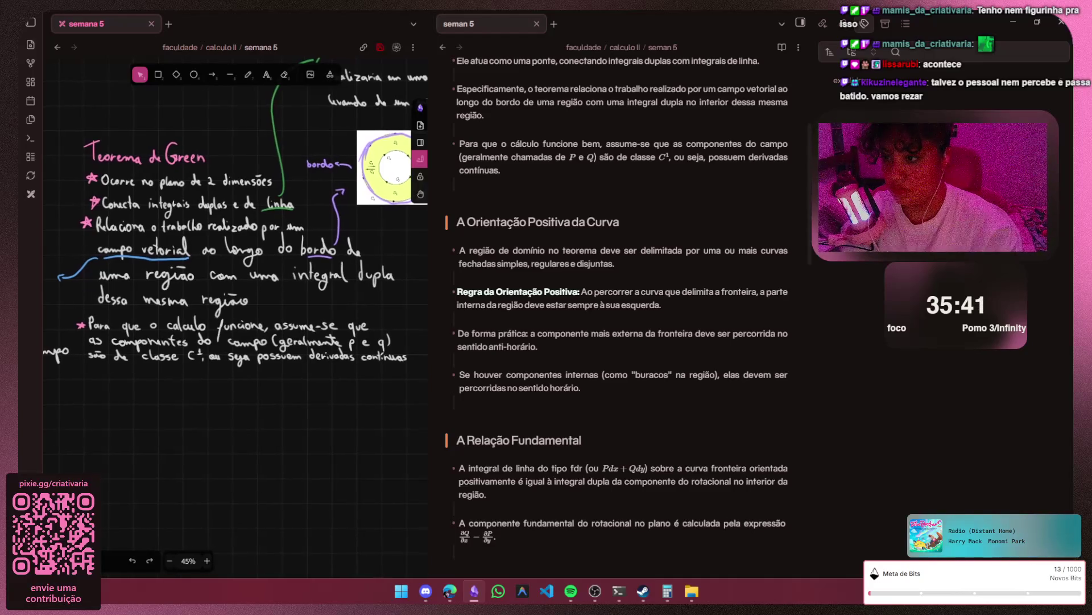
{"action": "scroll", "coordinate": [222, 325], "scroll_direction": "up", "scroll_amount": 1}
{"action": "scroll", "coordinate": [223, 325], "scroll_direction": "left", "scroll_amount": 3}
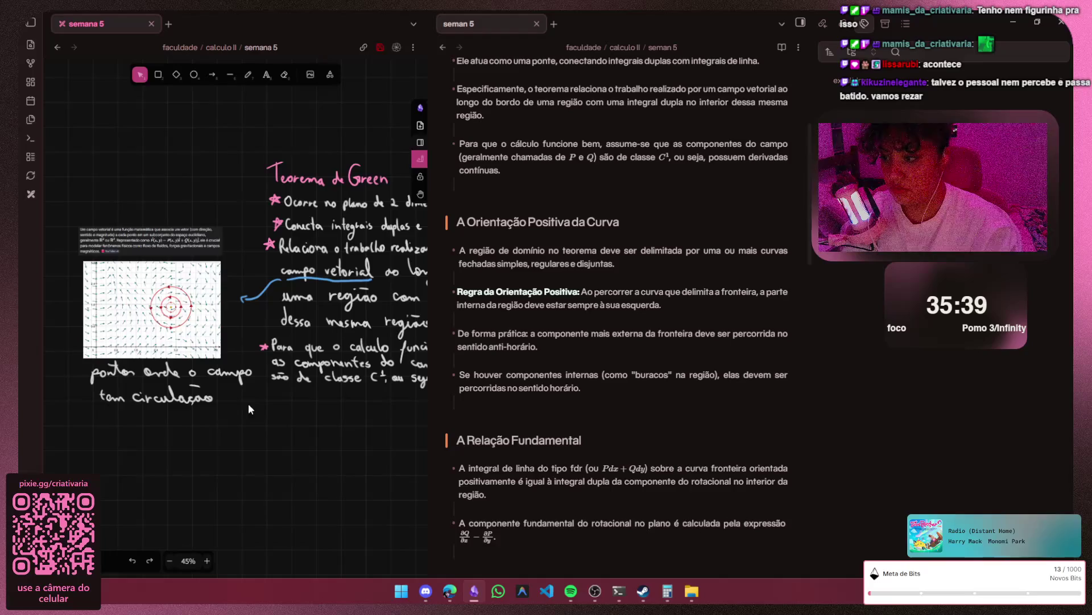
{"action": "left_click_drag", "start_coordinate": [249, 404], "coordinate": [249, 404]}
{"action": "key", "text": "ctrl+z"}
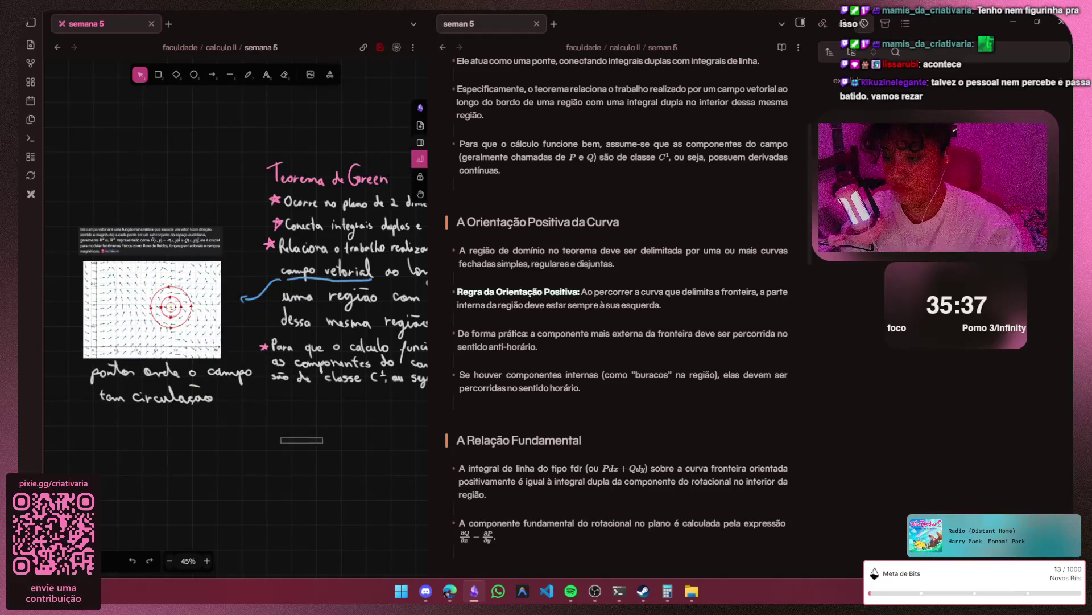
{"action": "key", "text": "h"}
{"action": "scroll", "coordinate": [249, 403], "scroll_direction": "right", "scroll_amount": 5}
{"action": "scroll", "coordinate": [248, 403], "scroll_direction": "right", "scroll_amount": 2}
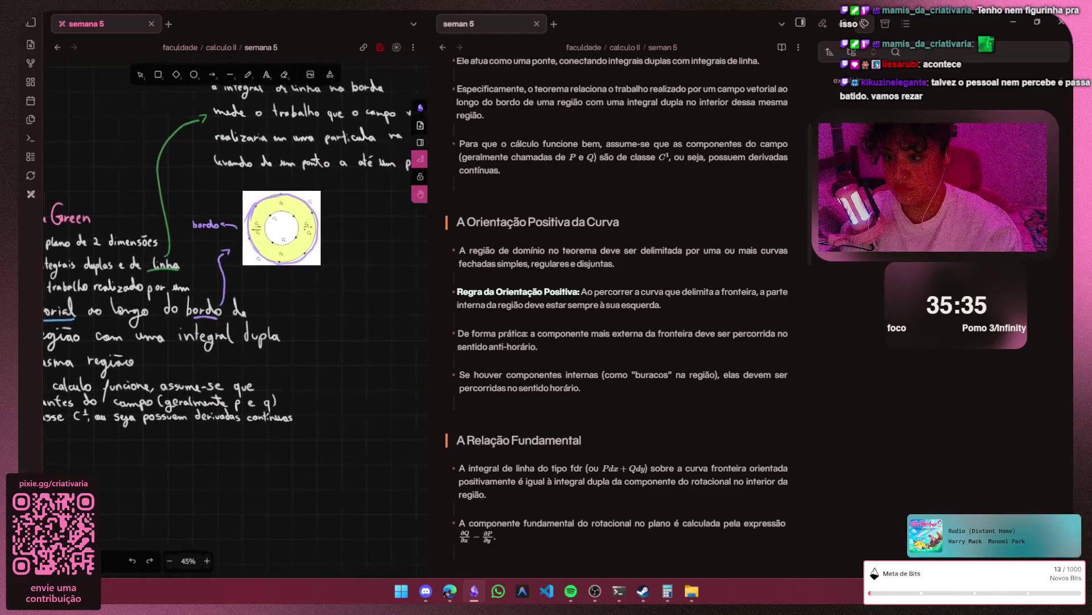
{"action": "scroll", "coordinate": [248, 403], "scroll_direction": "right", "scroll_amount": 3}
{"action": "scroll", "coordinate": [249, 403], "scroll_direction": "right", "scroll_amount": 2}
{"action": "scroll", "coordinate": [249, 403], "scroll_direction": "right", "scroll_amount": 1}
{"action": "scroll", "coordinate": [617, 341], "scroll_direction": "down", "scroll_amount": 3}
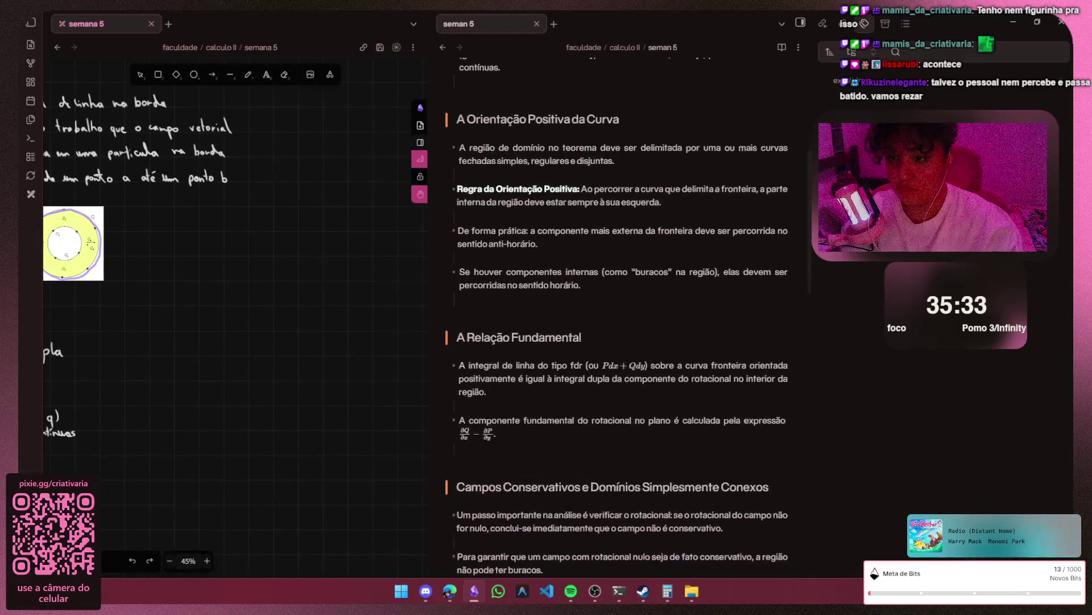
{"action": "scroll", "coordinate": [617, 341], "scroll_direction": "up", "scroll_amount": 1}
{"action": "scroll", "coordinate": [151, 359], "scroll_direction": "up", "scroll_amount": 1, "text": "ctrl"}
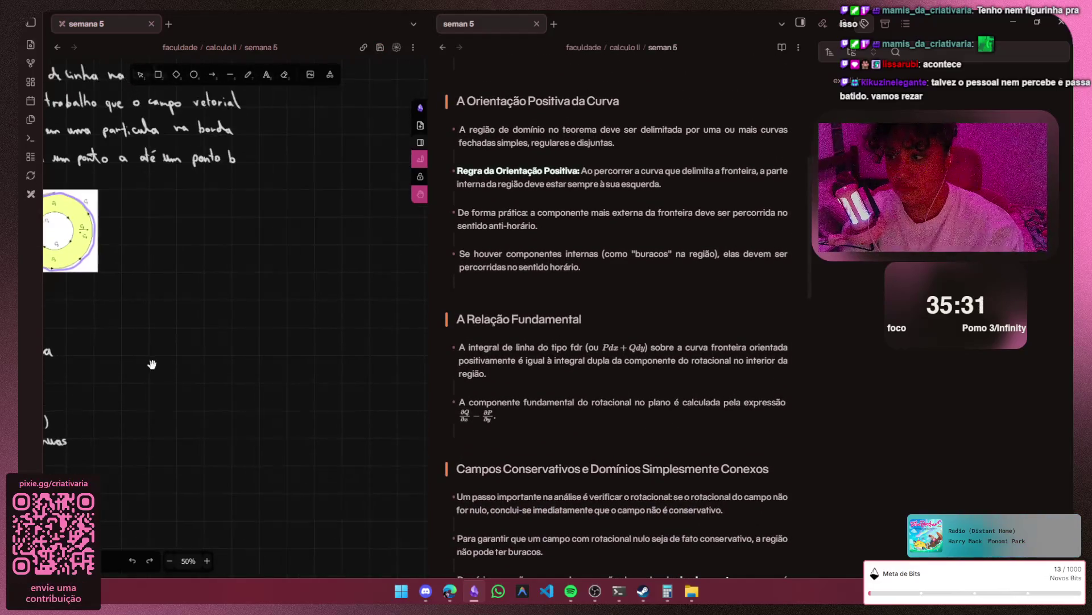
{"action": "scroll", "coordinate": [152, 333], "scroll_direction": "up", "scroll_amount": 1, "text": "ctrl"}
{"action": "scroll", "coordinate": [151, 331], "scroll_direction": "up", "scroll_amount": 2}
{"action": "scroll", "coordinate": [168, 367], "scroll_direction": "up", "scroll_amount": 2}
{"action": "scroll", "coordinate": [186, 386], "scroll_direction": "down", "scroll_amount": 2, "text": "ctrl"}
{"action": "scroll", "coordinate": [186, 385], "scroll_direction": "up", "scroll_amount": 1, "text": "ctrl"}
{"action": "scroll", "coordinate": [185, 388], "scroll_direction": "right", "scroll_amount": 3}
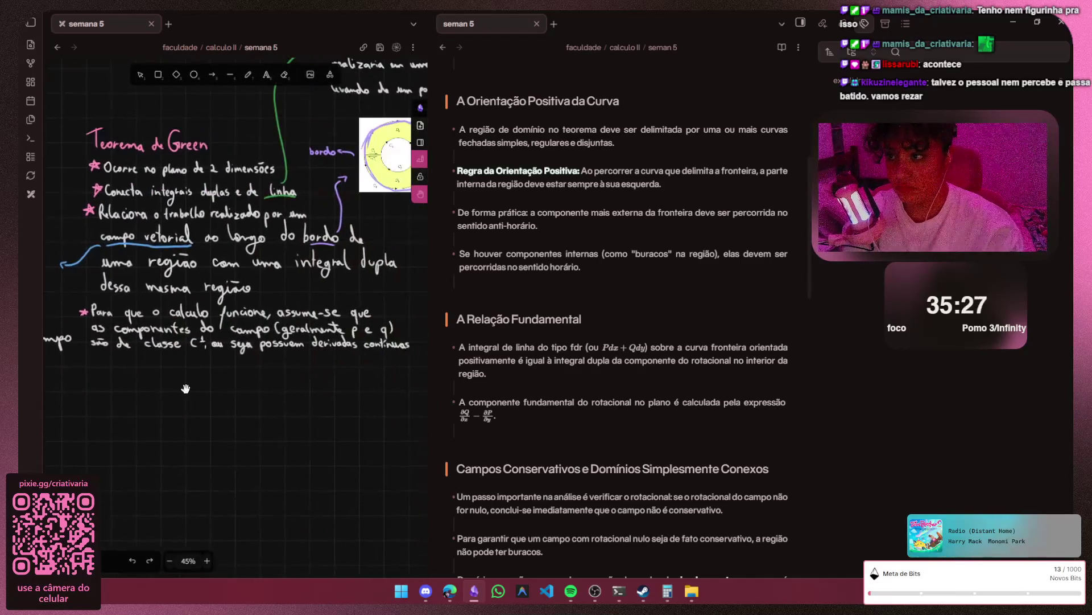
{"action": "scroll", "coordinate": [186, 393], "scroll_direction": "down", "scroll_amount": 1}
- Pick the freedraw pen and set its stroke colour to pink c2255c
{"action": "key", "text": "p"}
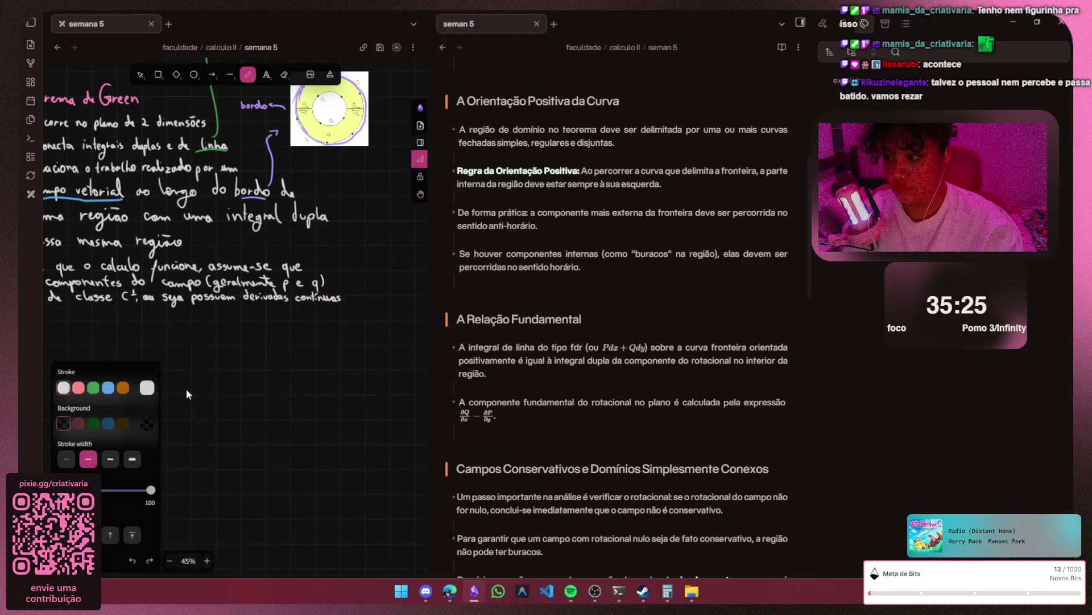
{"action": "key", "text": "s"}
{"action": "key", "text": "g"}
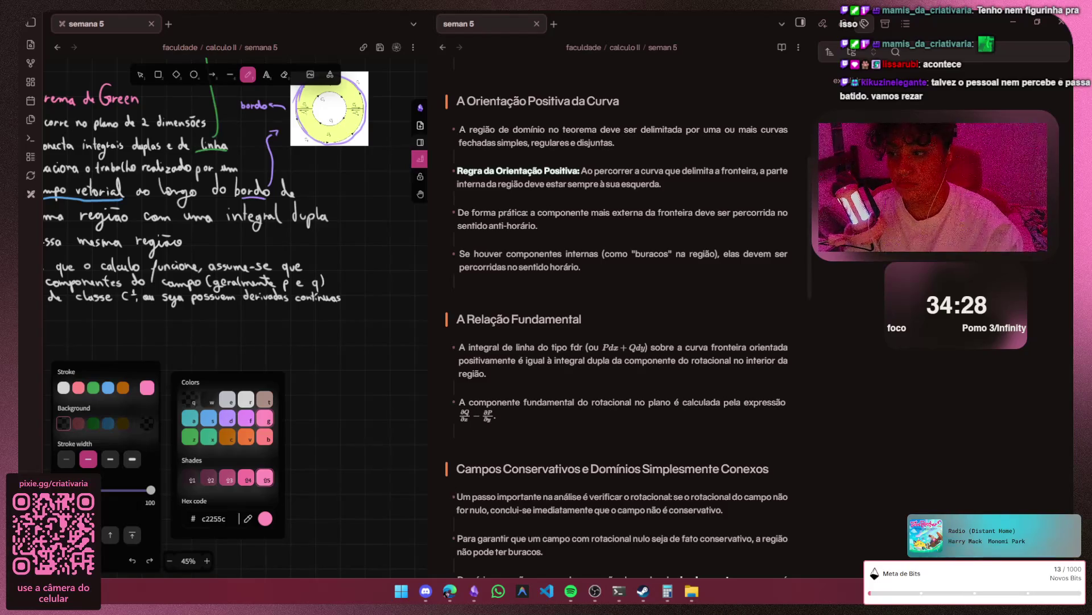
- Close the colour choices, put the pen away and pan to review the Green's theorem notes
{"action": "key", "text": "Escape"}
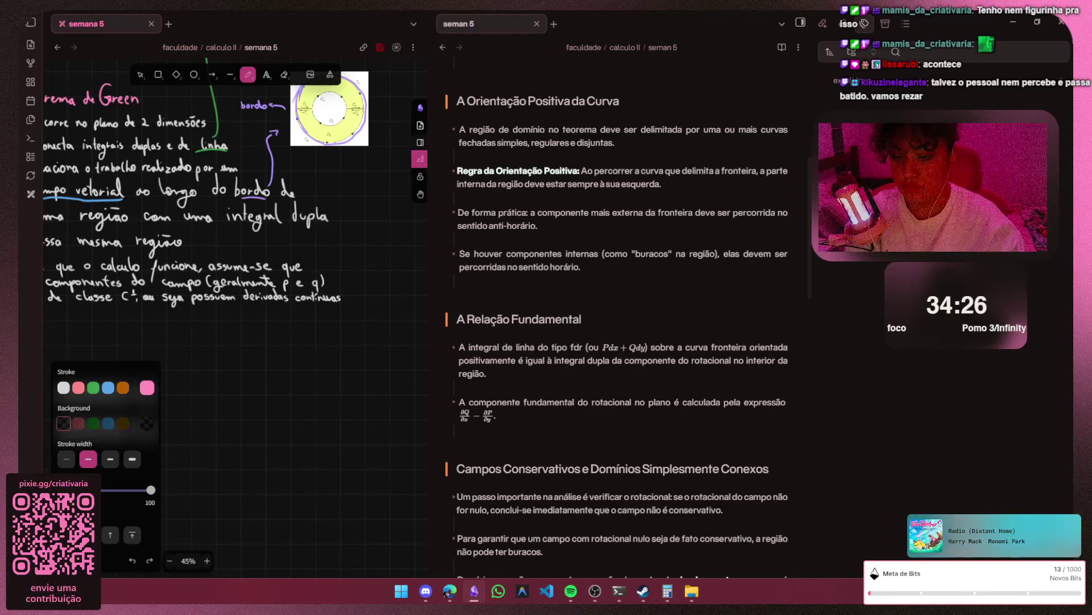
{"action": "key", "text": "h"}
{"action": "mouse_move", "coordinate": [214, 256]}
{"action": "left_mouse_down"}
{"action": "mouse_move", "coordinate": [342, 257]}
{"action": "mouse_move", "coordinate": [133, 310]}
{"action": "left_mouse_up"}
{"action": "mouse_move", "coordinate": [256, 256]}
{"action": "left_mouse_down"}
{"action": "mouse_move", "coordinate": [410, 274]}
{"action": "mouse_move", "coordinate": [176, 273]}
{"action": "left_mouse_up"}
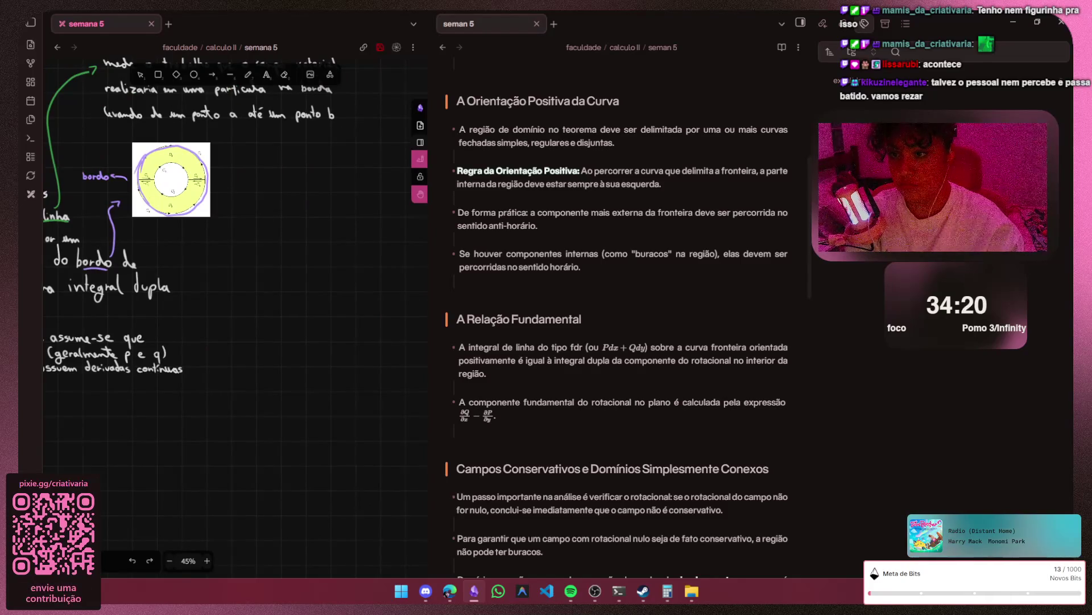
{"action": "scroll", "coordinate": [622, 324], "scroll_direction": "up", "scroll_amount": 3}
{"action": "scroll", "coordinate": [622, 324], "scroll_direction": "down", "scroll_amount": 2}
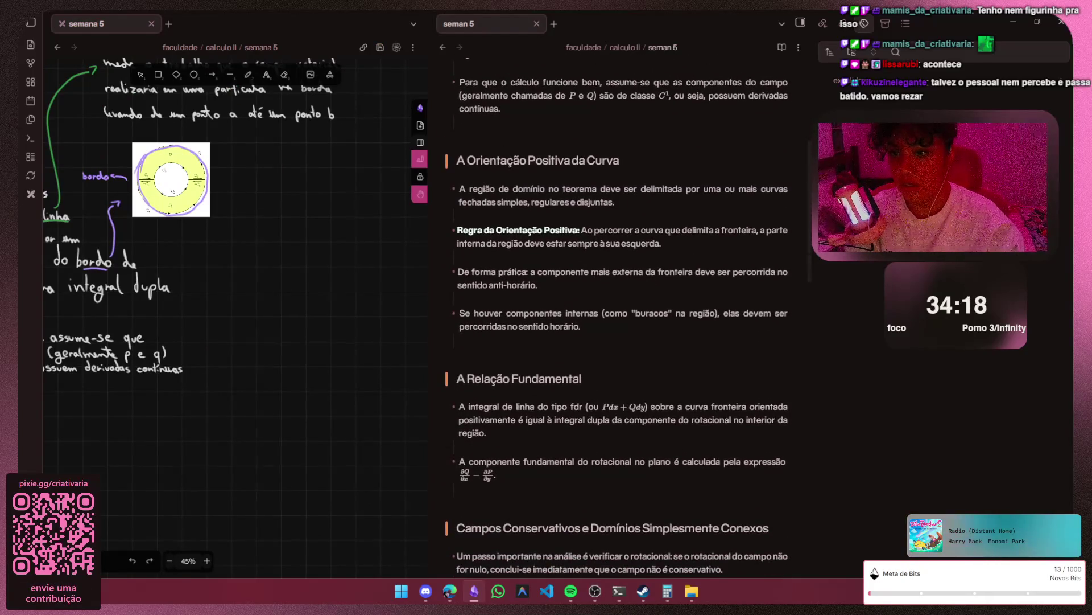
{"action": "left_click_drag", "start_coordinate": [170, 257], "coordinate": [367, 321]}
{"action": "scroll", "coordinate": [236, 256], "scroll_direction": "down", "scroll_amount": 1}
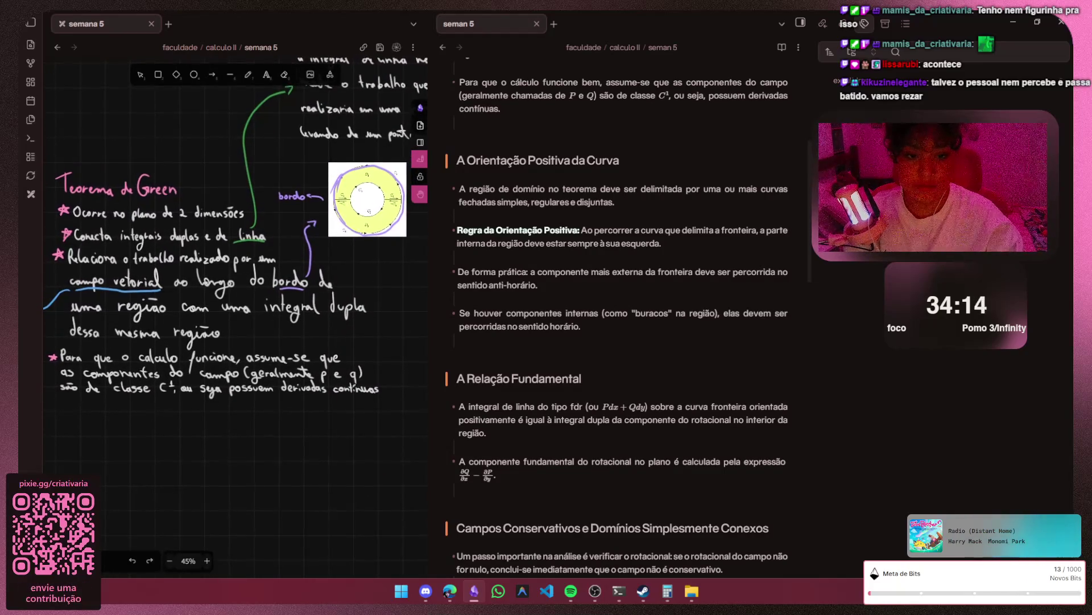
{"action": "scroll", "coordinate": [236, 257], "scroll_direction": "right", "scroll_amount": 2}
{"action": "scroll", "coordinate": [235, 256], "scroll_direction": "right", "scroll_amount": 2}
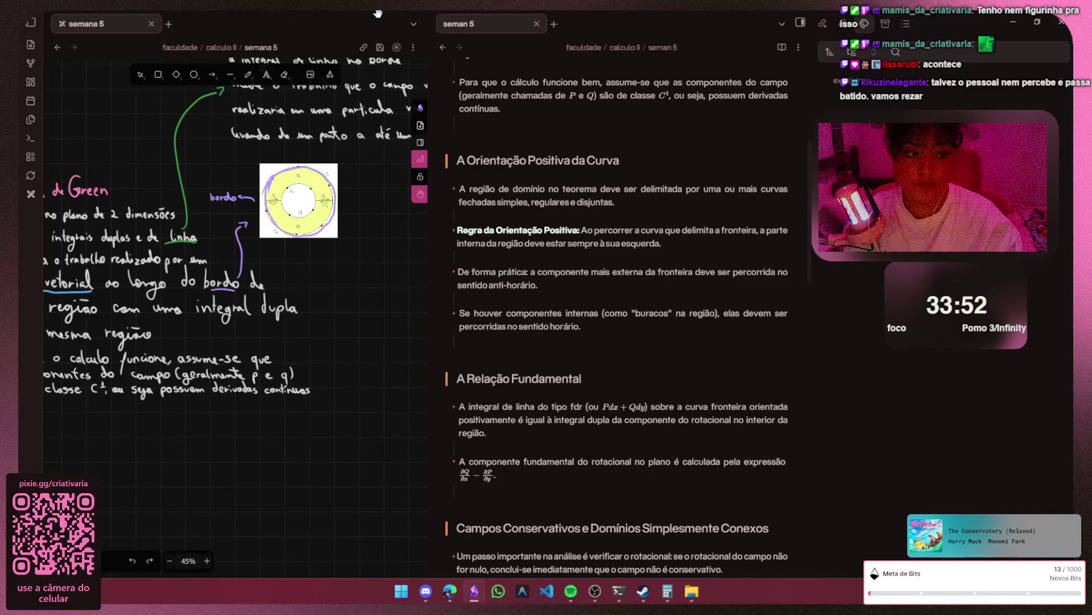
{"action": "scroll", "coordinate": [235, 299], "scroll_direction": "left", "scroll_amount": 3}
{"action": "scroll", "coordinate": [235, 299], "scroll_direction": "left", "scroll_amount": 3}
{"action": "scroll", "coordinate": [235, 299], "scroll_direction": "left", "scroll_amount": 3}
{"action": "scroll", "coordinate": [235, 299], "scroll_direction": "right", "scroll_amount": 2}
{"action": "scroll", "coordinate": [235, 299], "scroll_direction": "right", "scroll_amount": 3}
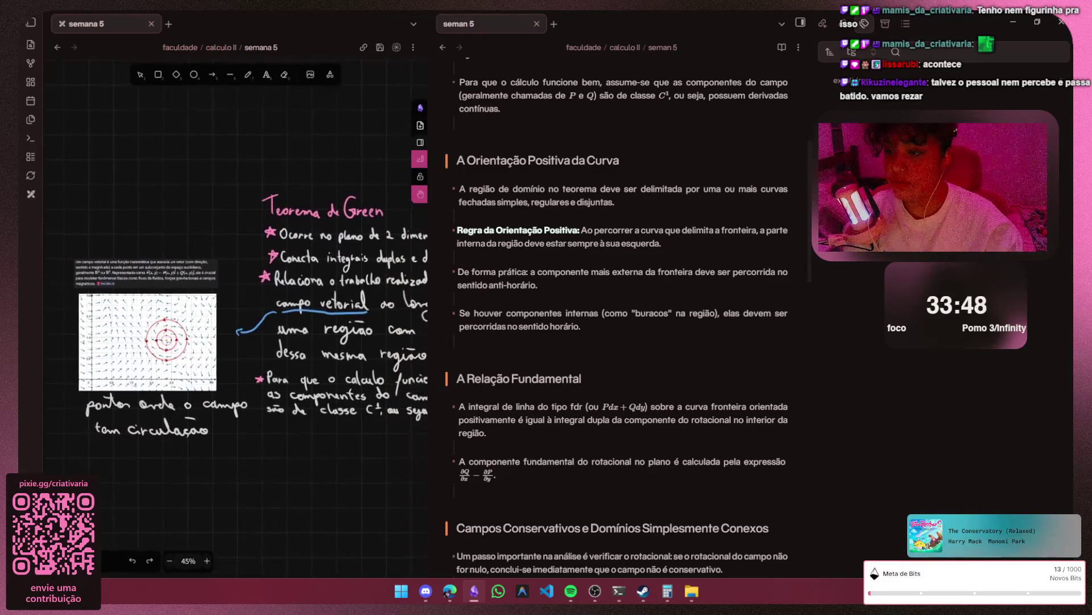
{"action": "scroll", "coordinate": [235, 299], "scroll_direction": "right", "scroll_amount": 3}
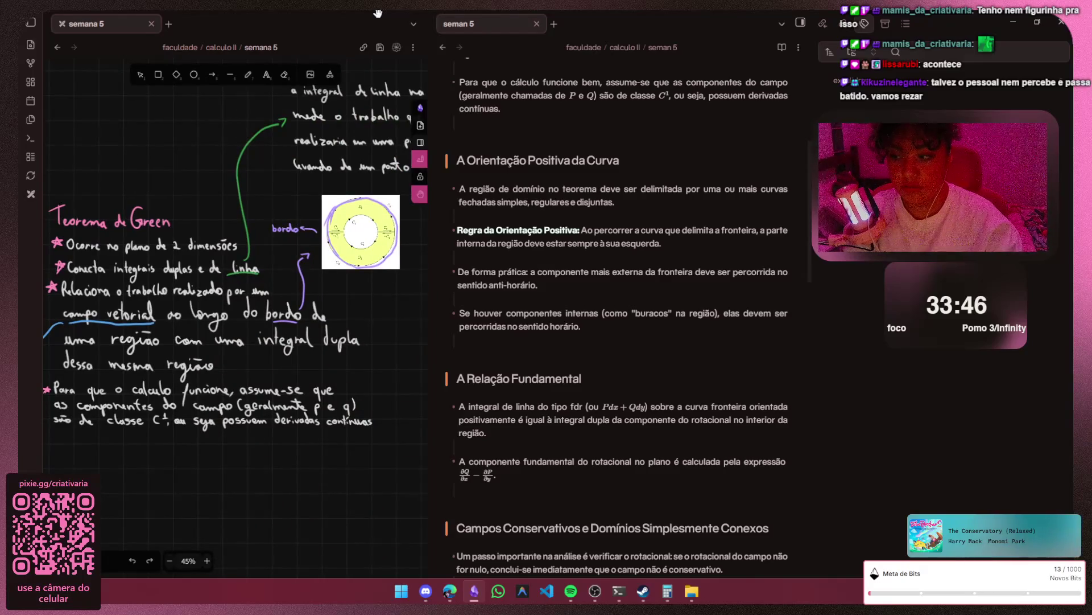
{"action": "scroll", "coordinate": [234, 299], "scroll_direction": "left", "scroll_amount": 1}
{"action": "scroll", "coordinate": [234, 300], "scroll_direction": "left", "scroll_amount": 1}
{"action": "scroll", "coordinate": [235, 298], "scroll_direction": "left", "scroll_amount": 1}
{"action": "scroll", "coordinate": [235, 299], "scroll_direction": "left", "scroll_amount": 1}
{"action": "scroll", "coordinate": [234, 299], "scroll_direction": "right", "scroll_amount": 1}
{"action": "scroll", "coordinate": [235, 298], "scroll_direction": "right", "scroll_amount": 1}
{"action": "scroll", "coordinate": [235, 300], "scroll_direction": "right", "scroll_amount": 1}
{"action": "scroll", "coordinate": [235, 299], "scroll_direction": "right", "scroll_amount": 1}
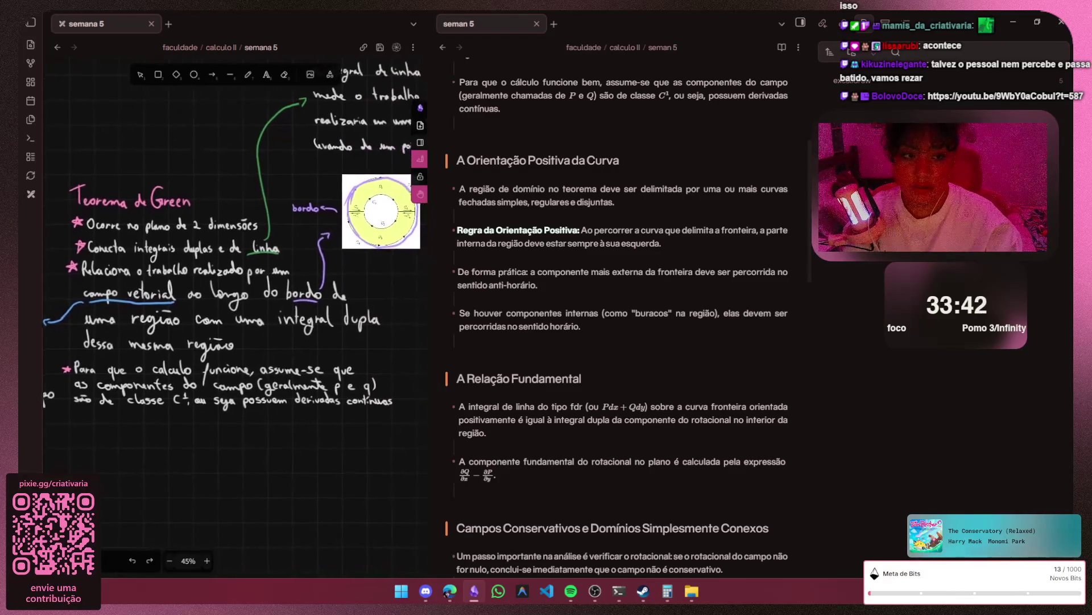
{"action": "scroll", "coordinate": [235, 299], "scroll_direction": "right", "scroll_amount": 1}
{"action": "scroll", "coordinate": [234, 299], "scroll_direction": "right", "scroll_amount": 1}
{"action": "scroll", "coordinate": [235, 300], "scroll_direction": "right", "scroll_amount": 1}
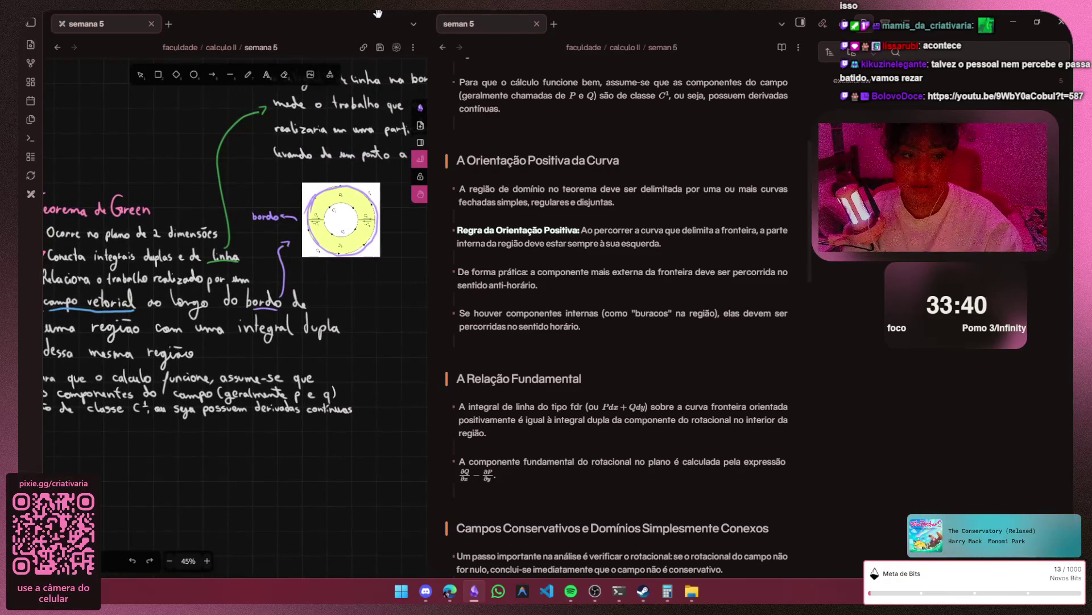
{"action": "scroll", "coordinate": [235, 299], "scroll_direction": "left", "scroll_amount": 3}
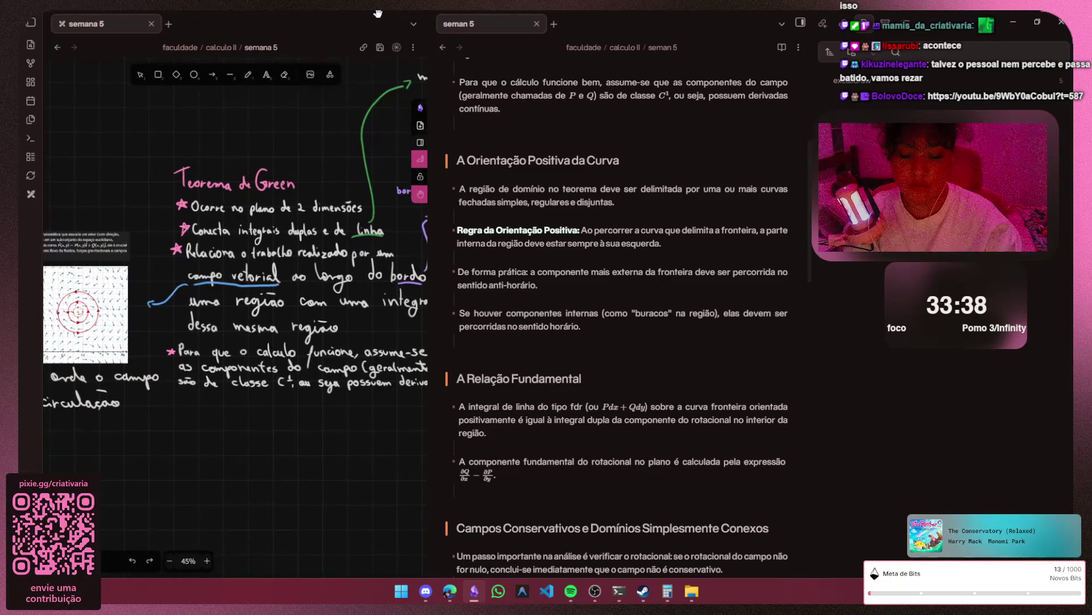
{"action": "scroll", "coordinate": [235, 299], "scroll_direction": "left", "scroll_amount": 1}
{"action": "scroll", "coordinate": [234, 299], "scroll_direction": "left", "scroll_amount": 3}
{"action": "scroll", "coordinate": [235, 300], "scroll_direction": "down", "scroll_amount": 1}
{"action": "scroll", "coordinate": [235, 299], "scroll_direction": "right", "scroll_amount": 2}
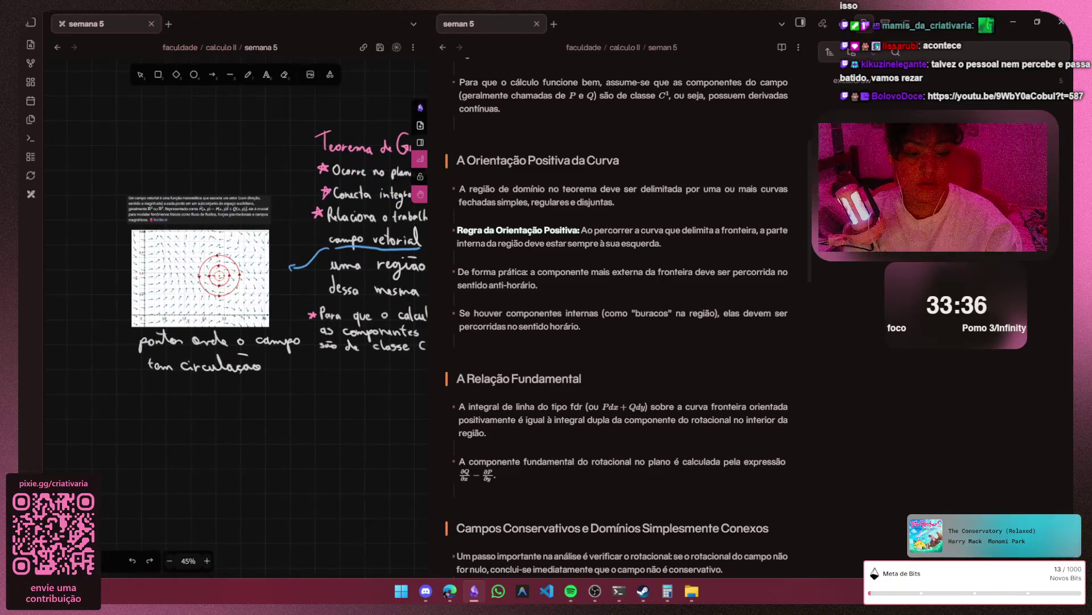
{"action": "scroll", "coordinate": [235, 299], "scroll_direction": "down", "scroll_amount": 1}
{"action": "scroll", "coordinate": [235, 299], "scroll_direction": "left", "scroll_amount": 1}
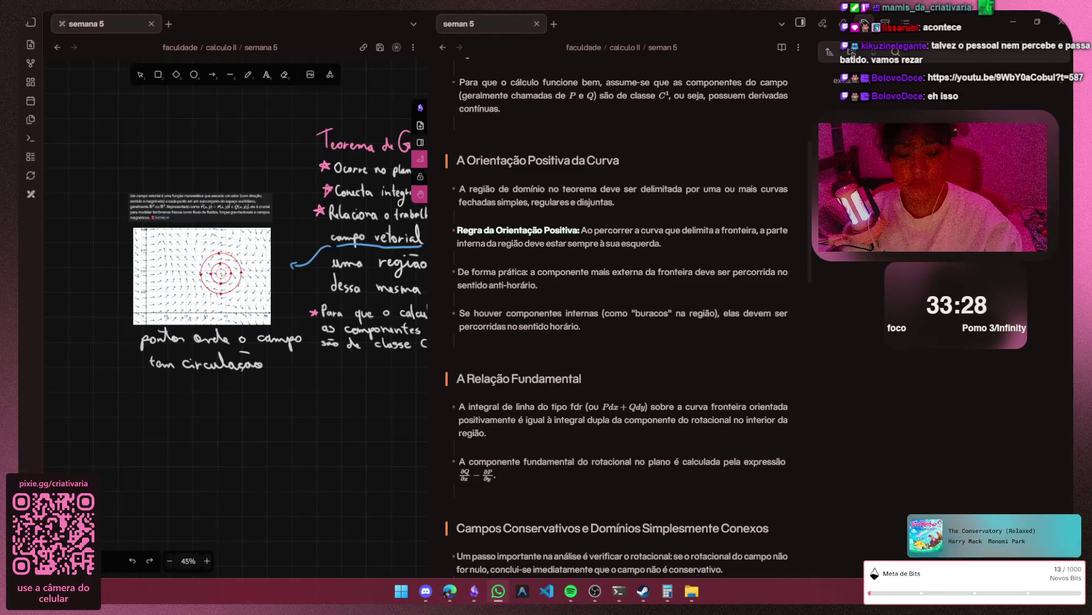
{"action": "scroll", "coordinate": [203, 384], "scroll_direction": "up", "scroll_amount": 1}
{"action": "scroll", "coordinate": [203, 385], "scroll_direction": "up", "scroll_amount": 1}
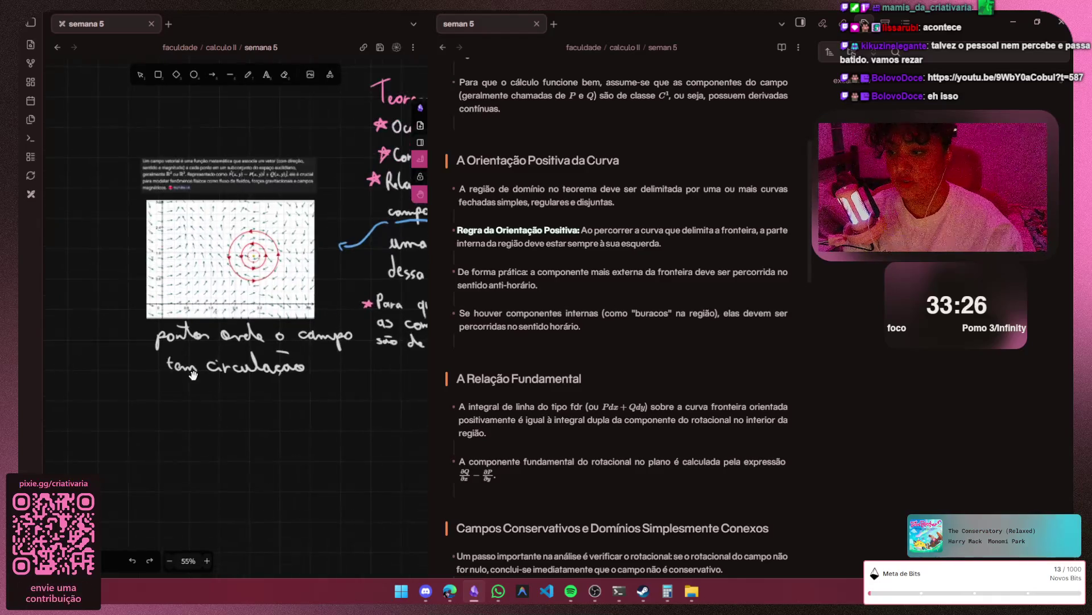
{"action": "scroll", "coordinate": [203, 384], "scroll_direction": "up", "scroll_amount": 2}
{"action": "scroll", "coordinate": [228, 390], "scroll_direction": "up", "scroll_amount": 1}
{"action": "scroll", "coordinate": [244, 385], "scroll_direction": "up", "scroll_amount": 1}
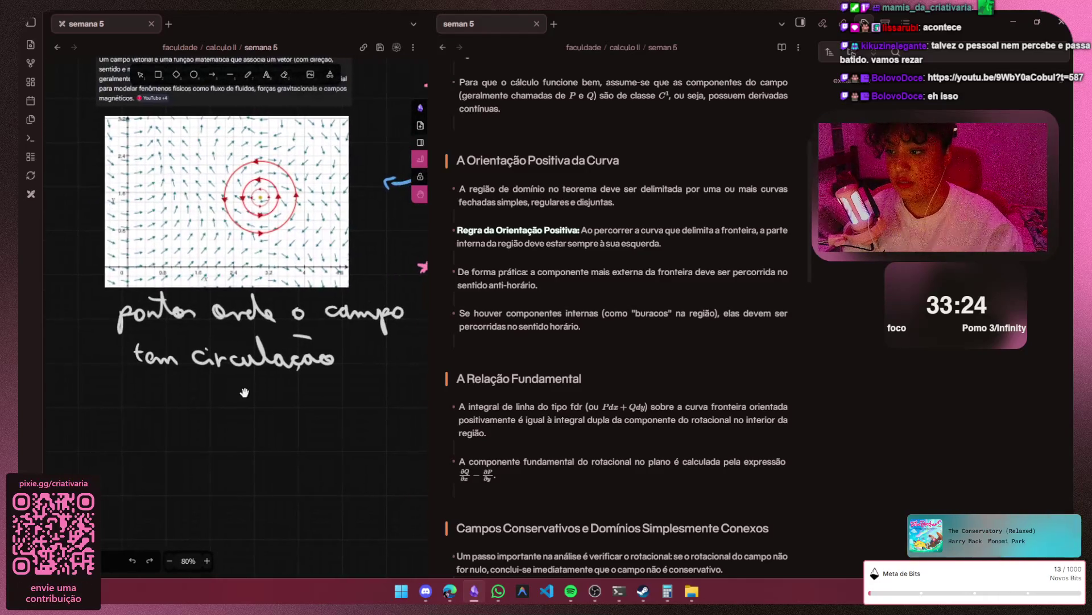
- Delete the old handwritten caption under the graph and ready a white pen
{"action": "key", "text": "v"}
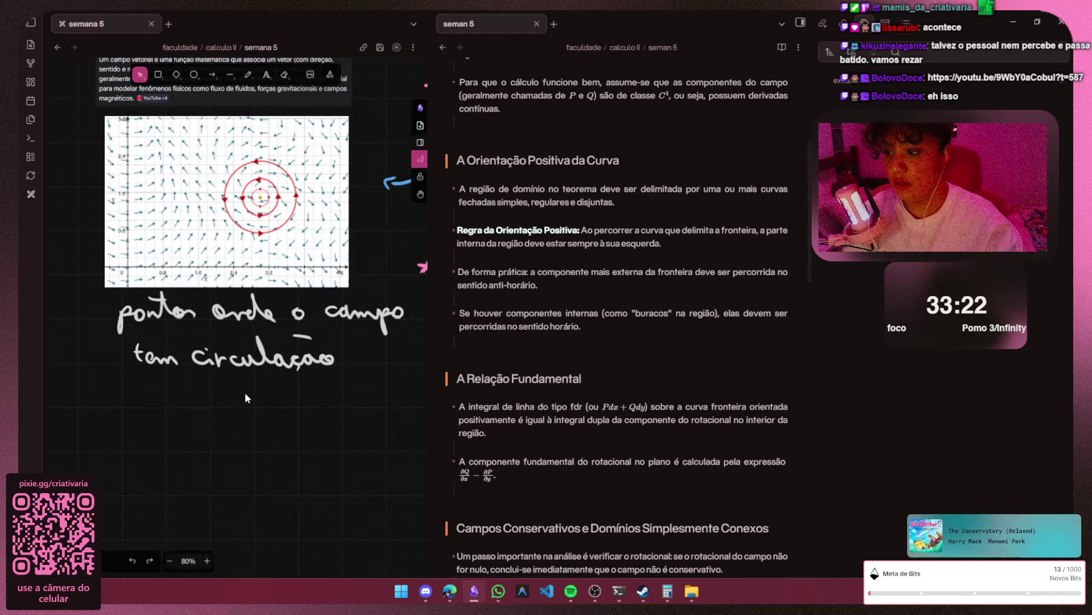
{"action": "left_click_drag", "start_coordinate": [103, 405], "coordinate": [406, 289]}
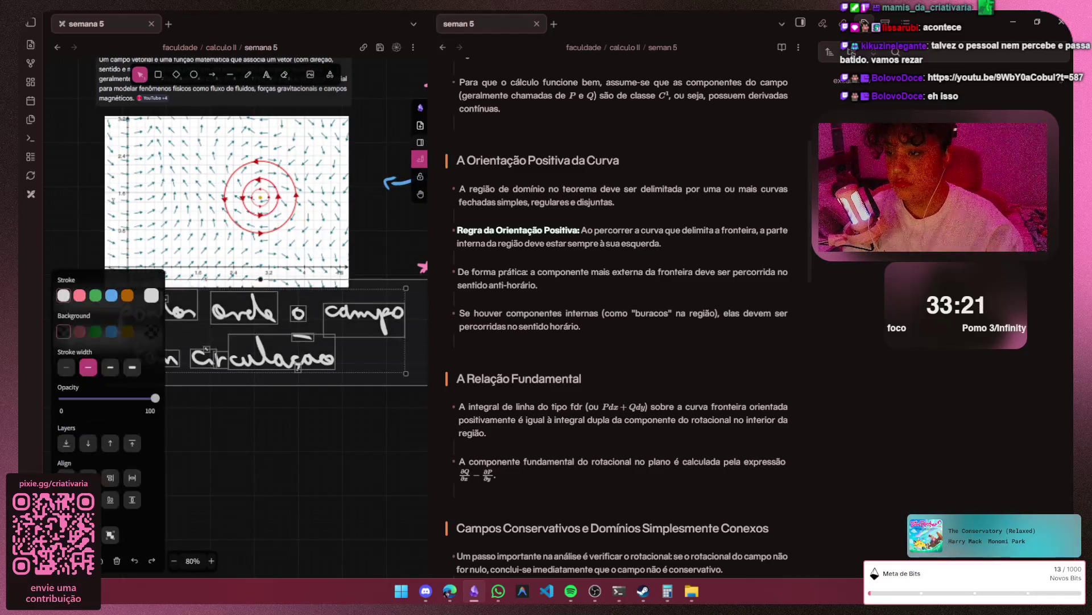
{"action": "key", "text": "Delete"}
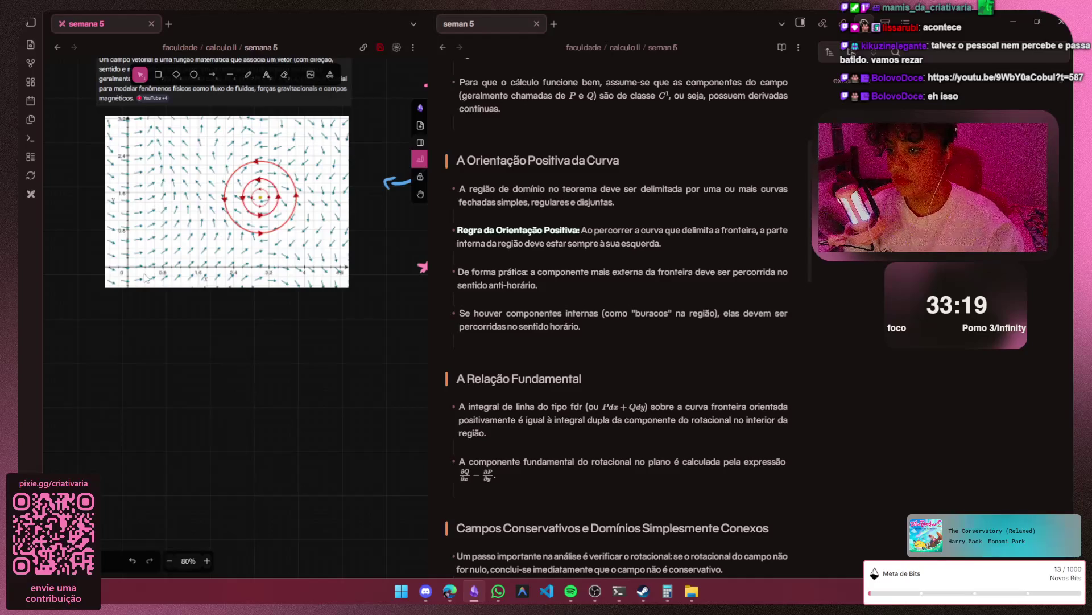
{"action": "scroll", "coordinate": [143, 278], "scroll_direction": "up", "scroll_amount": 3}
{"action": "key", "text": "p"}
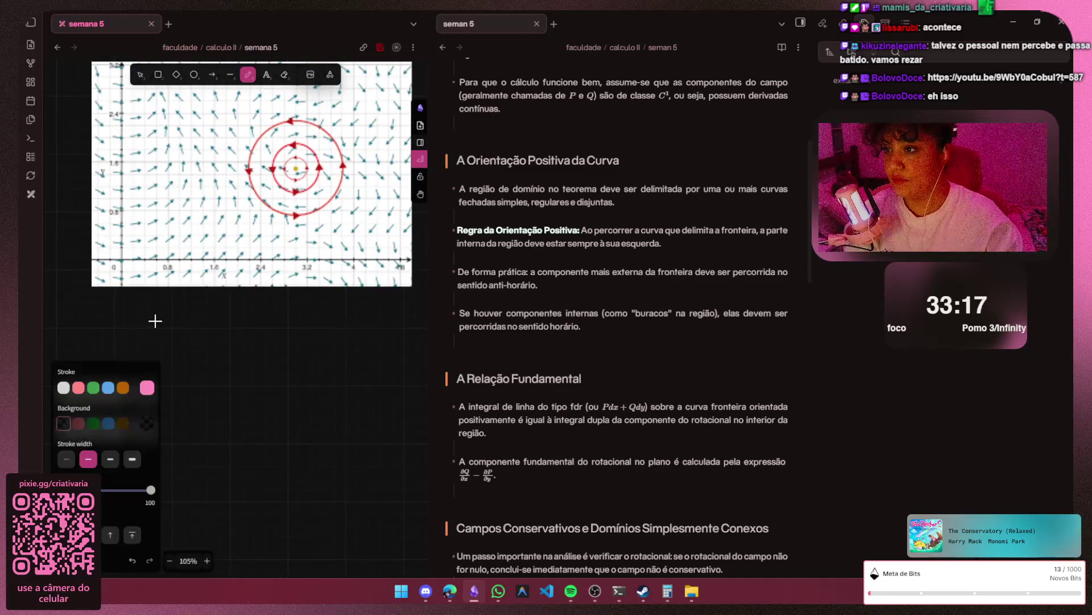
{"action": "left_click", "coordinate": [63, 386]}
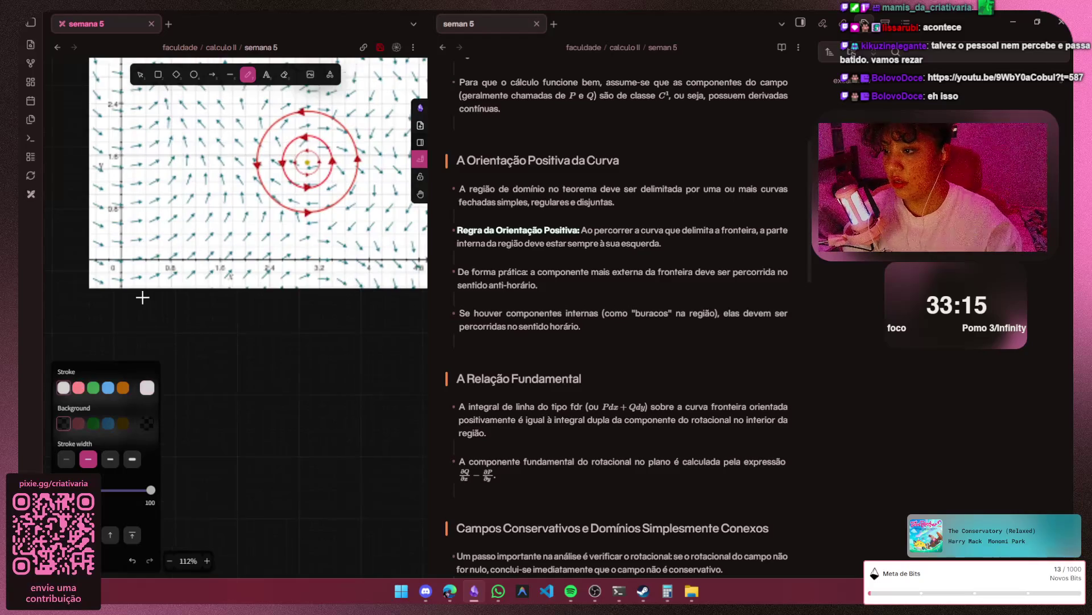
{"action": "scroll", "coordinate": [163, 327], "scroll_direction": "up", "scroll_amount": 5}
- Handwrite the first caption line 'pontos onde o campo' below the graph
{"action": "mouse_move", "coordinate": [104, 346]}
{"action": "left_mouse_down"}
{"action": "mouse_move", "coordinate": [126, 318]}
{"action": "mouse_move", "coordinate": [189, 315]}
{"action": "mouse_move", "coordinate": [204, 340]}
{"action": "left_mouse_up"}
{"action": "left_click_drag", "start_coordinate": [262, 321], "coordinate": [340, 339]}
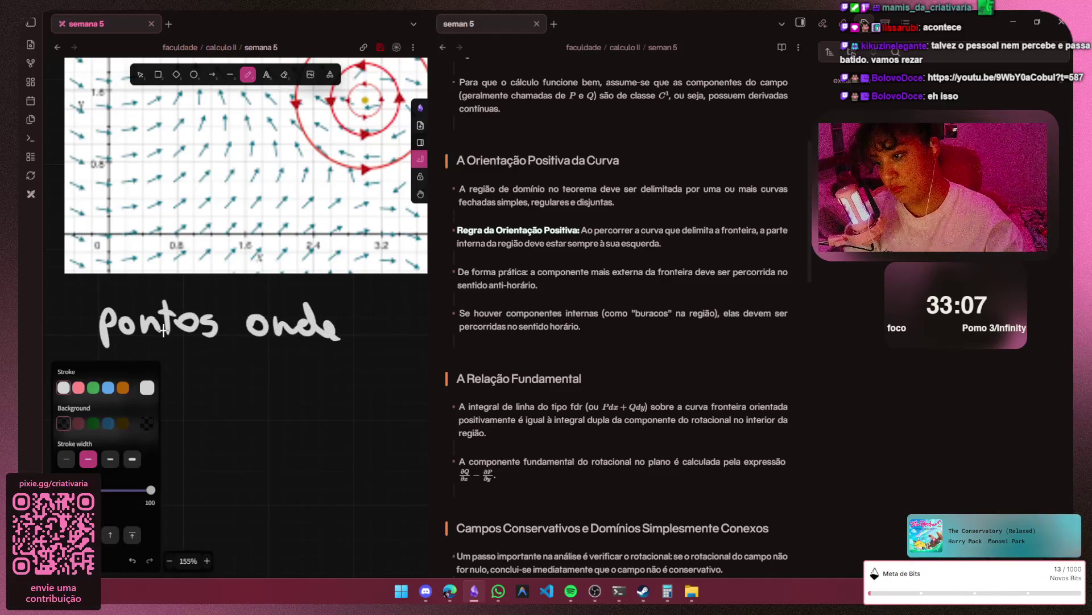
{"action": "scroll", "coordinate": [163, 331], "scroll_direction": "right", "scroll_amount": 5}
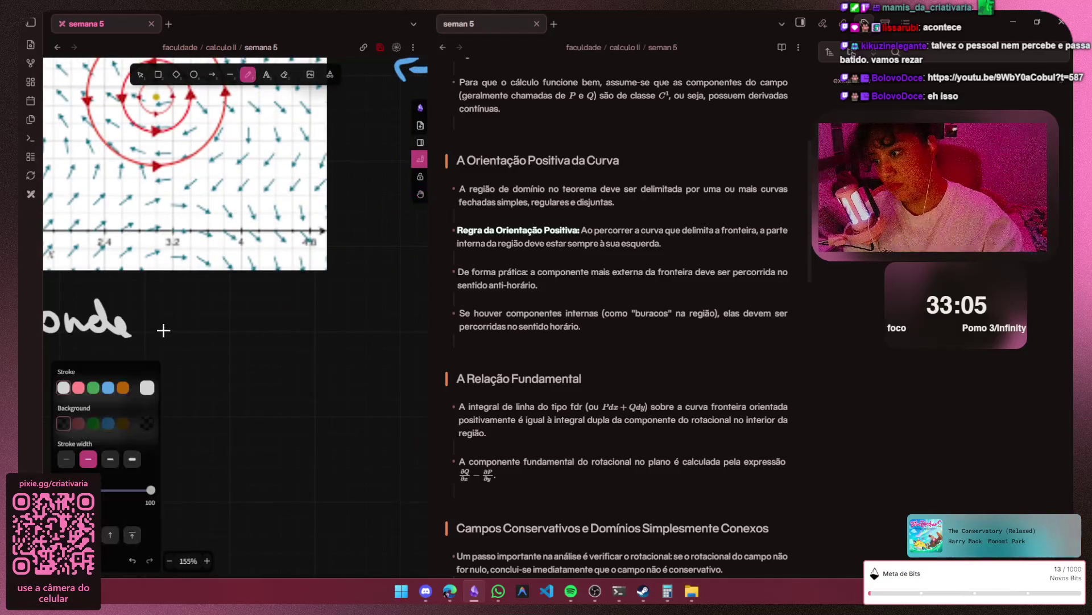
{"action": "left_click_drag", "start_coordinate": [185, 308], "coordinate": [176, 309]}
{"action": "mouse_move", "coordinate": [247, 312]}
{"action": "left_mouse_down"}
{"action": "mouse_move", "coordinate": [233, 328]}
{"action": "mouse_move", "coordinate": [311, 332]}
{"action": "mouse_move", "coordinate": [322, 355]}
{"action": "left_mouse_up"}
{"action": "left_click_drag", "start_coordinate": [345, 317], "coordinate": [342, 321]}
{"action": "key", "text": "h"}
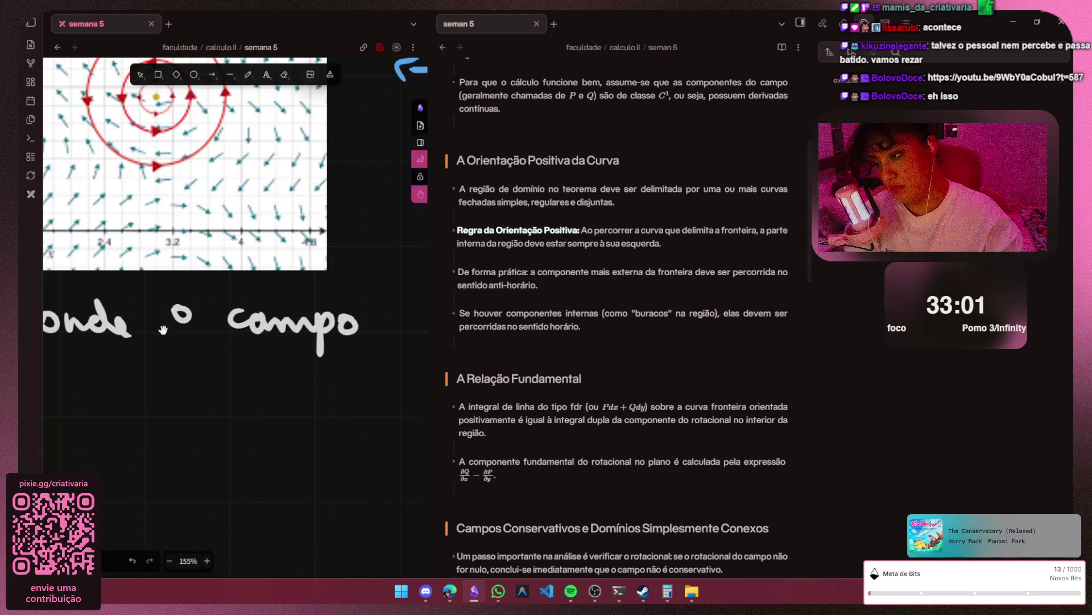
{"action": "scroll", "coordinate": [165, 336], "scroll_direction": "left", "scroll_amount": 4}
{"action": "scroll", "coordinate": [165, 336], "scroll_direction": "left", "scroll_amount": 2}
{"action": "key", "text": "p"}
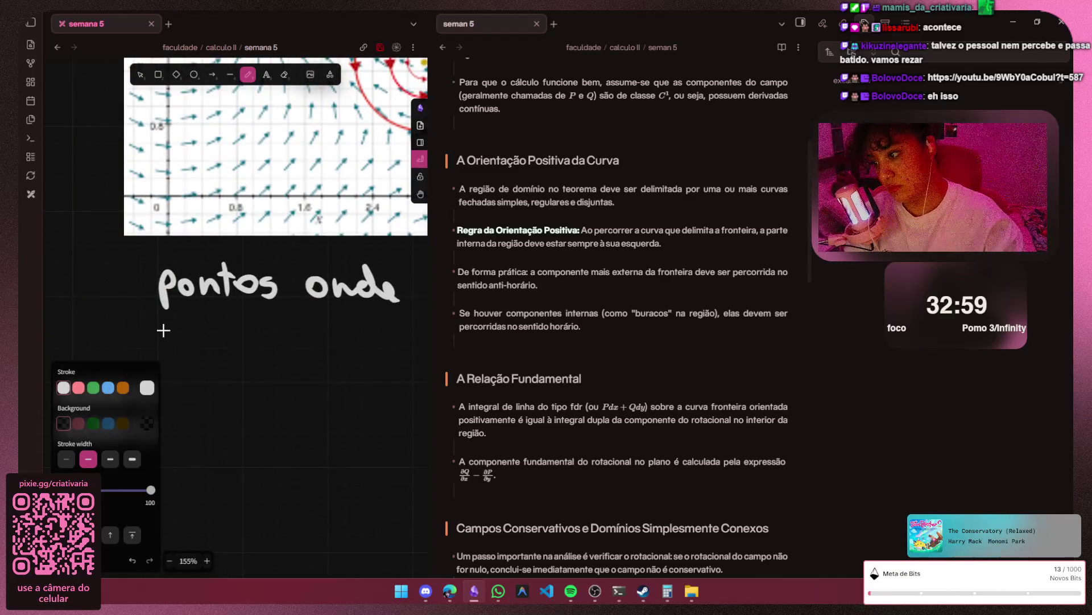
- Handwrite the second line 'tem Circulação', undoing and redrawing stray strokes
{"action": "mouse_move", "coordinate": [178, 321]}
{"action": "left_mouse_down"}
{"action": "mouse_move", "coordinate": [183, 348]}
{"action": "mouse_move", "coordinate": [191, 326]}
{"action": "mouse_move", "coordinate": [229, 345]}
{"action": "left_mouse_up"}
{"action": "mouse_move", "coordinate": [291, 328]}
{"action": "left_mouse_down"}
{"action": "mouse_move", "coordinate": [288, 347]}
{"action": "mouse_move", "coordinate": [297, 345]}
{"action": "left_mouse_up"}
{"action": "key", "text": "ctrl+z"}
{"action": "mouse_move", "coordinate": [308, 335]}
{"action": "left_mouse_down"}
{"action": "mouse_move", "coordinate": [307, 348]}
{"action": "mouse_move", "coordinate": [332, 333]}
{"action": "mouse_move", "coordinate": [291, 346]}
{"action": "mouse_move", "coordinate": [375, 340]}
{"action": "left_mouse_up"}
{"action": "key", "text": "ctrl+z"}
{"action": "key", "text": "ctrl+z"}
{"action": "key", "text": "h"}
{"action": "left_click_drag", "start_coordinate": [354, 303], "coordinate": [162, 329]}
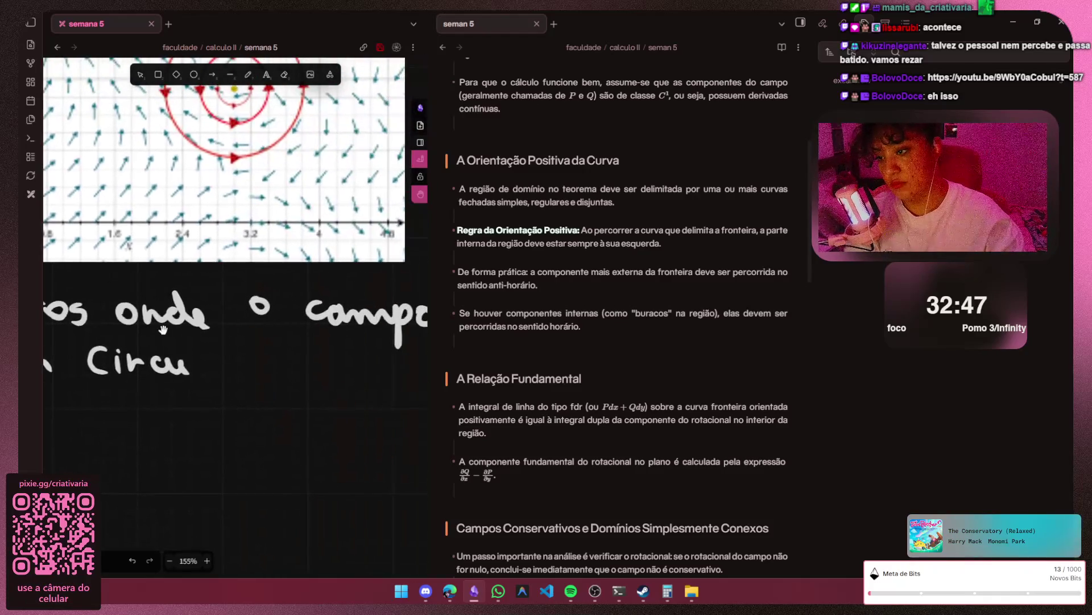
{"action": "key", "text": "p"}
{"action": "mouse_move", "coordinate": [193, 369]}
{"action": "left_mouse_down"}
{"action": "mouse_move", "coordinate": [220, 363]}
{"action": "mouse_move", "coordinate": [261, 376]}
{"action": "mouse_move", "coordinate": [294, 367]}
{"action": "mouse_move", "coordinate": [294, 355]}
{"action": "left_mouse_up"}
{"action": "left_click_drag", "start_coordinate": [239, 375], "coordinate": [237, 384]}
{"action": "key", "text": "h"}
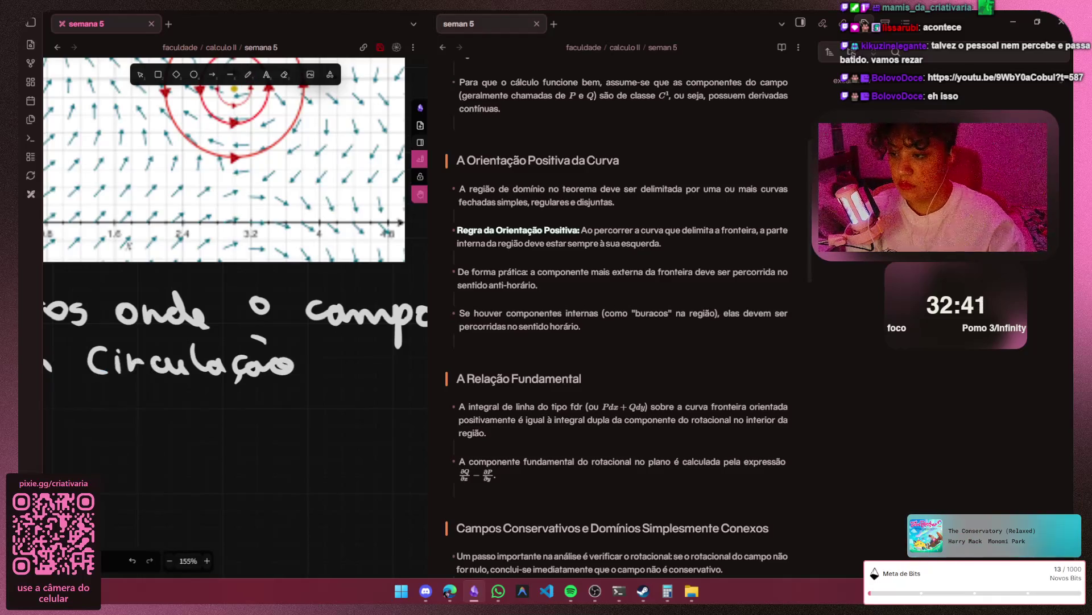
{"action": "scroll", "coordinate": [259, 35], "scroll_direction": "left", "scroll_amount": 5}
{"action": "key", "text": "p"}
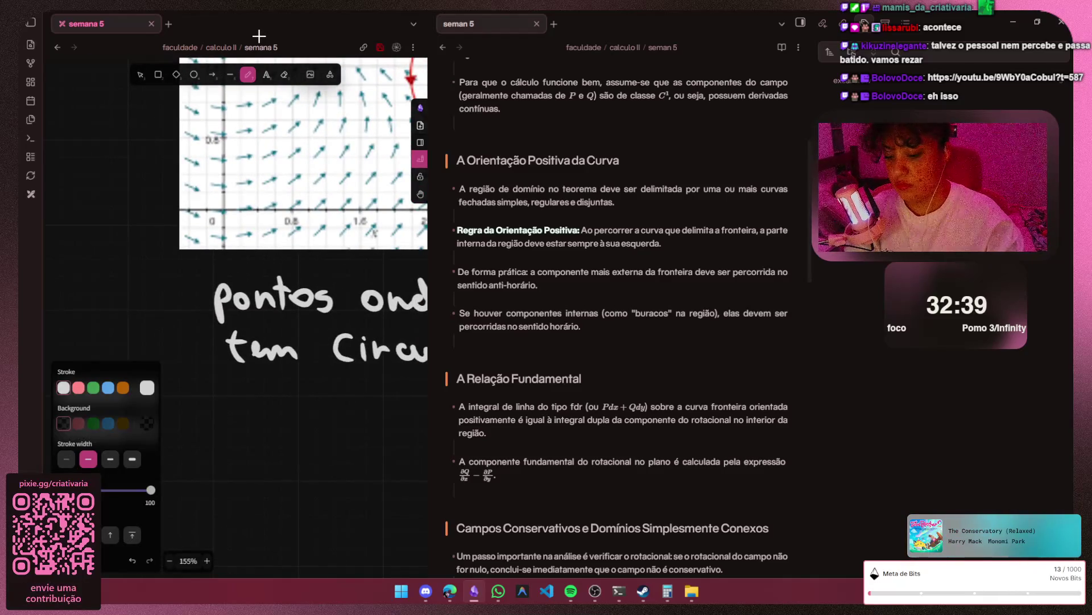
{"action": "key", "text": "s"}
- Draw a pink star bullet before 'pontos onde' and pan to empty space below
{"action": "key", "text": "g"}
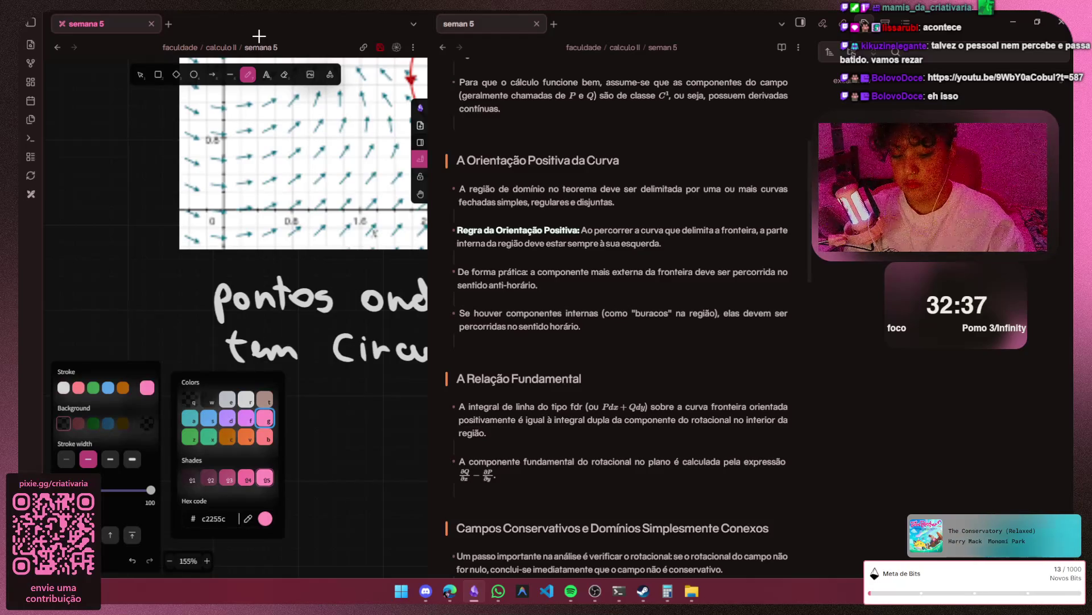
{"action": "left_click_drag", "start_coordinate": [171, 279], "coordinate": [183, 293]}
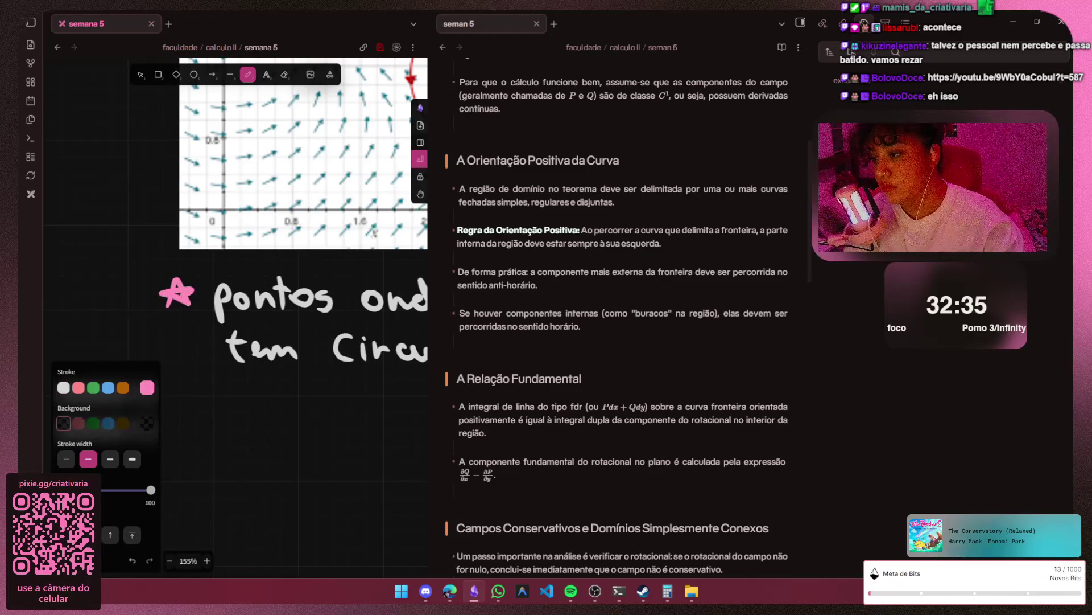
{"action": "key", "text": "s"}
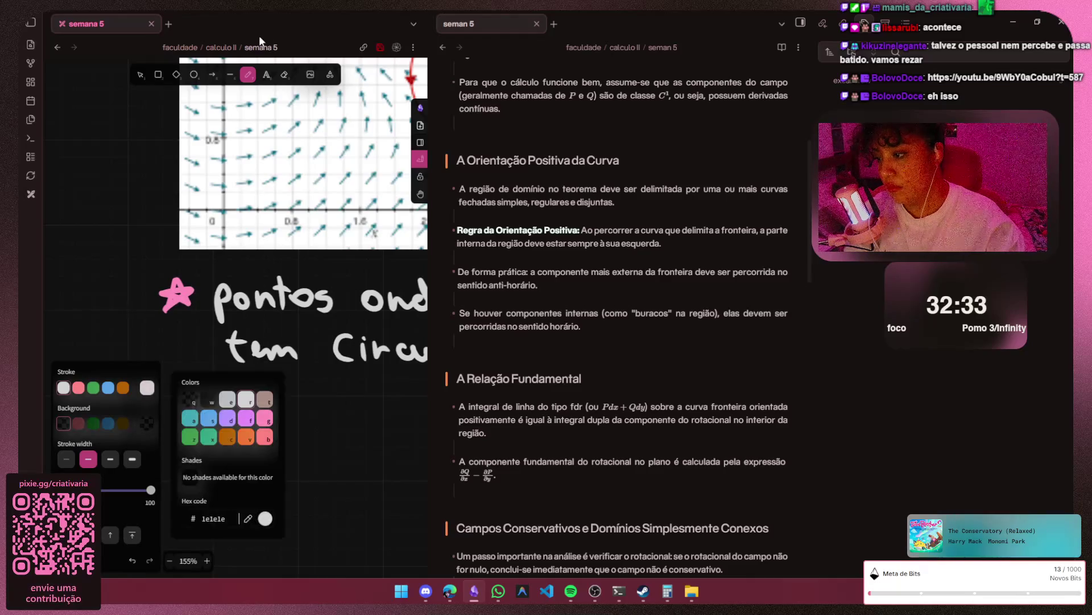
{"action": "key", "text": "Escape"}
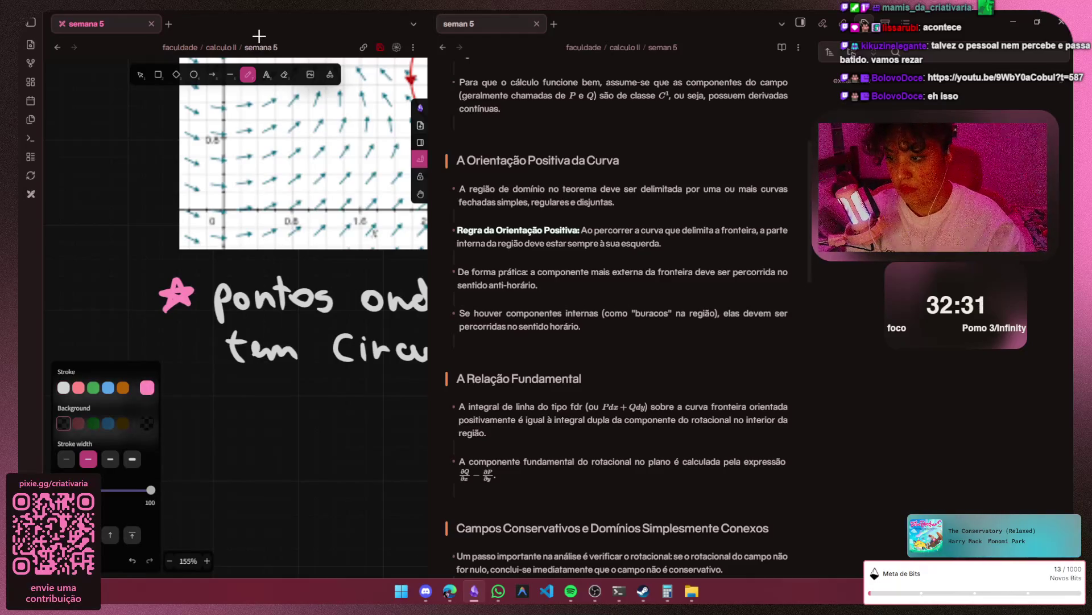
{"action": "key", "text": "h"}
{"action": "left_click_drag", "start_coordinate": [257, 298], "coordinate": [297, 258]}
{"action": "left_click_drag", "start_coordinate": [255, 108], "coordinate": [260, 40]}
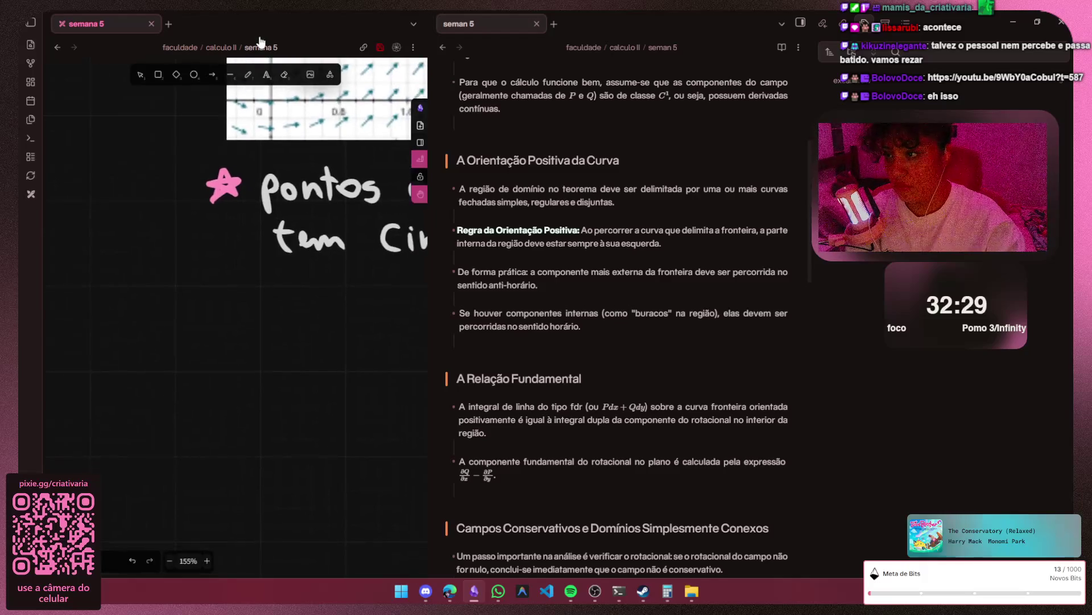
- Draw a second pink star below, return the pen to white and undo a pink fill
{"action": "key", "text": "p"}
{"action": "mouse_move", "coordinate": [218, 314]}
{"action": "left_mouse_down"}
{"action": "mouse_move", "coordinate": [234, 313]}
{"action": "mouse_move", "coordinate": [214, 316]}
{"action": "left_mouse_up"}
{"action": "key", "text": "shift+1"}
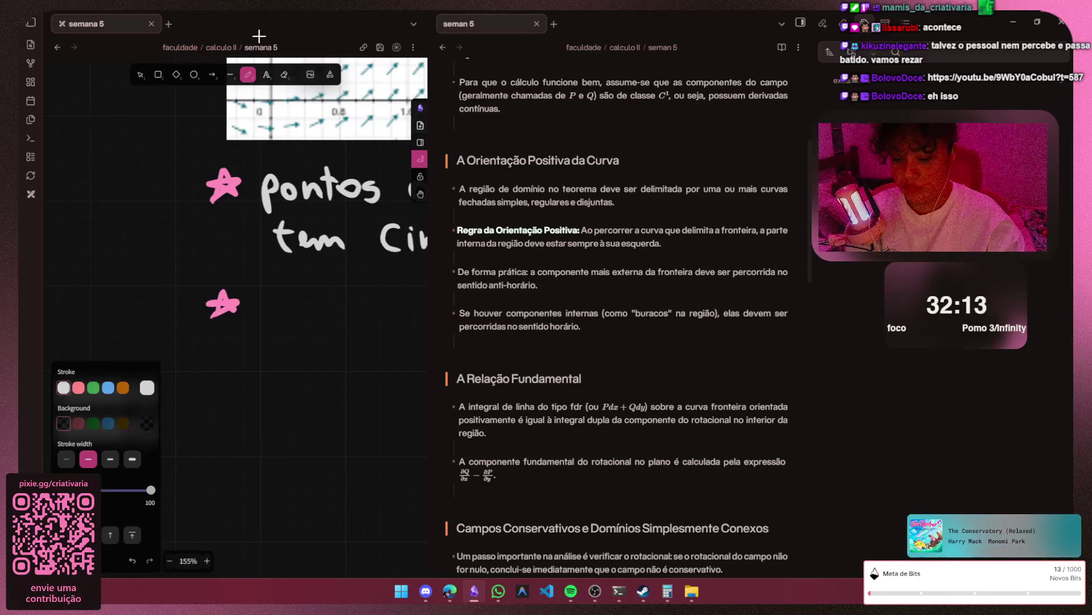
{"action": "key", "text": "g"}
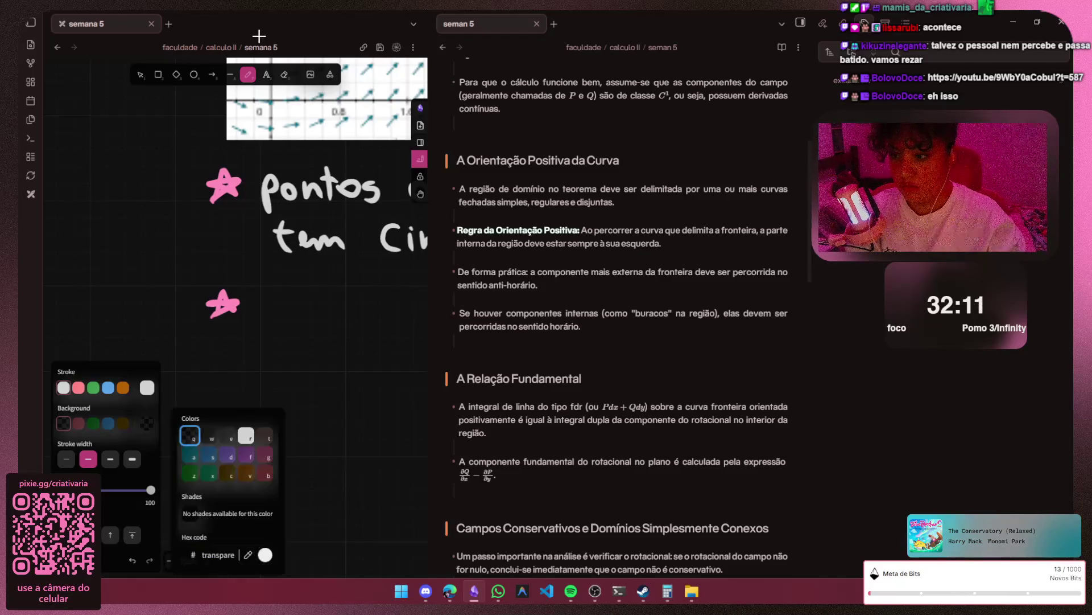
{"action": "key", "text": "g"}
{"action": "key", "text": "Escape"}
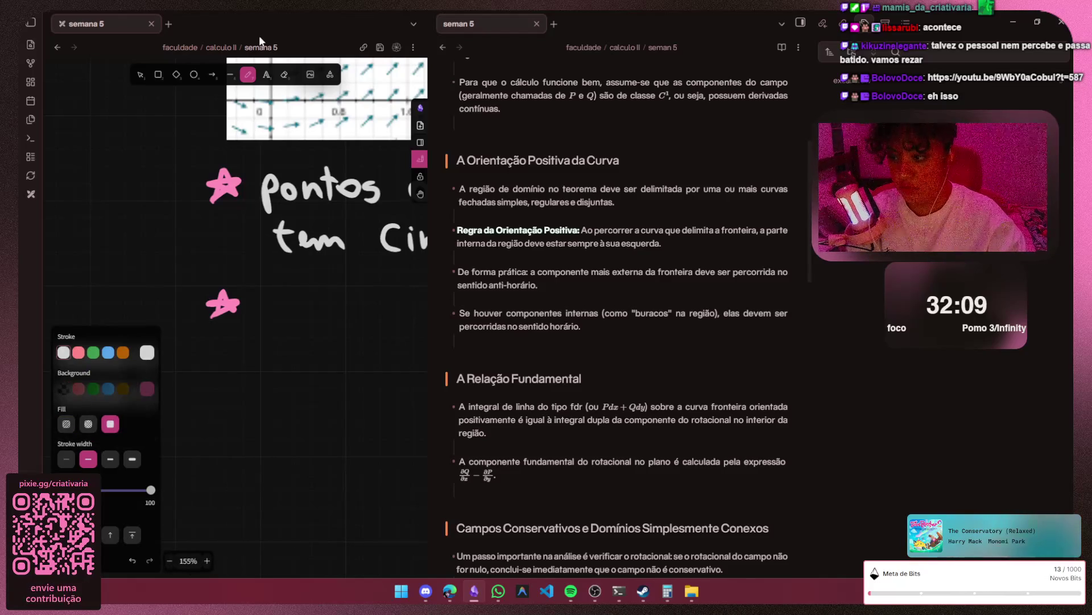
{"action": "key", "text": "ctrl+z"}
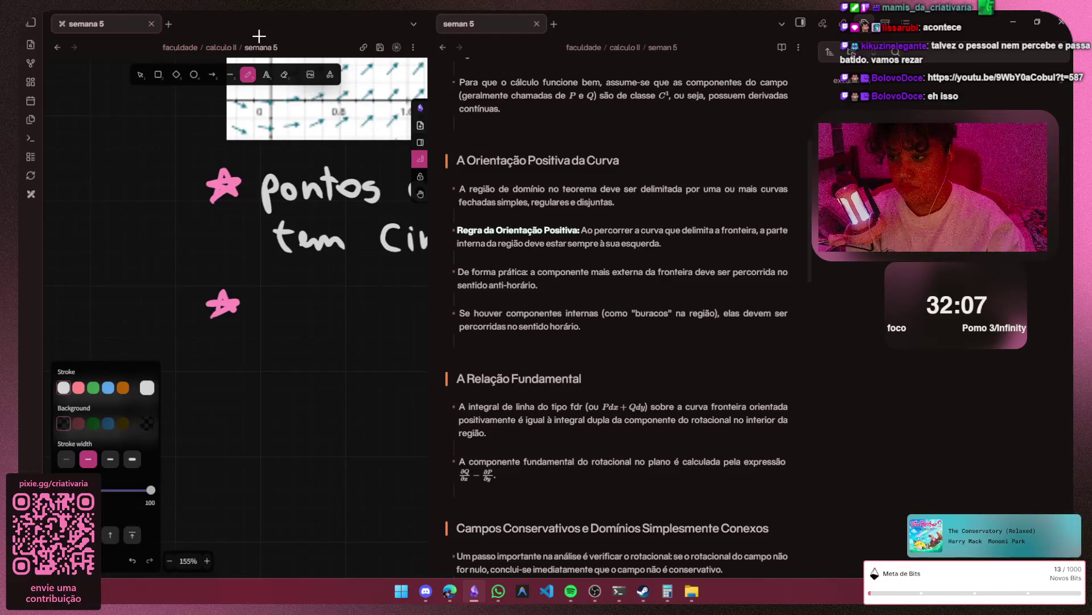
- Handwrite 'em resumo, é a' after the lower star, undoing a bad letter
{"action": "left_click_drag", "start_coordinate": [259, 309], "coordinate": [312, 317]}
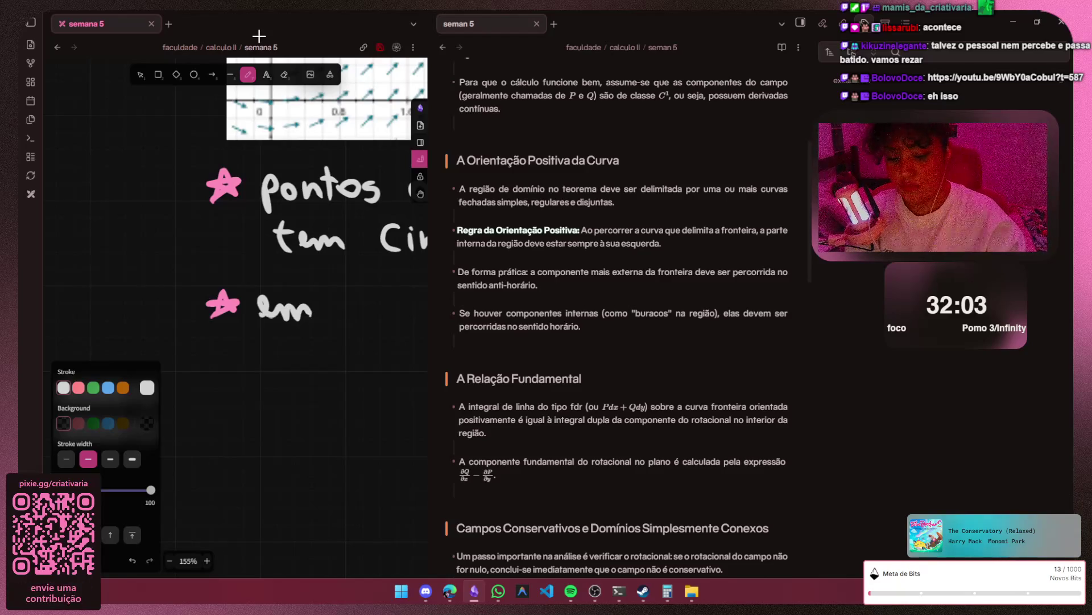
{"action": "scroll", "coordinate": [235, 256], "scroll_direction": "right", "scroll_amount": 5}
{"action": "mouse_move", "coordinate": [124, 285]}
{"action": "left_mouse_down"}
{"action": "mouse_move", "coordinate": [125, 306]}
{"action": "mouse_move", "coordinate": [136, 291]}
{"action": "mouse_move", "coordinate": [158, 309]}
{"action": "mouse_move", "coordinate": [227, 305]}
{"action": "mouse_move", "coordinate": [239, 292]}
{"action": "left_mouse_up"}
{"action": "left_click", "coordinate": [178, 298]}
{"action": "key", "text": "ctrl+z"}
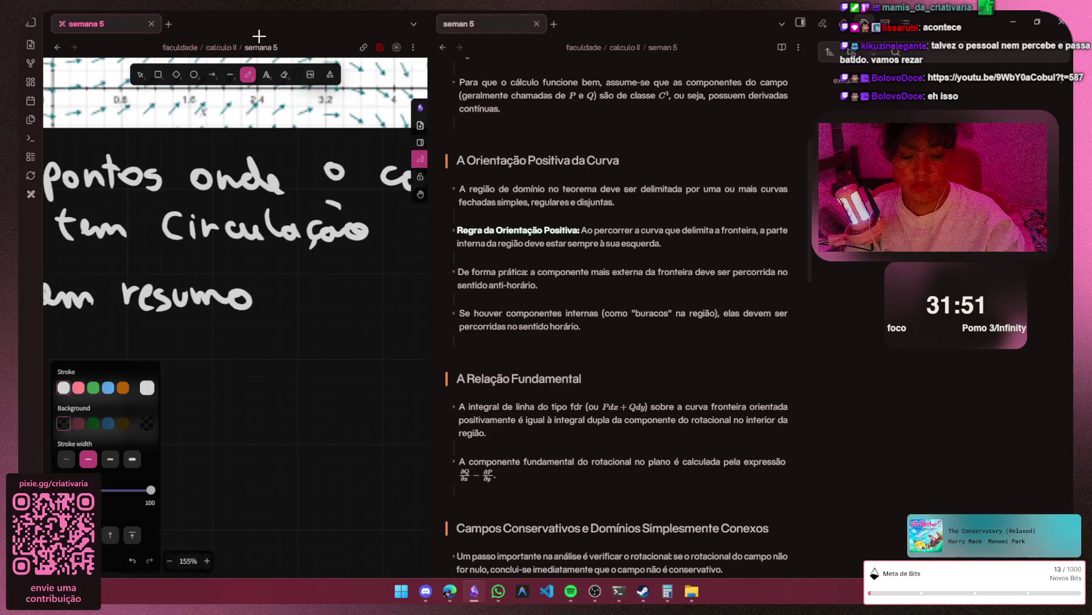
{"action": "mouse_move", "coordinate": [263, 297]}
{"action": "left_mouse_down"}
{"action": "mouse_move", "coordinate": [258, 313]}
{"action": "mouse_move", "coordinate": [305, 306]}
{"action": "mouse_move", "coordinate": [305, 279]}
{"action": "mouse_move", "coordinate": [351, 302]}
{"action": "left_mouse_up"}
{"action": "key", "text": "h"}
{"action": "left_click_drag", "start_coordinate": [415, 24], "coordinate": [258, 35]}
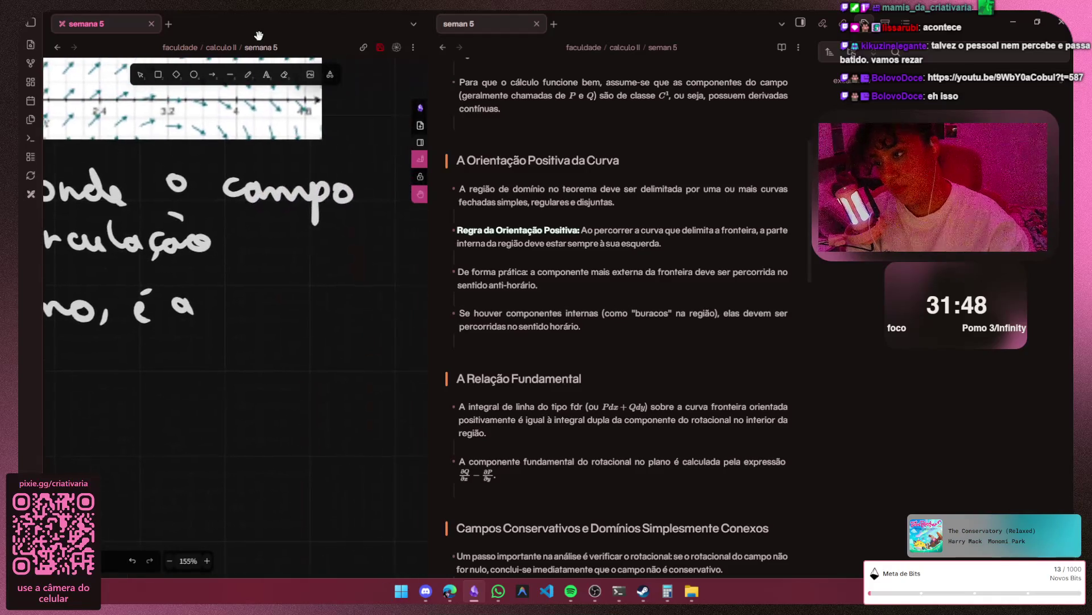
- Handwrite 'soma de' after 'é a', undoing mis-drawn strokes
{"action": "key", "text": "p"}
{"action": "left_click_drag", "start_coordinate": [245, 303], "coordinate": [229, 318]}
{"action": "left_click_drag", "start_coordinate": [235, 315], "coordinate": [247, 306]}
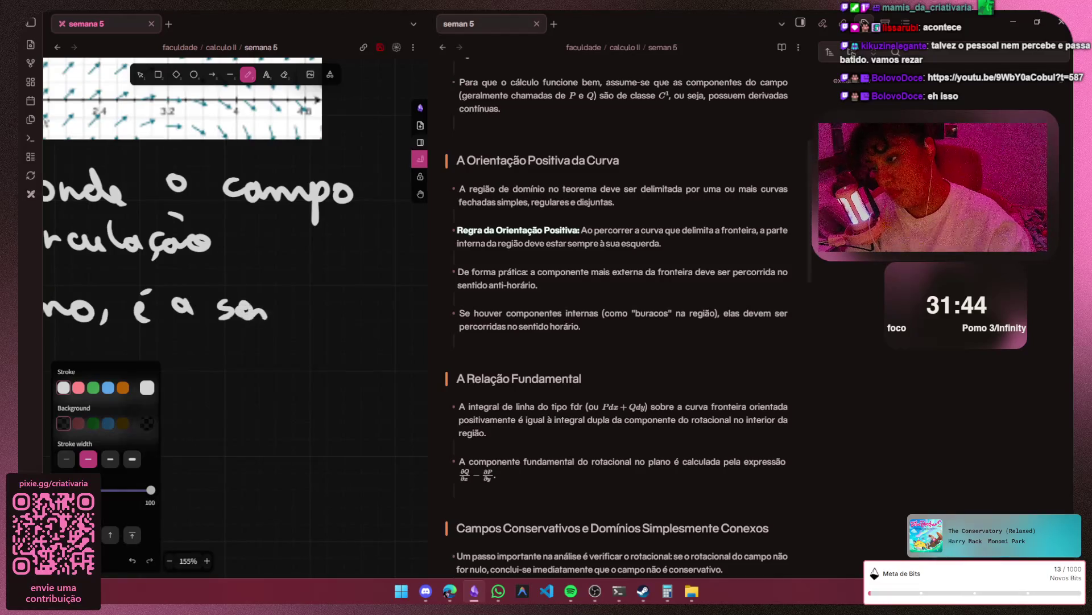
{"action": "key", "text": "ctrl+z"}
{"action": "key", "text": "ctrl+z"}
{"action": "left_click_drag", "start_coordinate": [253, 305], "coordinate": [324, 321]}
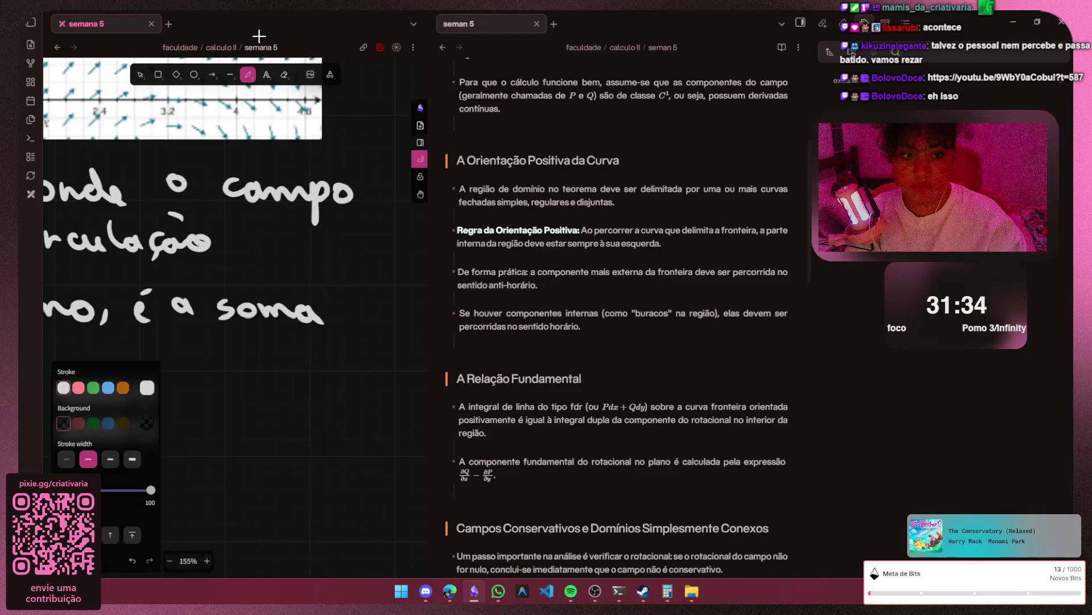
{"action": "left_click_drag", "start_coordinate": [350, 310], "coordinate": [357, 280]}
{"action": "left_click_drag", "start_coordinate": [359, 306], "coordinate": [381, 313]}
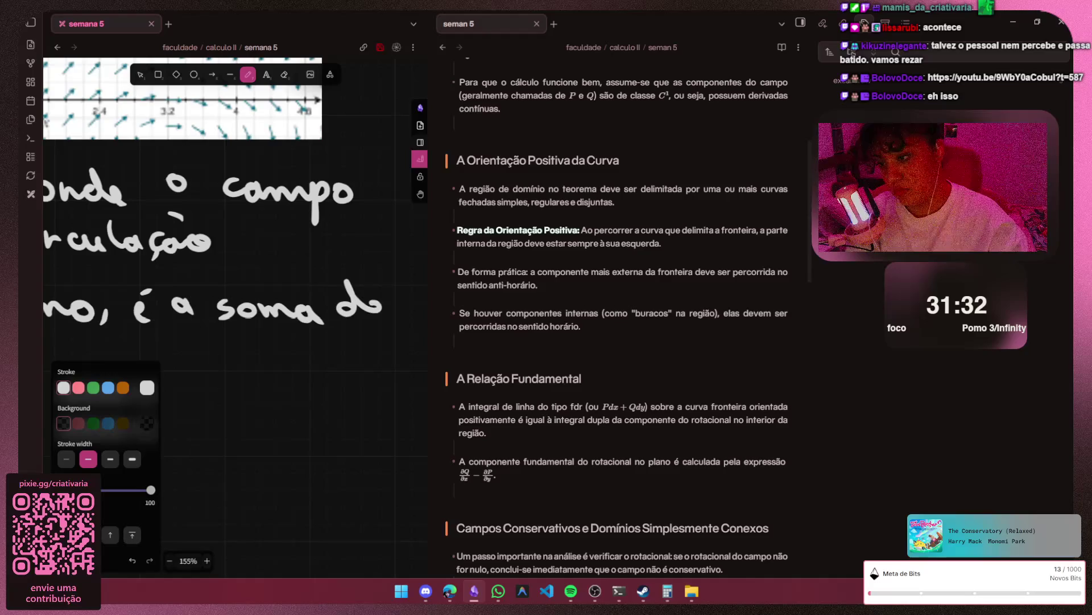
{"action": "scroll", "coordinate": [258, 36], "scroll_direction": "left", "scroll_amount": 5}
{"action": "scroll", "coordinate": [259, 36], "scroll_direction": "up", "scroll_amount": 2}
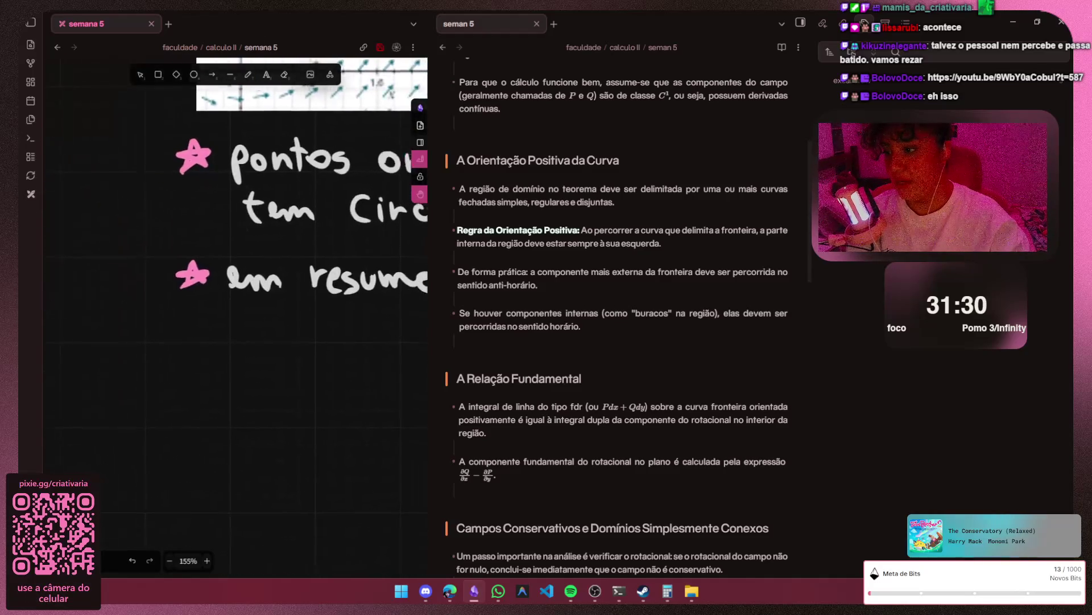
- Handwrite 'pequenos pedaços que' on the summary bullet, undoing a bad letter
{"action": "key", "text": "p"}
{"action": "mouse_move", "coordinate": [200, 309]}
{"action": "left_mouse_down"}
{"action": "mouse_move", "coordinate": [249, 323]}
{"action": "mouse_move", "coordinate": [257, 349]}
{"action": "mouse_move", "coordinate": [287, 328]}
{"action": "mouse_move", "coordinate": [336, 322]}
{"action": "mouse_move", "coordinate": [354, 340]}
{"action": "left_mouse_up"}
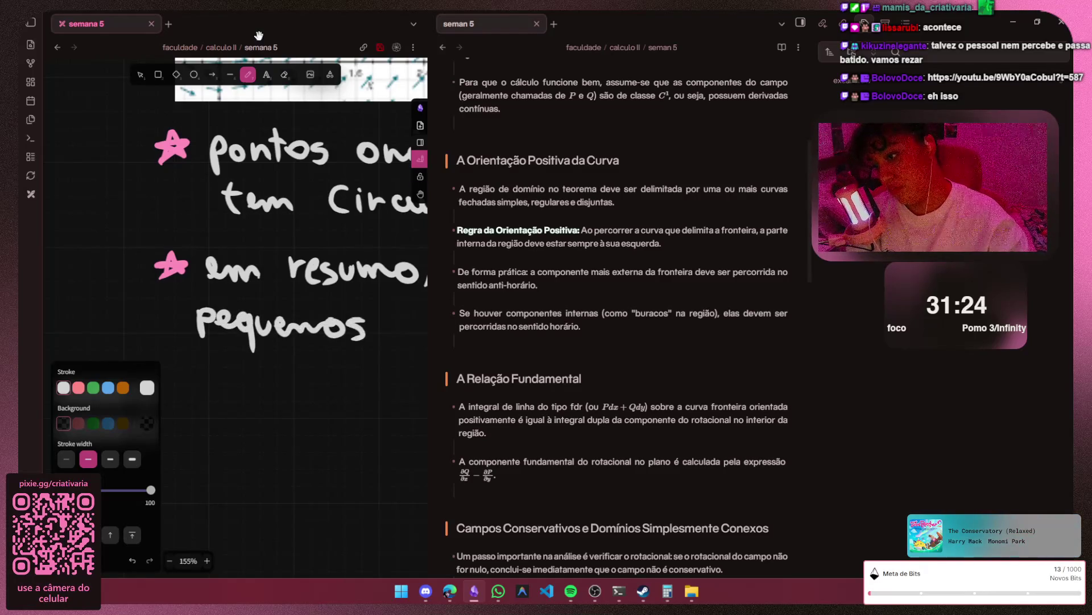
{"action": "key", "text": "Escape"}
{"action": "scroll", "coordinate": [235, 197], "scroll_direction": "right", "scroll_amount": 5}
{"action": "key", "text": "p"}
{"action": "left_click_drag", "start_coordinate": [128, 301], "coordinate": [170, 312]}
{"action": "mouse_move", "coordinate": [174, 310]}
{"action": "left_mouse_down"}
{"action": "mouse_move", "coordinate": [187, 297]}
{"action": "mouse_move", "coordinate": [163, 318]}
{"action": "mouse_move", "coordinate": [176, 273]}
{"action": "mouse_move", "coordinate": [206, 313]}
{"action": "mouse_move", "coordinate": [253, 307]}
{"action": "mouse_move", "coordinate": [208, 327]}
{"action": "left_mouse_up"}
{"action": "key", "text": "ctrl+z"}
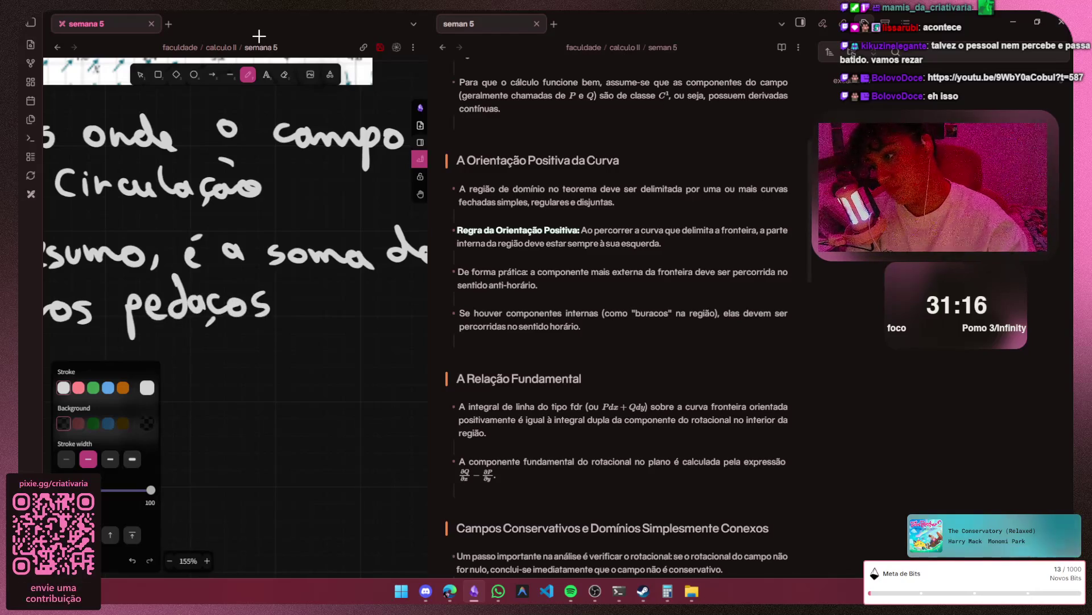
{"action": "mouse_move", "coordinate": [323, 301]}
{"action": "left_mouse_down"}
{"action": "mouse_move", "coordinate": [318, 339]}
{"action": "mouse_move", "coordinate": [341, 315]}
{"action": "mouse_move", "coordinate": [362, 316]}
{"action": "left_mouse_up"}
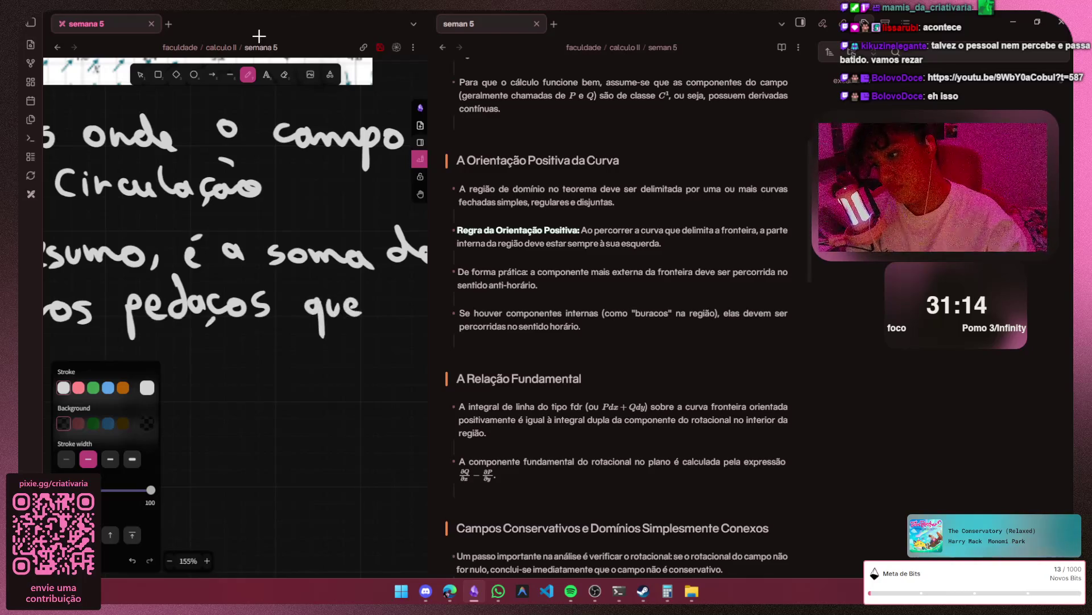
- Handwrite 'se' after 'que' and another 'que' below 'pequenos', then bring up Discord
{"action": "left_click_drag", "start_coordinate": [257, 256], "coordinate": [186, 256]}
{"action": "left_click_drag", "start_coordinate": [427, 213], "coordinate": [259, 42]}
{"action": "key", "text": "p"}
{"action": "mouse_move", "coordinate": [167, 282]}
{"action": "left_mouse_down"}
{"action": "mouse_move", "coordinate": [153, 303]}
{"action": "mouse_move", "coordinate": [192, 300]}
{"action": "left_mouse_up"}
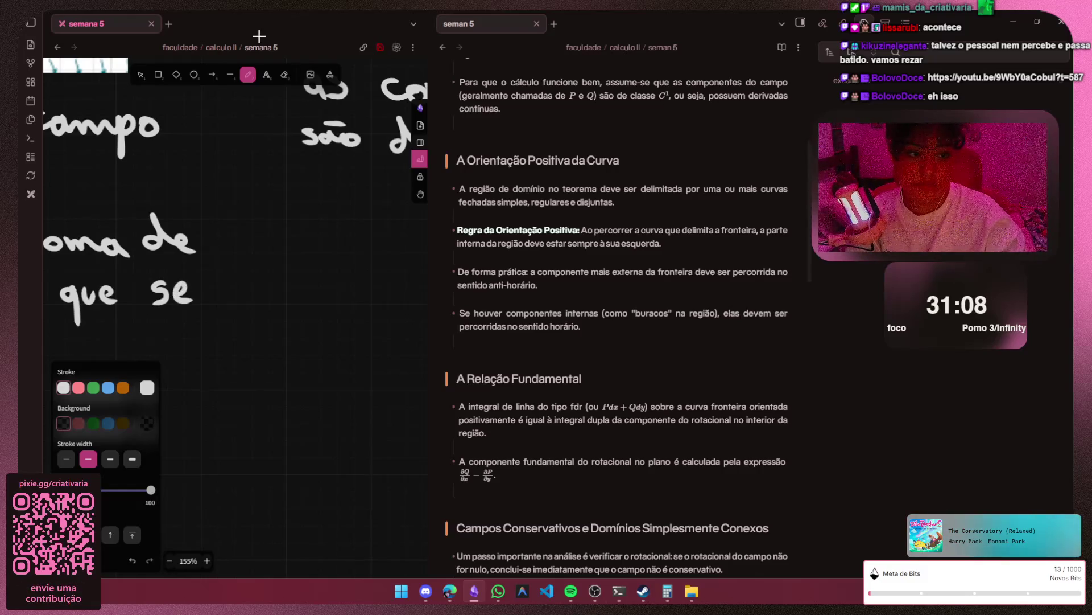
{"action": "key", "text": "h"}
{"action": "scroll", "coordinate": [214, 171], "scroll_direction": "left", "scroll_amount": 5}
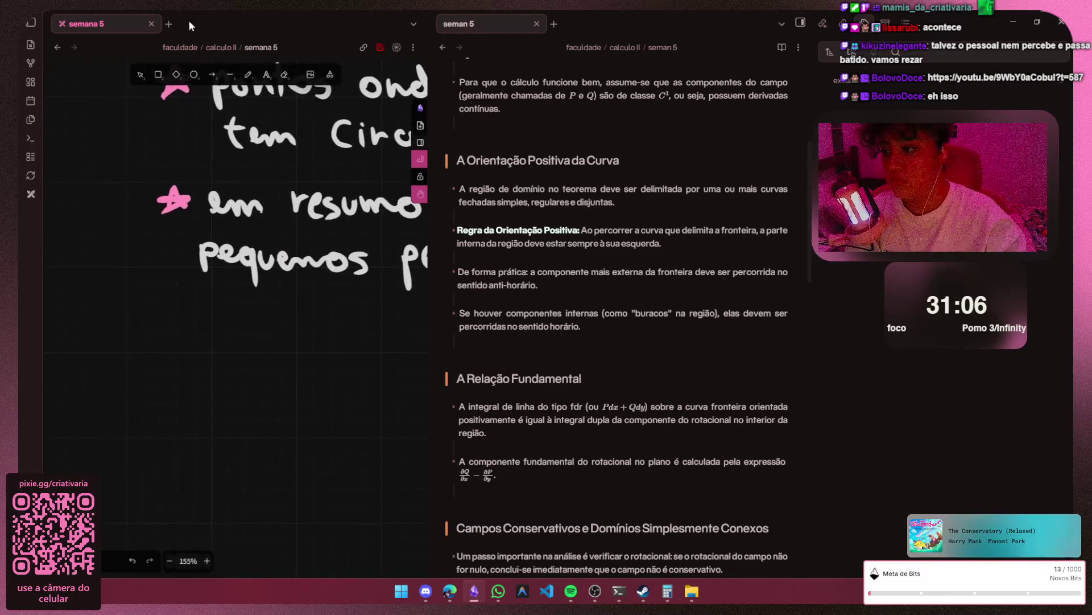
{"action": "key", "text": "p"}
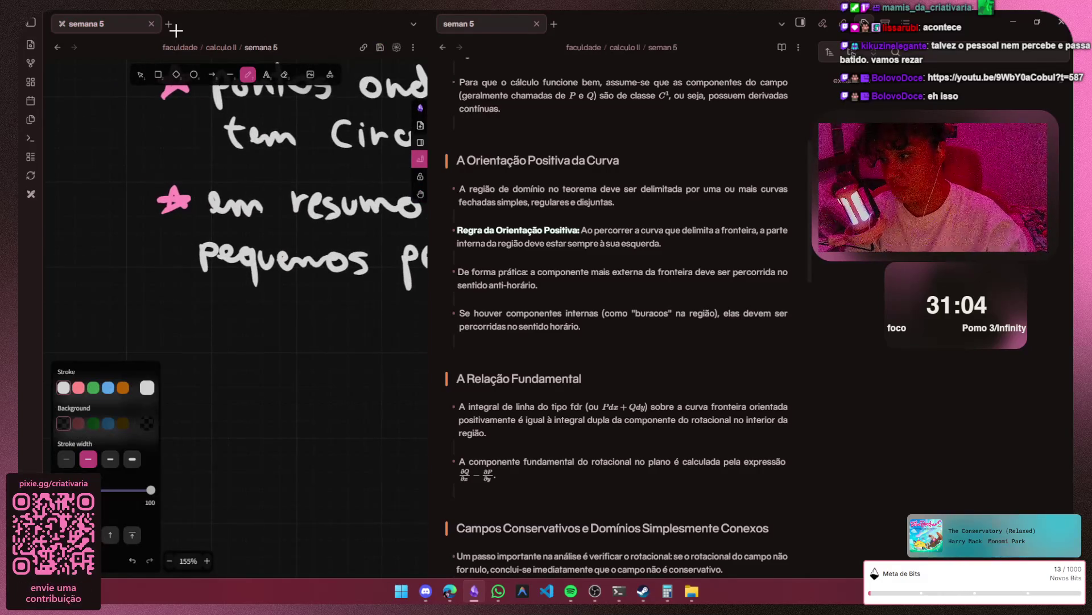
{"action": "mouse_move", "coordinate": [210, 297]}
{"action": "left_mouse_down"}
{"action": "mouse_move", "coordinate": [198, 304]}
{"action": "mouse_move", "coordinate": [231, 318]}
{"action": "left_mouse_up"}
{"action": "key", "text": "ctrl+z"}
{"action": "key", "text": "ctrl+z"}
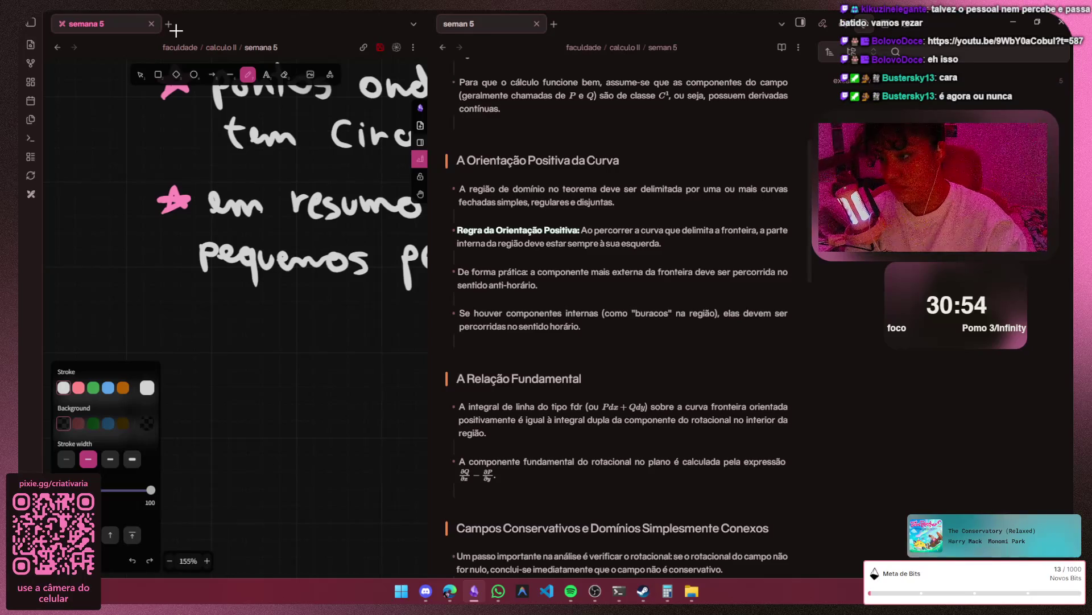
{"action": "mouse_move", "coordinate": [217, 301]}
{"action": "left_mouse_down"}
{"action": "mouse_move", "coordinate": [214, 337]}
{"action": "mouse_move", "coordinate": [257, 318]}
{"action": "left_mouse_up"}
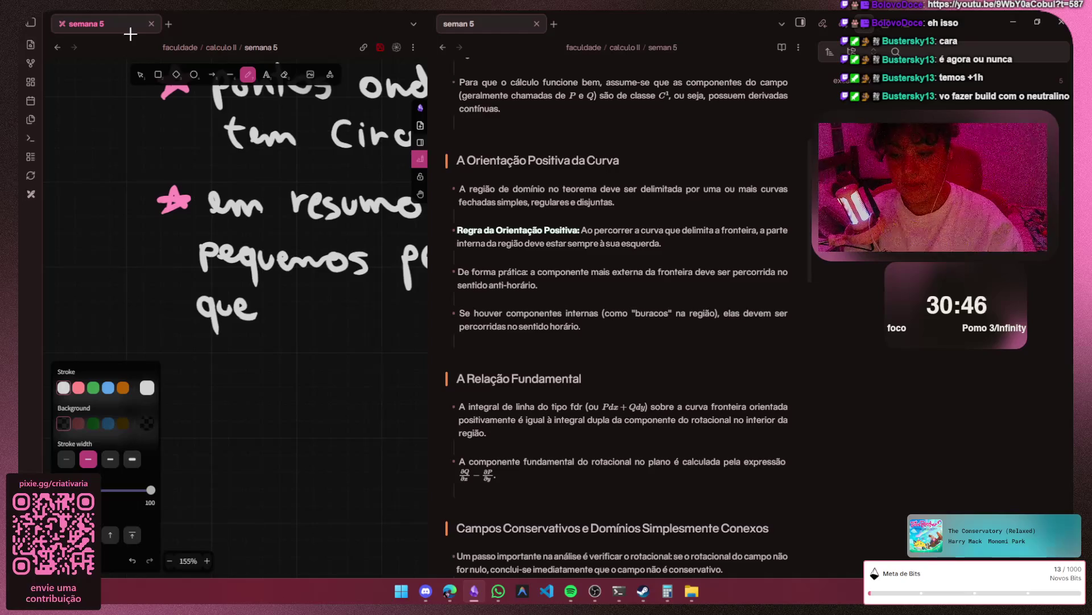
{"action": "left_click", "coordinate": [425, 591]}
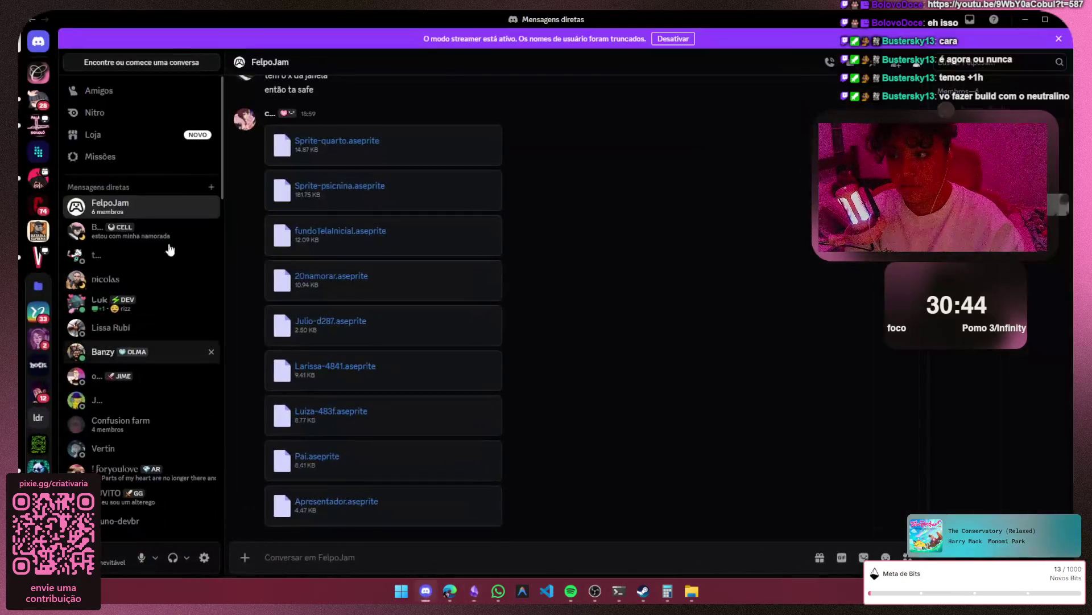
- Go to Server do Felpinho, peek at the Carnaval event and open #jogando-agora
{"action": "left_click", "coordinate": [40, 74]}
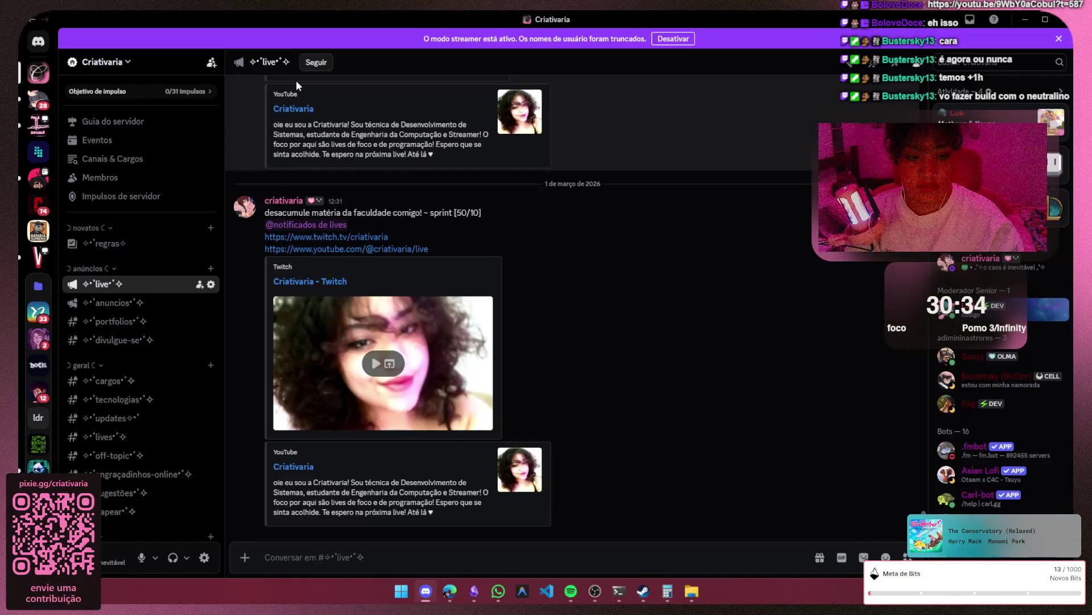
{"action": "left_click", "coordinate": [38, 177]}
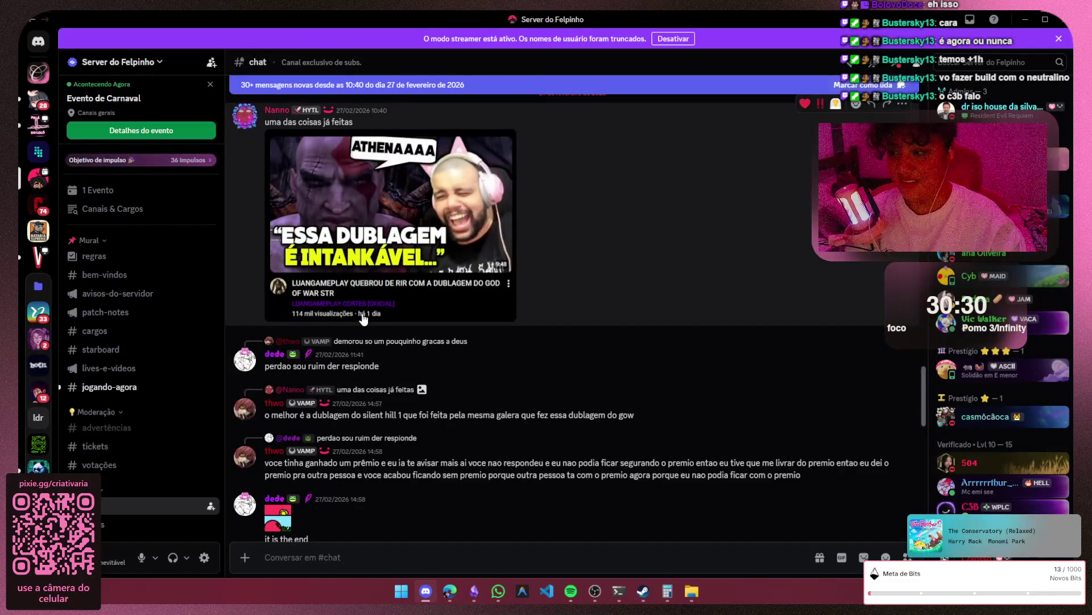
{"action": "left_click", "coordinate": [165, 196]}
{"action": "left_click", "coordinate": [697, 199]}
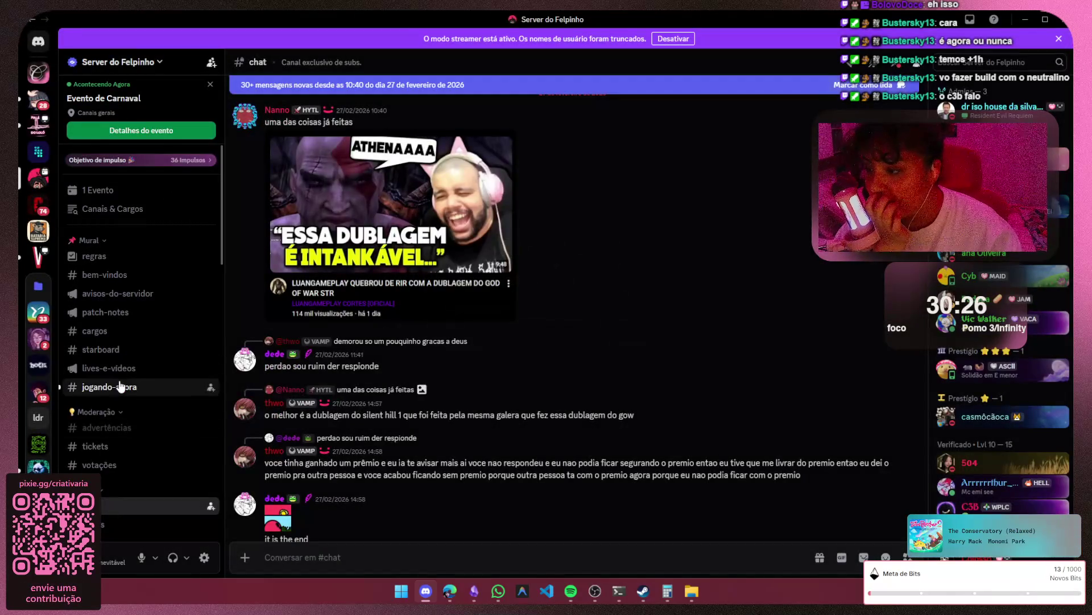
{"action": "left_click", "coordinate": [119, 385]}
{"action": "scroll", "coordinate": [124, 367], "scroll_direction": "down", "scroll_amount": 3}
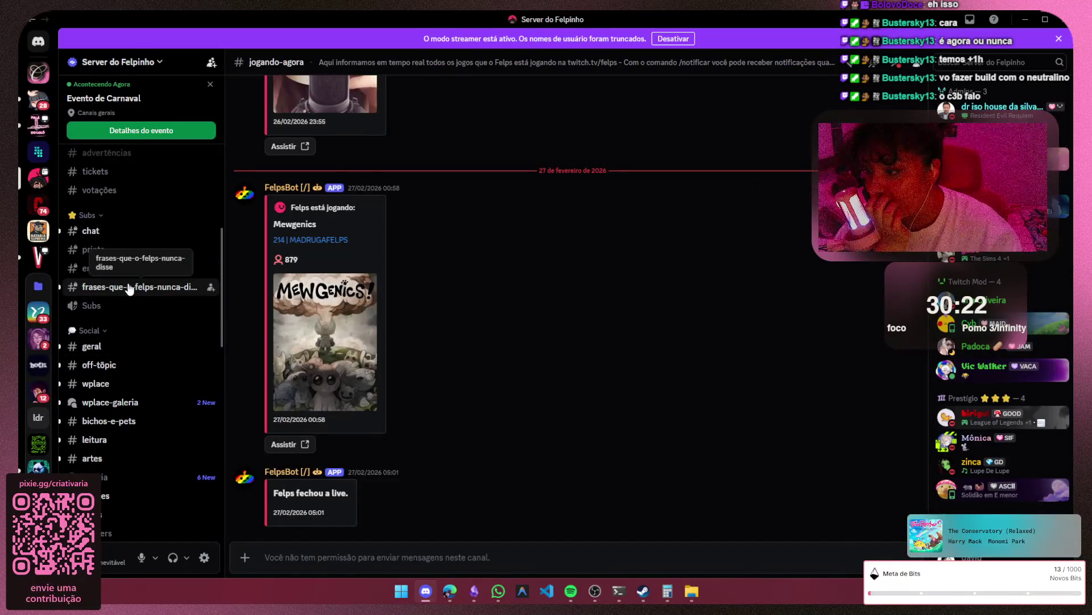
{"action": "scroll", "coordinate": [128, 289], "scroll_direction": "down", "scroll_amount": 3}
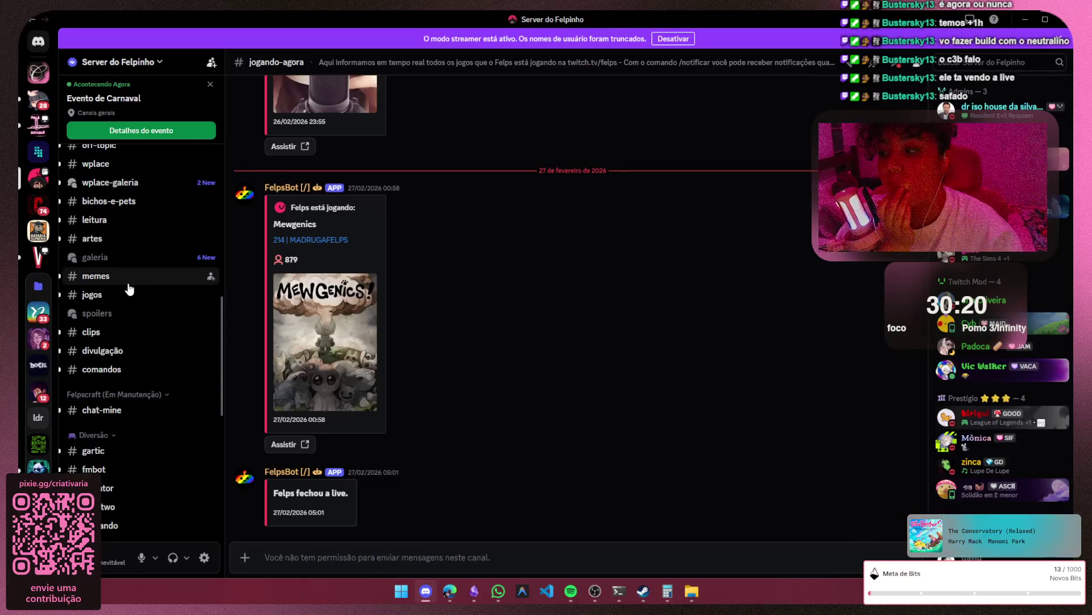
{"action": "scroll", "coordinate": [128, 288], "scroll_direction": "down", "scroll_amount": 3}
{"action": "scroll", "coordinate": [128, 289], "scroll_direction": "down", "scroll_amount": 3}
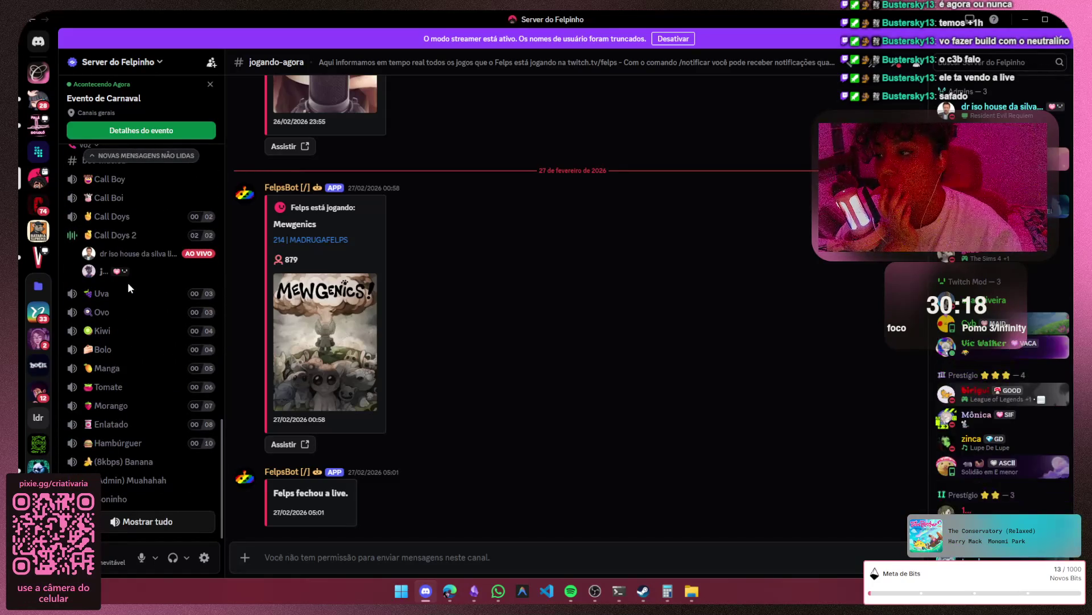
{"action": "scroll", "coordinate": [127, 283], "scroll_direction": "up", "scroll_amount": 3}
{"action": "scroll", "coordinate": [123, 334], "scroll_direction": "up", "scroll_amount": 3}
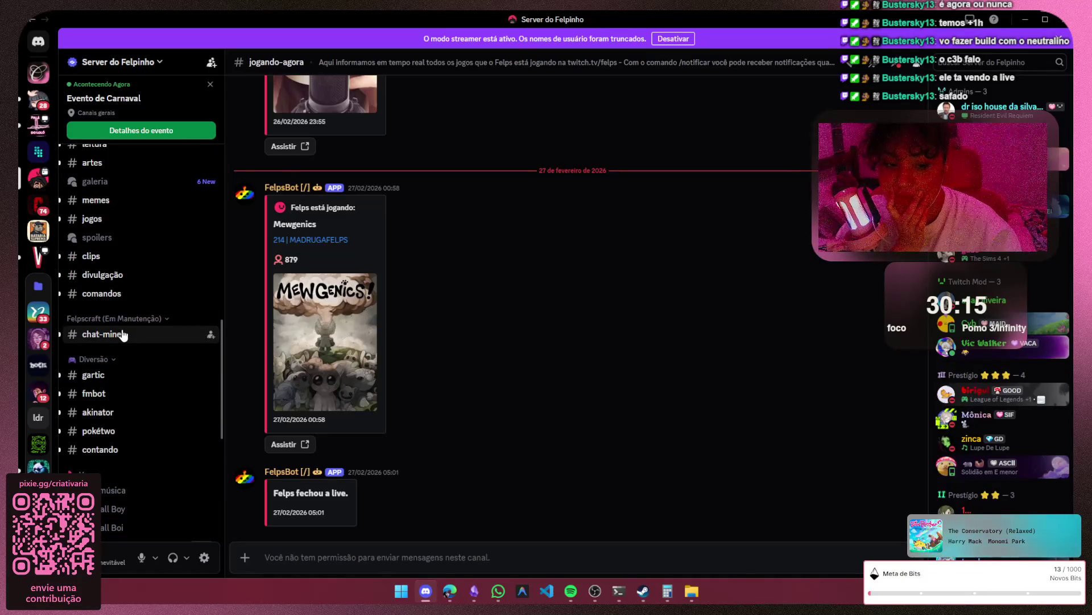
{"action": "scroll", "coordinate": [122, 334], "scroll_direction": "up", "scroll_amount": 3}
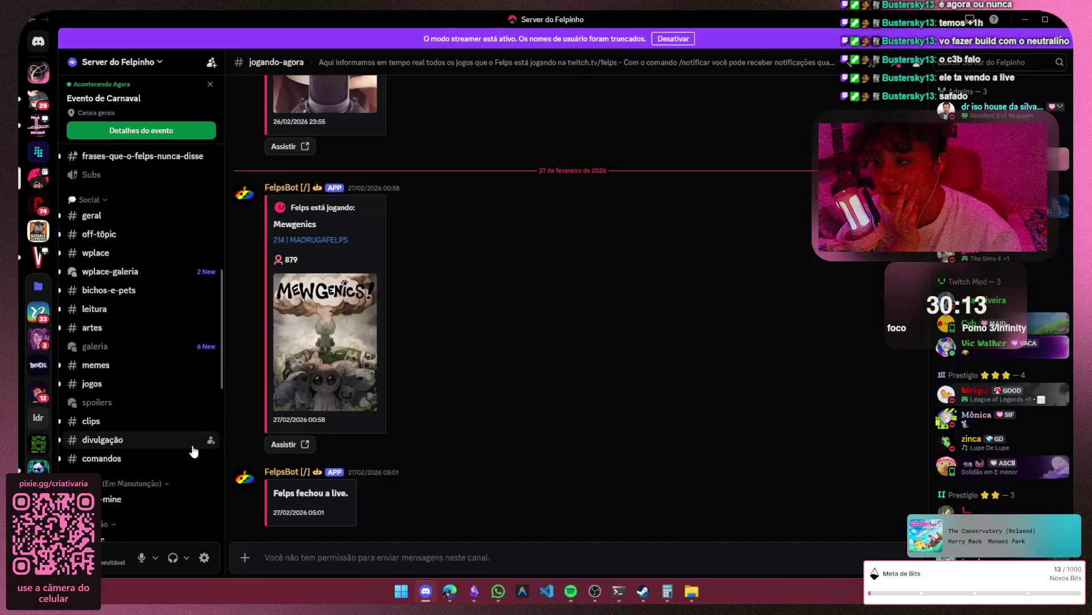
{"action": "scroll", "coordinate": [134, 416], "scroll_direction": "up", "scroll_amount": 1}
{"action": "scroll", "coordinate": [134, 415], "scroll_direction": "up", "scroll_amount": 2}
{"action": "scroll", "coordinate": [139, 407], "scroll_direction": "down", "scroll_amount": 4}
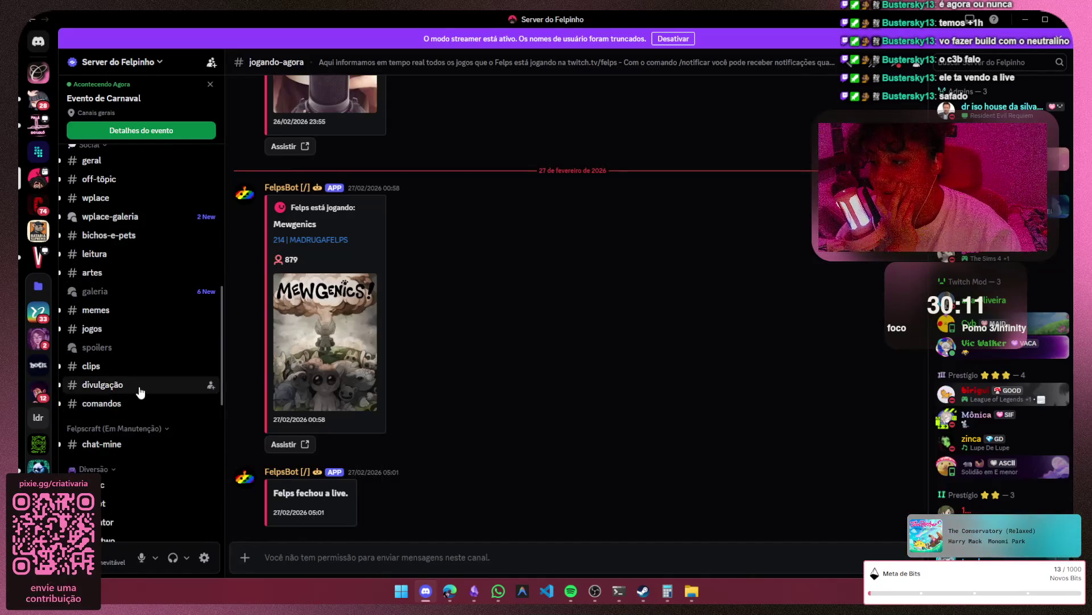
{"action": "scroll", "coordinate": [141, 392], "scroll_direction": "up", "scroll_amount": 2}
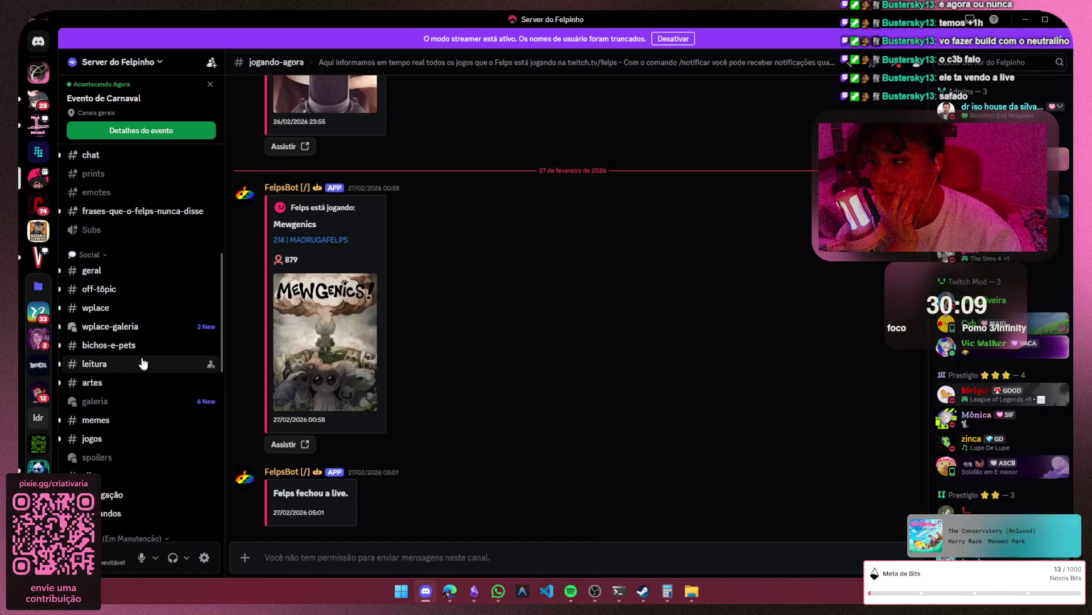
{"action": "scroll", "coordinate": [143, 359], "scroll_direction": "up", "scroll_amount": 2}
{"action": "scroll", "coordinate": [130, 370], "scroll_direction": "up", "scroll_amount": 3}
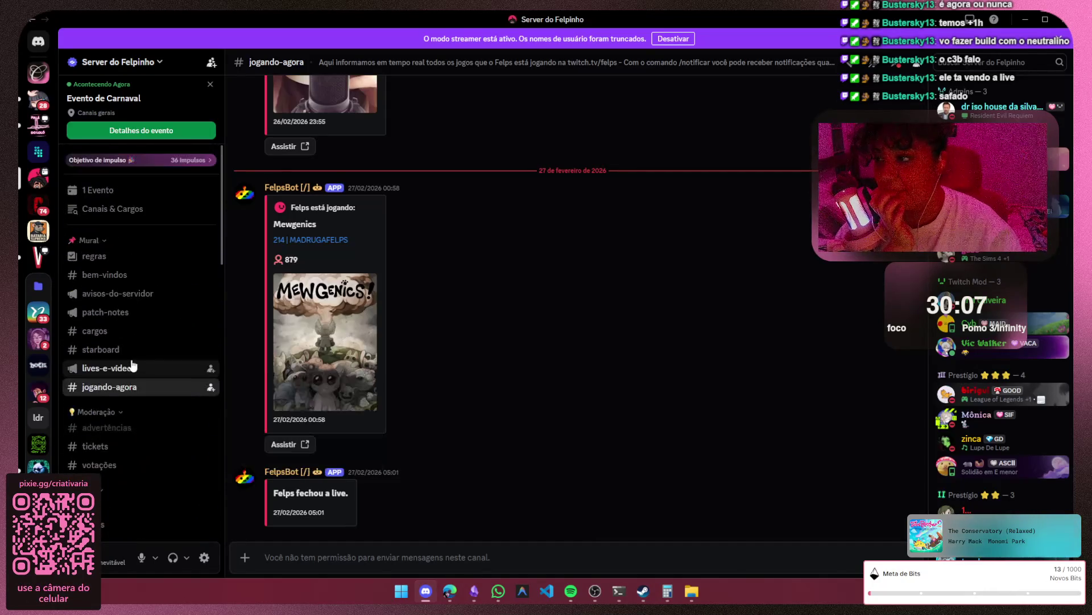
{"action": "left_click", "coordinate": [209, 85]}
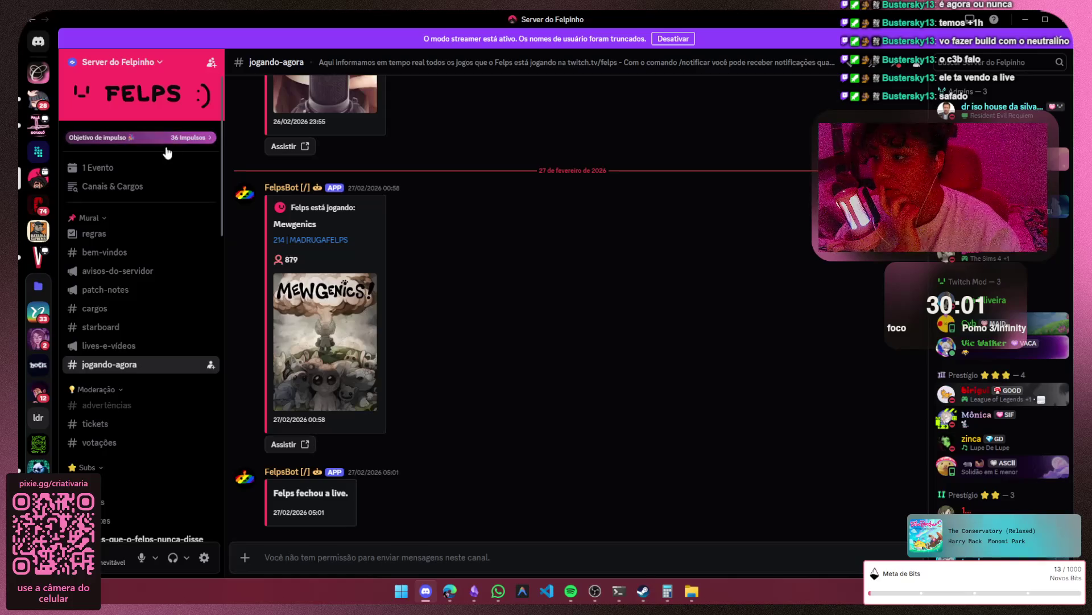
- Open the FelpoJam group chat and preview the posted 'VOCÊS SÃO UNS BOBÕES!!!' screenshot
{"action": "left_click", "coordinate": [38, 68]}
{"action": "left_click", "coordinate": [348, 480]}
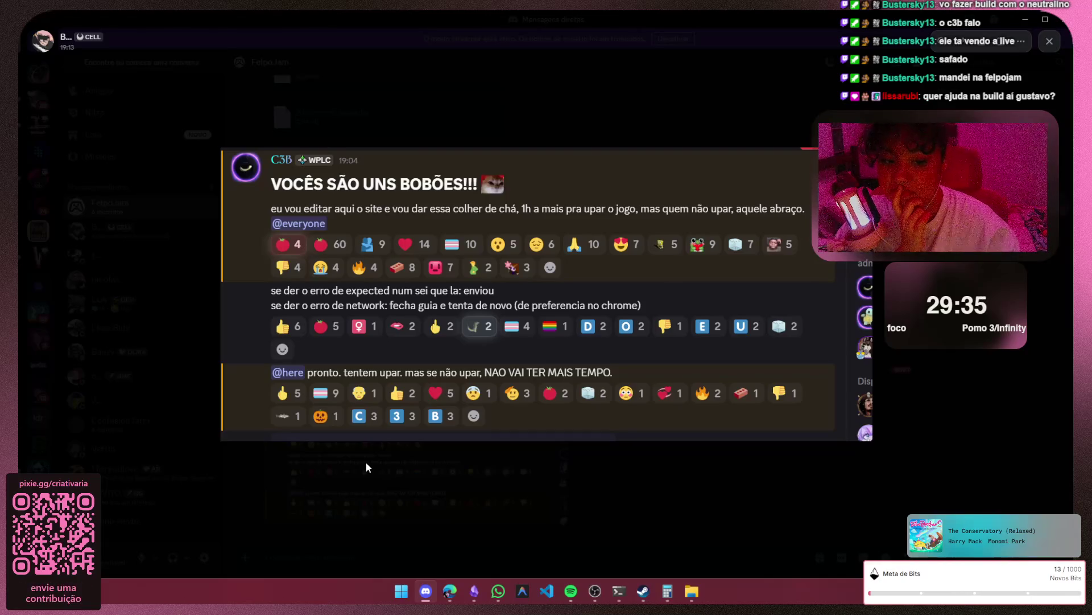
{"action": "left_click", "coordinate": [366, 463]}
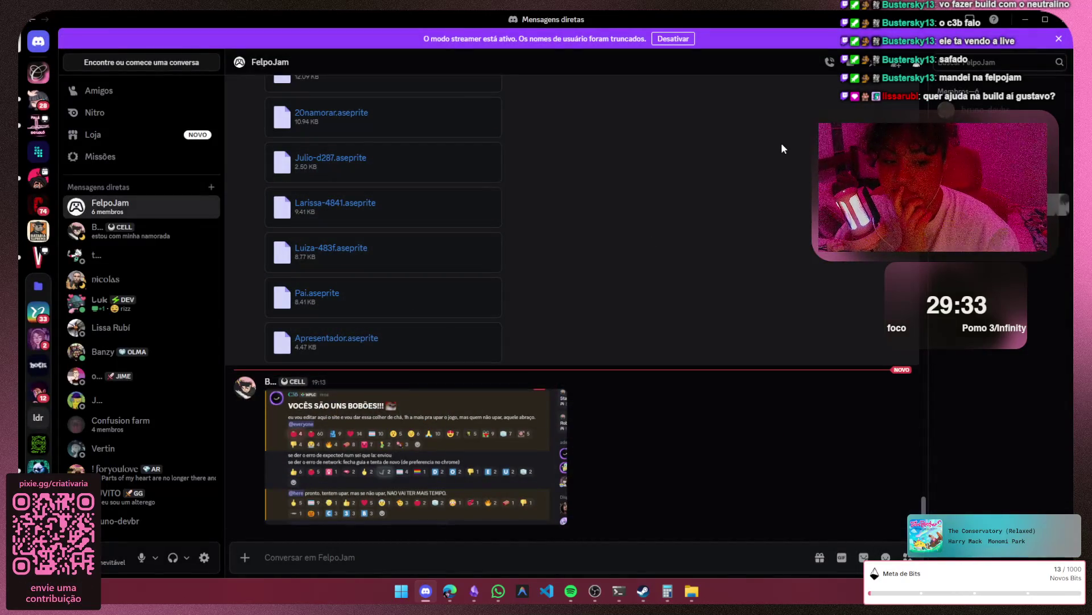
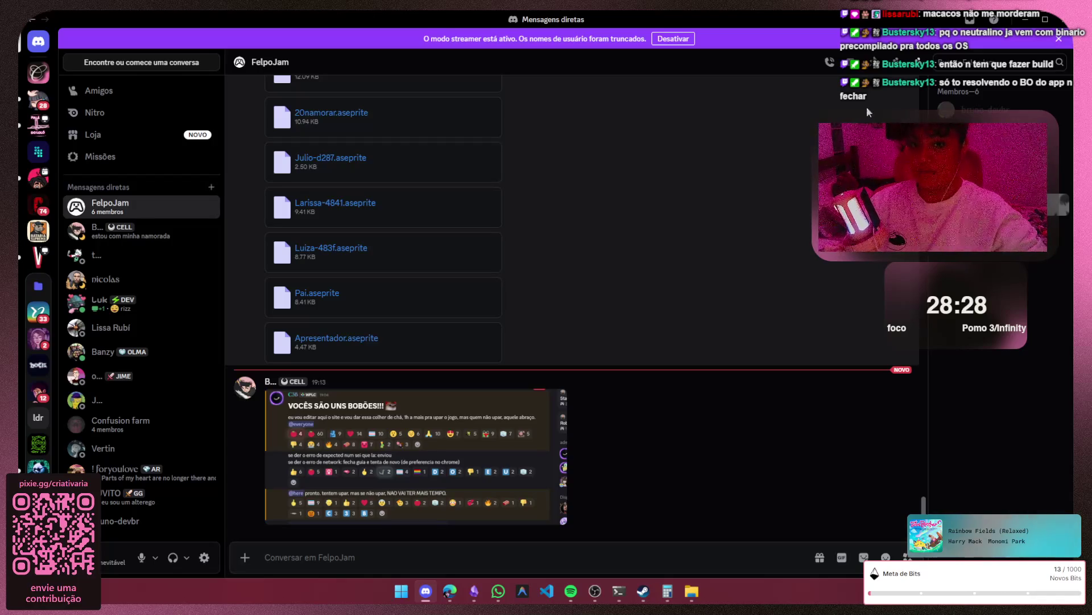
- Switch from the Discord chat back to the Obsidian Excalidraw notes
{"action": "key", "text": "alt+Tab"}
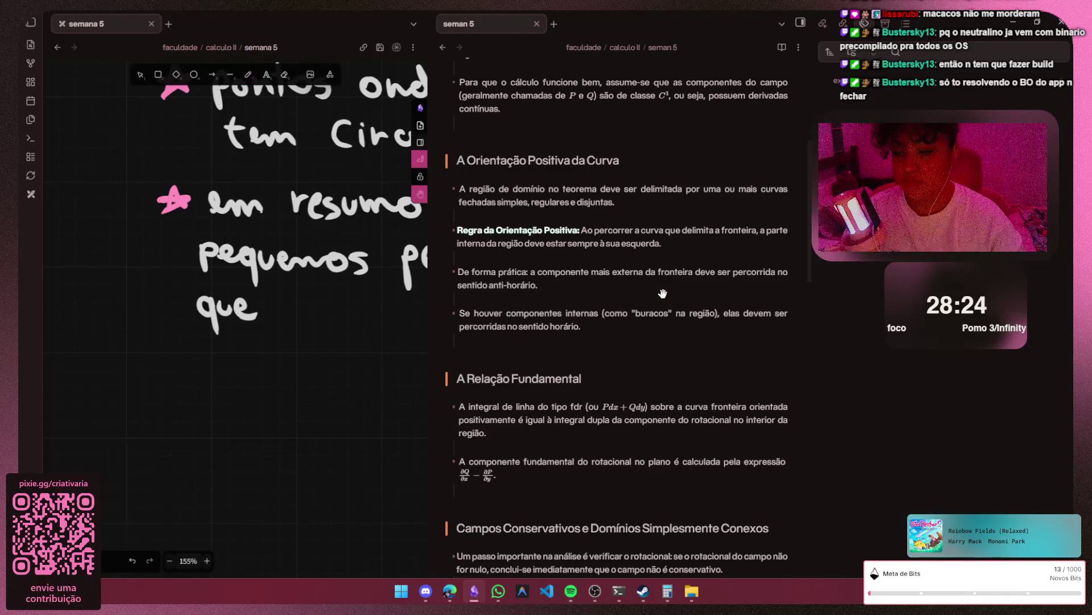
- Delete the stray handwritten 'que' below 'pequenos' and return to the pen
{"action": "key", "text": "h"}
{"action": "scroll", "coordinate": [236, 257], "scroll_direction": "right", "scroll_amount": 3}
{"action": "scroll", "coordinate": [248, 332], "scroll_direction": "down", "scroll_amount": 2}
{"action": "scroll", "coordinate": [248, 331], "scroll_direction": "down", "scroll_amount": 2}
{"action": "scroll", "coordinate": [248, 332], "scroll_direction": "down", "scroll_amount": 1}
{"action": "scroll", "coordinate": [248, 331], "scroll_direction": "down", "scroll_amount": 1}
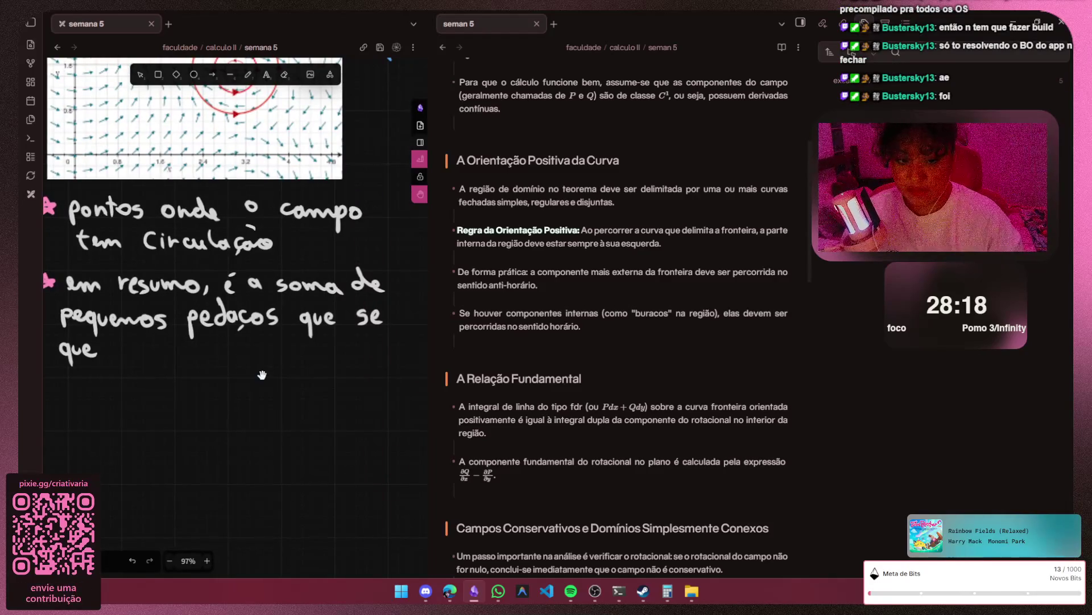
{"action": "scroll", "coordinate": [262, 375], "scroll_direction": "left", "scroll_amount": 2}
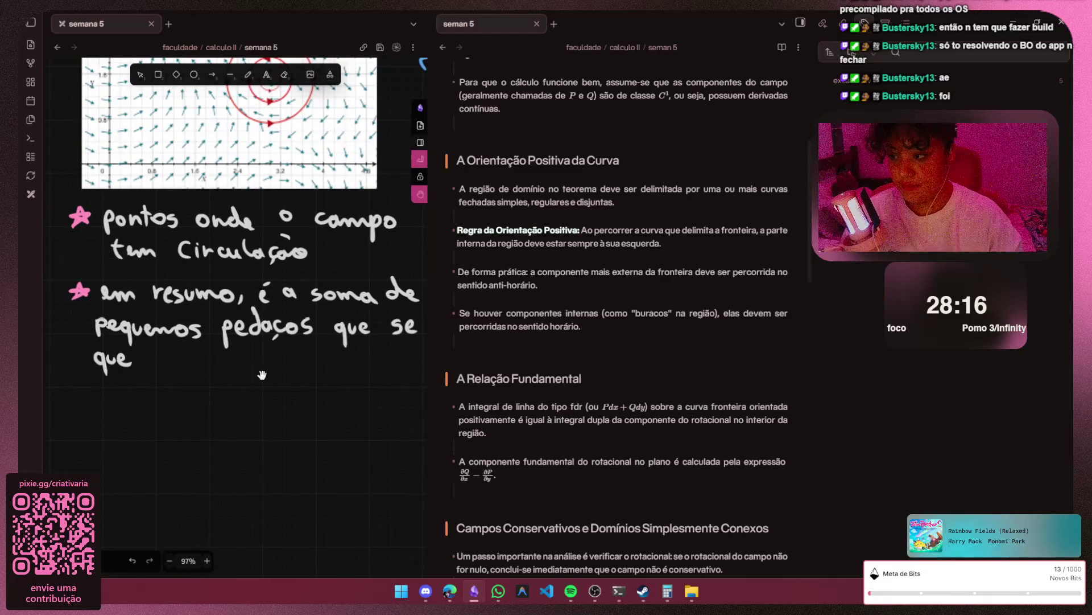
{"action": "scroll", "coordinate": [262, 375], "scroll_direction": "right", "scroll_amount": 2}
{"action": "scroll", "coordinate": [262, 375], "scroll_direction": "up", "scroll_amount": 2}
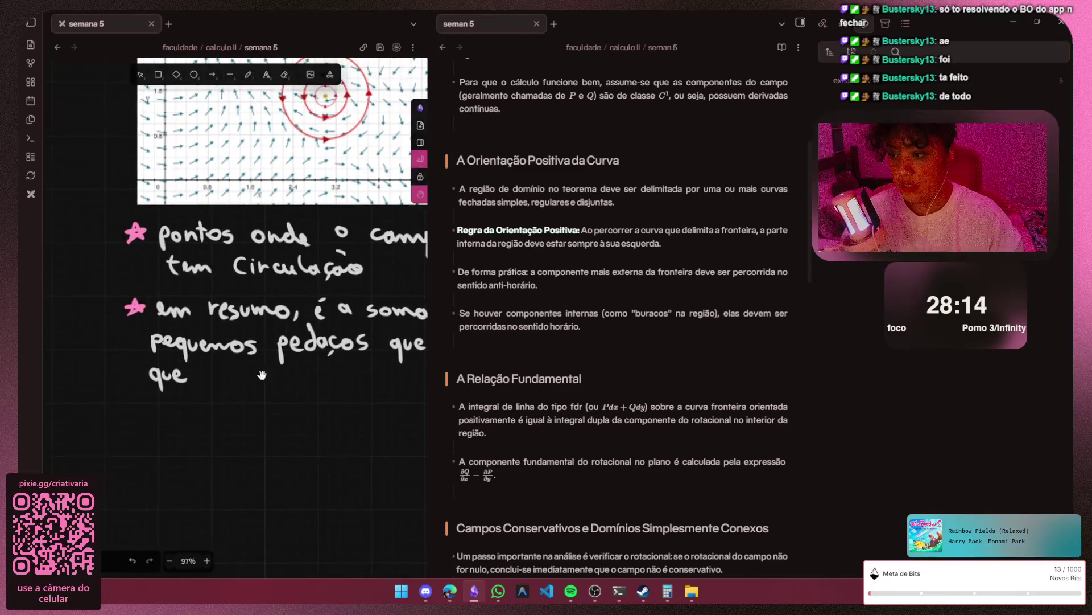
{"action": "scroll", "coordinate": [248, 380], "scroll_direction": "up", "scroll_amount": 2}
{"action": "scroll", "coordinate": [235, 386], "scroll_direction": "up", "scroll_amount": 2}
{"action": "scroll", "coordinate": [219, 393], "scroll_direction": "up", "scroll_amount": 2}
{"action": "key", "text": "Escape"}
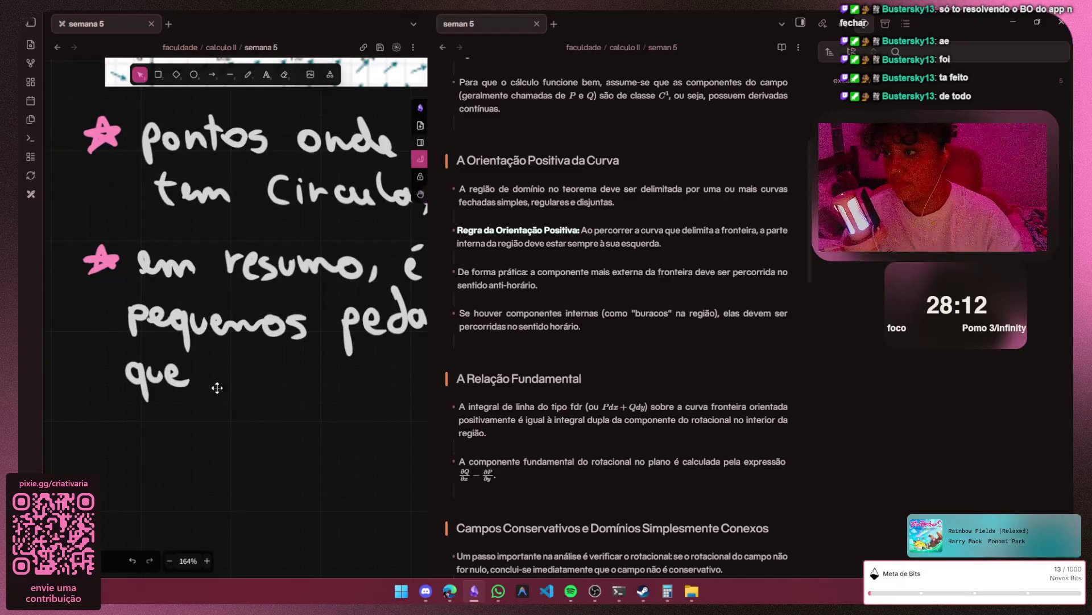
{"action": "key", "text": "Delete"}
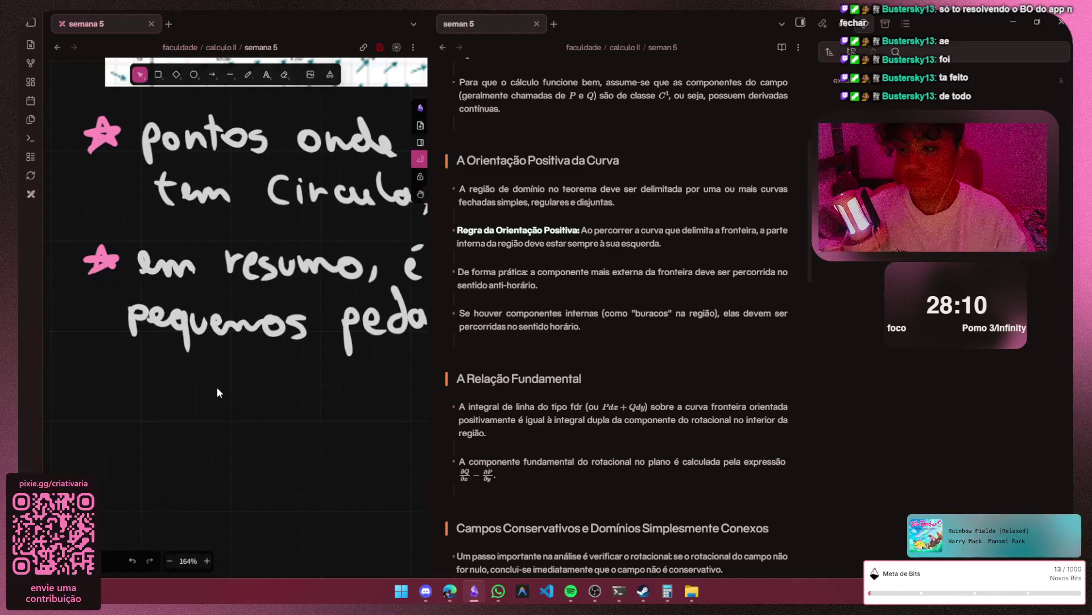
{"action": "key", "text": "p"}
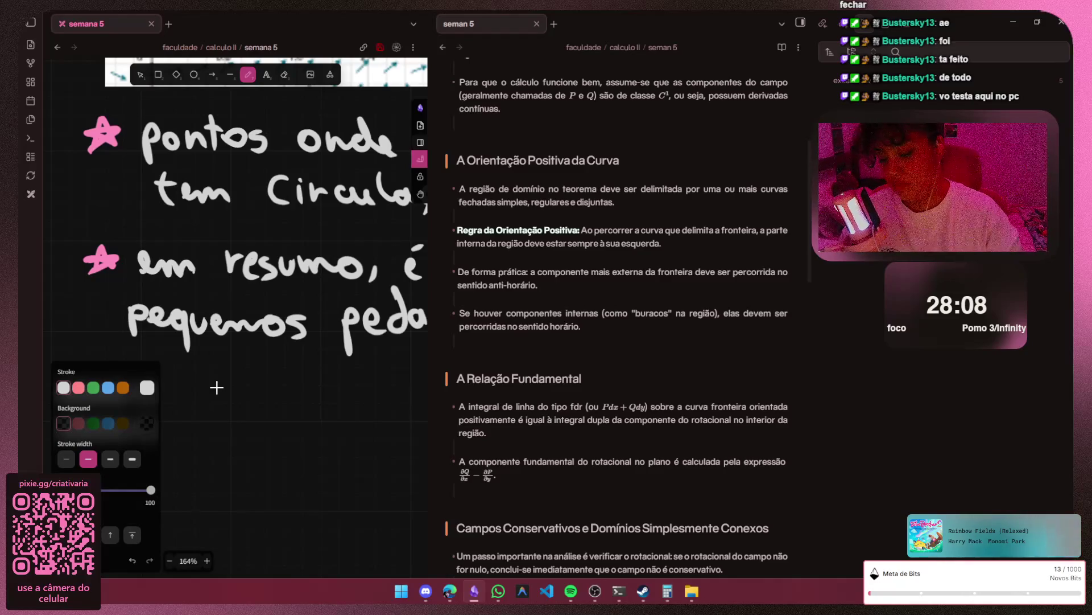
- Handwrite 'cancelam' below 'pequenos', redoing the badly drawn first letters
{"action": "key", "text": "h"}
{"action": "left_click_drag", "start_coordinate": [217, 387], "coordinate": [288, 387]}
{"action": "key", "text": "p"}
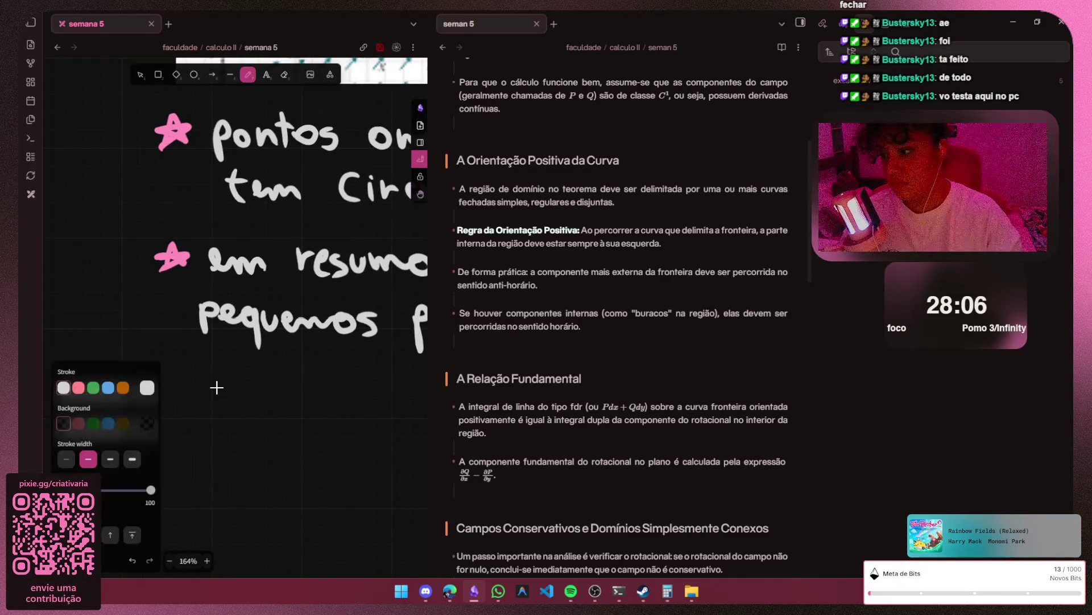
{"action": "mouse_move", "coordinate": [215, 362]}
{"action": "left_mouse_down"}
{"action": "mouse_move", "coordinate": [237, 372]}
{"action": "mouse_move", "coordinate": [217, 385]}
{"action": "mouse_move", "coordinate": [237, 373]}
{"action": "left_mouse_up"}
{"action": "key", "text": "ctrl+z"}
{"action": "key", "text": "ctrl+z"}
{"action": "key", "text": "ctrl+z"}
{"action": "key", "text": "ctrl+z"}
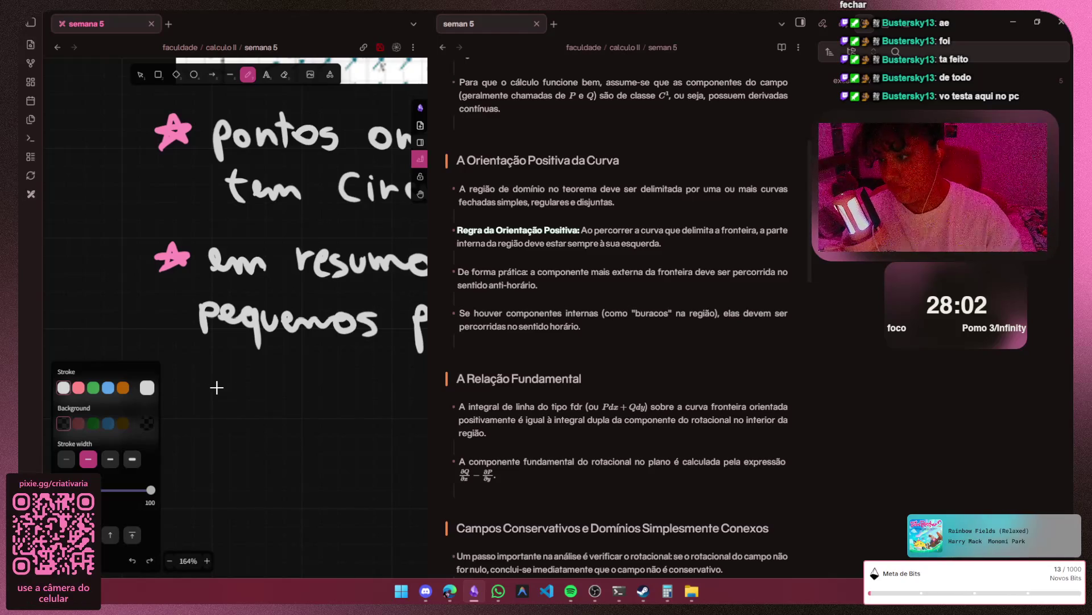
{"action": "left_click_drag", "start_coordinate": [210, 364], "coordinate": [210, 382]}
{"action": "mouse_move", "coordinate": [219, 367]}
{"action": "left_mouse_down"}
{"action": "mouse_move", "coordinate": [261, 383]}
{"action": "mouse_move", "coordinate": [350, 387]}
{"action": "mouse_move", "coordinate": [216, 387]}
{"action": "left_mouse_up"}
{"action": "key", "text": "h"}
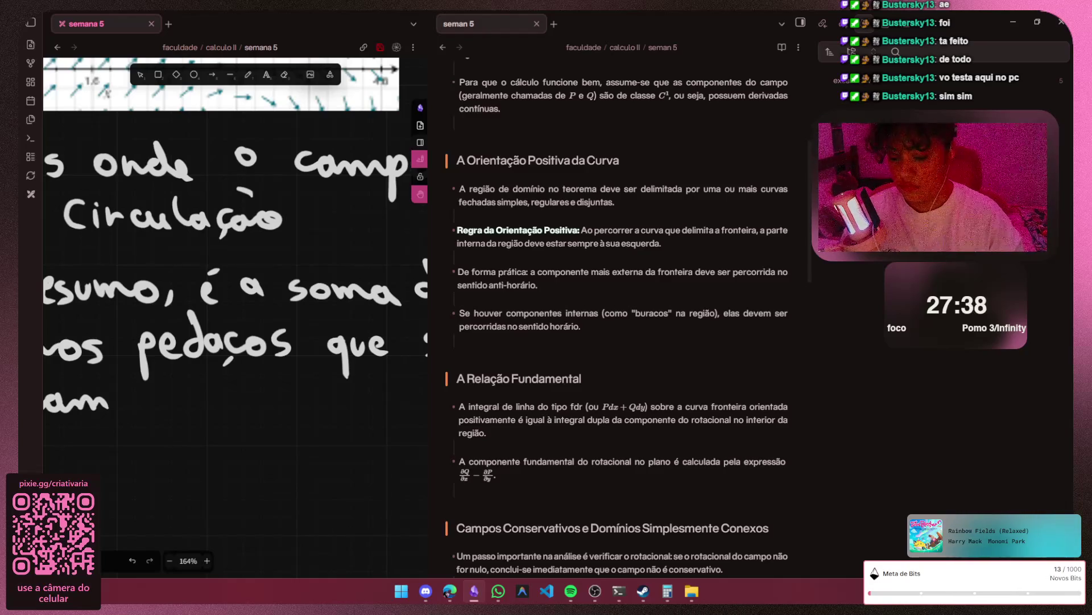
{"action": "scroll", "coordinate": [235, 256], "scroll_direction": "down", "scroll_amount": 2}
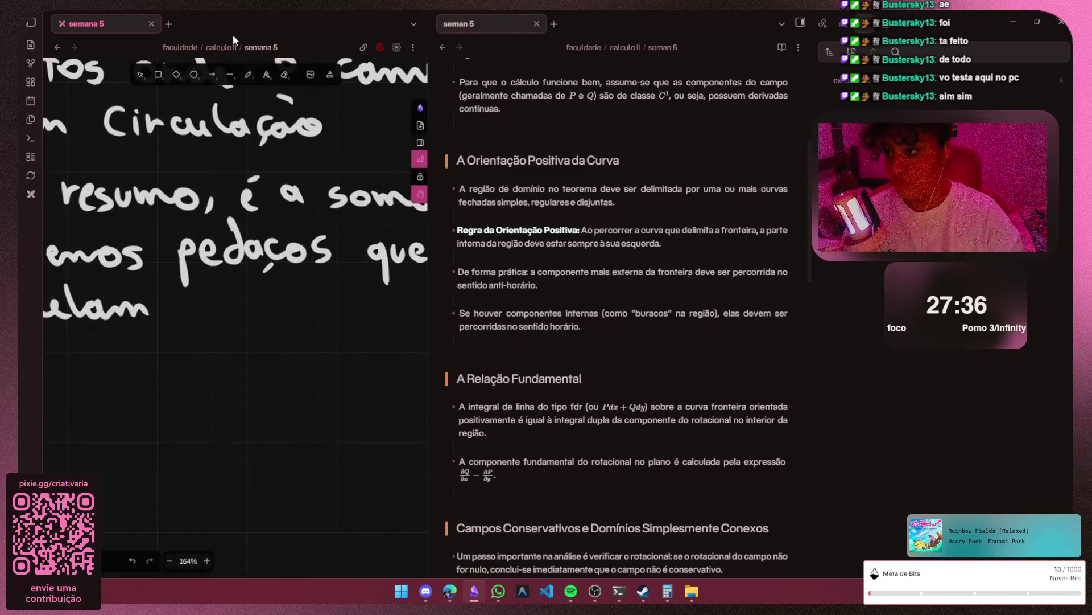
- Continue the line with ', e no fim, só a' in handwriting
{"action": "key", "text": "p"}
{"action": "mouse_move", "coordinate": [161, 309]}
{"action": "left_mouse_down"}
{"action": "mouse_move", "coordinate": [156, 322]}
{"action": "mouse_move", "coordinate": [288, 307]}
{"action": "mouse_move", "coordinate": [322, 350]}
{"action": "left_mouse_up"}
{"action": "left_click_drag", "start_coordinate": [357, 306], "coordinate": [390, 319]}
{"action": "key", "text": "h"}
{"action": "scroll", "coordinate": [233, 34], "scroll_direction": "right", "scroll_amount": 2}
{"action": "scroll", "coordinate": [234, 42], "scroll_direction": "right", "scroll_amount": 3}
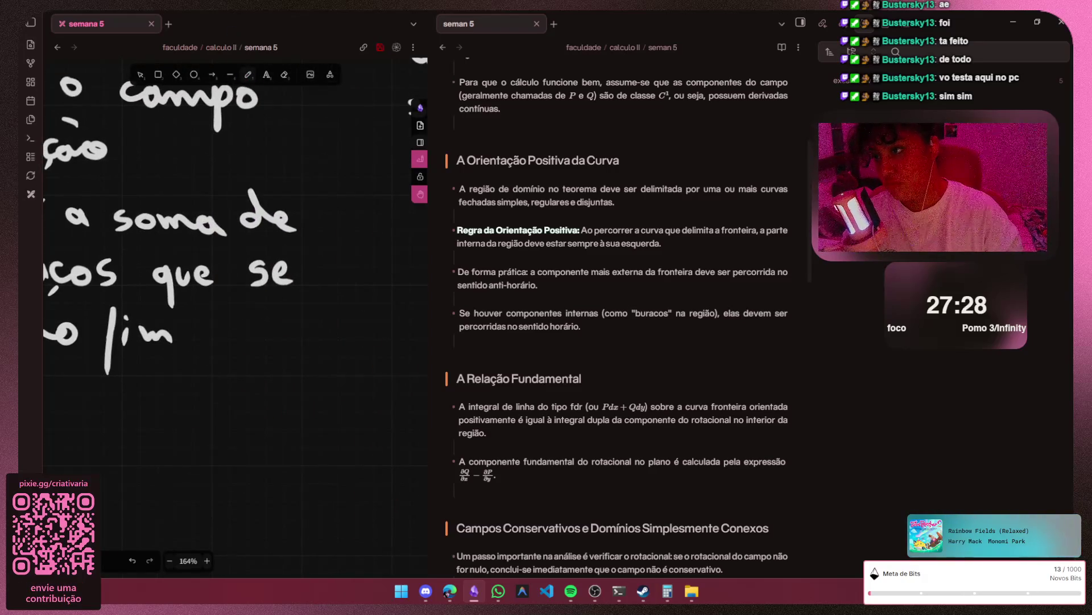
{"action": "key", "text": "p"}
{"action": "mouse_move", "coordinate": [229, 322]}
{"action": "left_mouse_down"}
{"action": "mouse_move", "coordinate": [213, 340]}
{"action": "mouse_move", "coordinate": [256, 325]}
{"action": "left_mouse_up"}
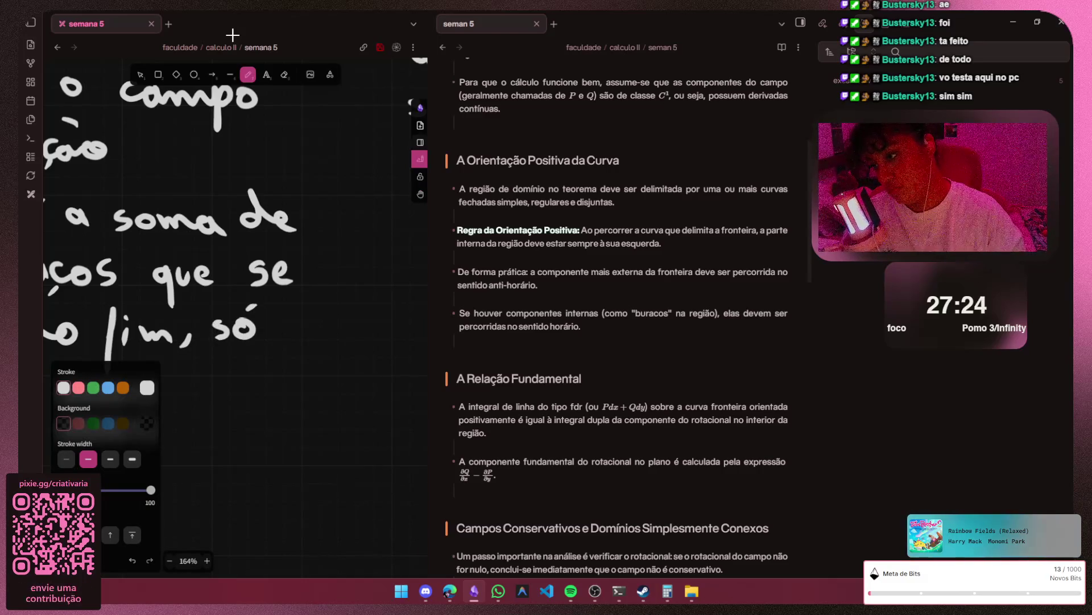
{"action": "key", "text": "h"}
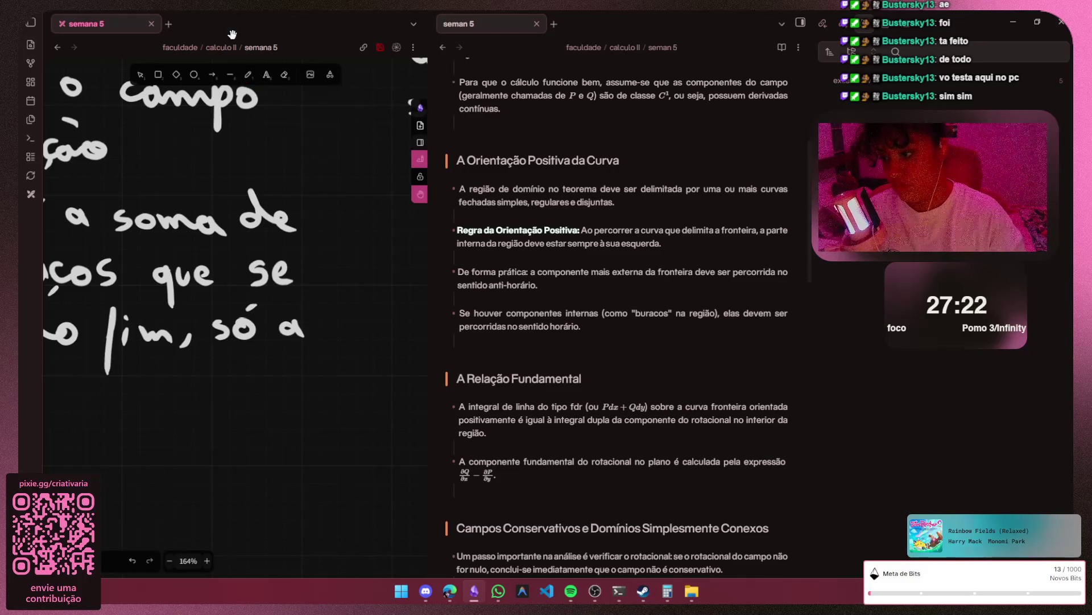
{"action": "scroll", "coordinate": [231, 256], "scroll_direction": "left", "scroll_amount": 5}
{"action": "scroll", "coordinate": [231, 256], "scroll_direction": "left", "scroll_amount": 3}
- Handwrite 'borda' on a new line, undoing the abandoned 'pode/poderia' attempts
{"action": "key", "text": "p"}
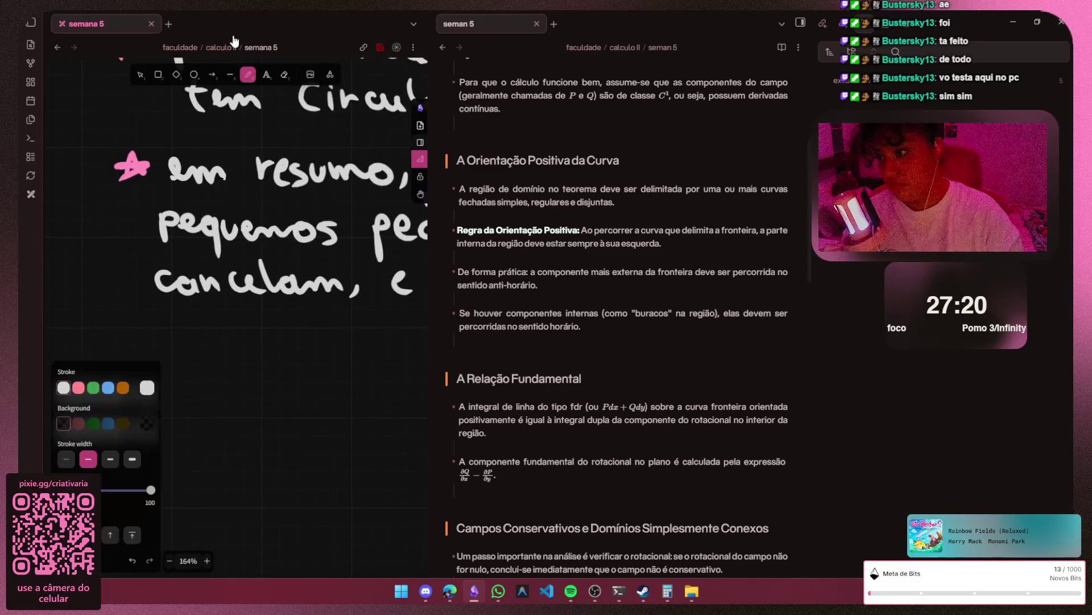
{"action": "mouse_move", "coordinate": [157, 314]}
{"action": "left_mouse_down"}
{"action": "mouse_move", "coordinate": [176, 340]}
{"action": "mouse_move", "coordinate": [192, 330]}
{"action": "mouse_move", "coordinate": [269, 342]}
{"action": "mouse_move", "coordinate": [315, 364]}
{"action": "mouse_move", "coordinate": [316, 340]}
{"action": "mouse_move", "coordinate": [341, 328]}
{"action": "left_mouse_up"}
{"action": "key", "text": "ctrl+z"}
{"action": "key", "text": "ctrl+z"}
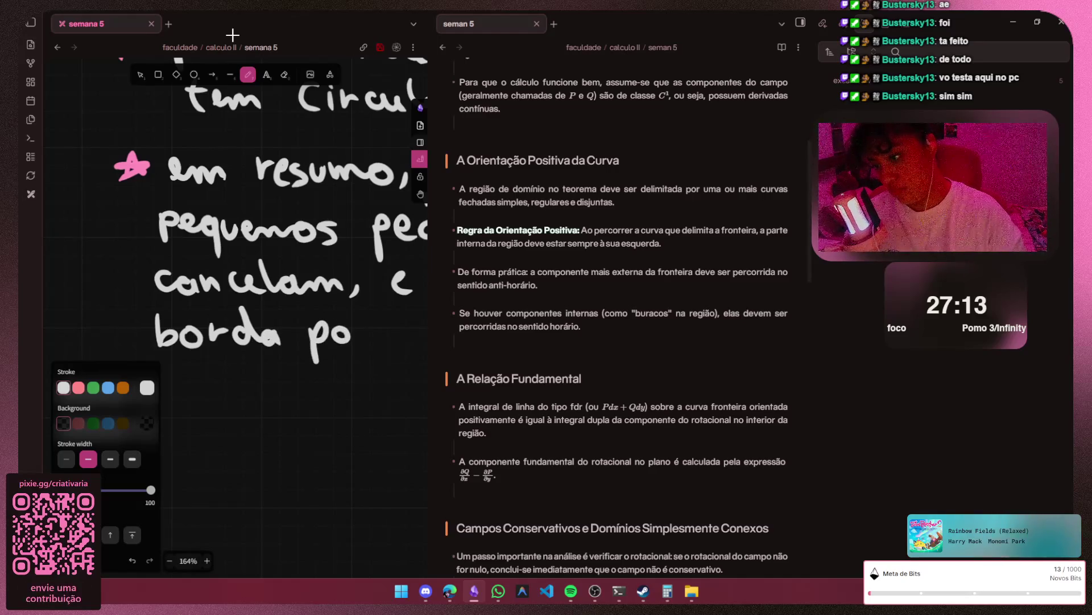
{"action": "scroll", "coordinate": [233, 34], "scroll_direction": "right", "scroll_amount": 3}
{"action": "scroll", "coordinate": [232, 34], "scroll_direction": "right", "scroll_amount": 2}
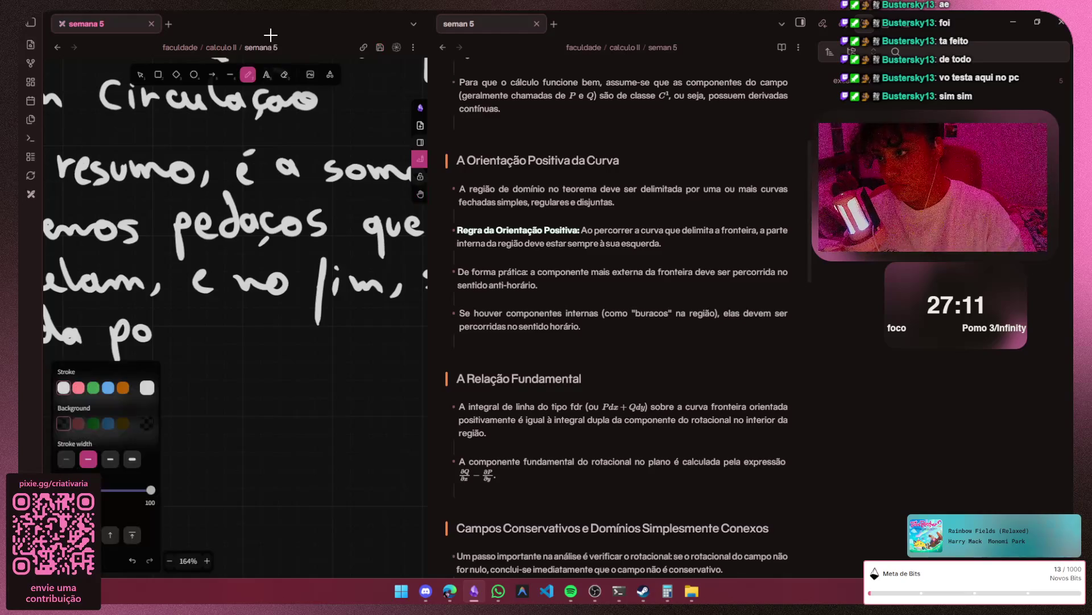
{"action": "mouse_move", "coordinate": [169, 327]}
{"action": "left_mouse_down"}
{"action": "mouse_move", "coordinate": [175, 340]}
{"action": "mouse_move", "coordinate": [254, 344]}
{"action": "mouse_move", "coordinate": [223, 342]}
{"action": "left_mouse_up"}
{"action": "key", "text": "ctrl+z"}
{"action": "key", "text": "ctrl+z"}
{"action": "key", "text": "ctrl+z"}
{"action": "left_click", "coordinate": [216, 316]}
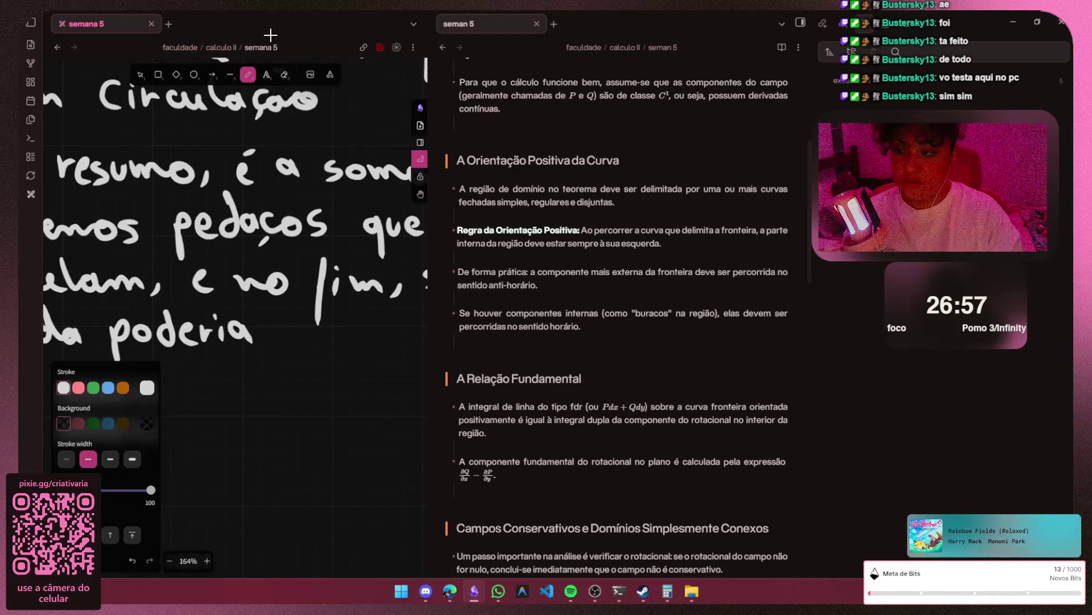
{"action": "key", "text": "ctrl+z"}
{"action": "key", "text": "ctrl+z"}
{"action": "key", "text": "ctrl+z"}
{"action": "key", "text": "ctrl+z"}
{"action": "key", "text": "ctrl+z"}
{"action": "key", "text": "ctrl+z"}
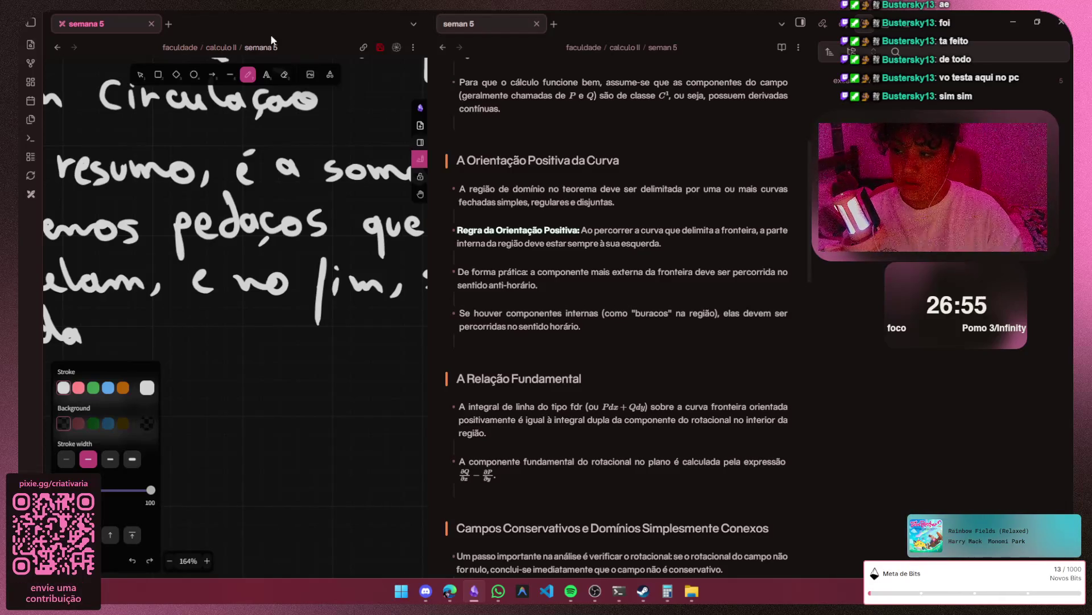
- Continue with 'precisa ser' and begin 'calculada', redrawing misdrawn letters
{"action": "mouse_move", "coordinate": [117, 328]}
{"action": "left_mouse_down"}
{"action": "mouse_move", "coordinate": [130, 340]}
{"action": "mouse_move", "coordinate": [155, 326]}
{"action": "mouse_move", "coordinate": [178, 343]}
{"action": "mouse_move", "coordinate": [256, 346]}
{"action": "left_mouse_up"}
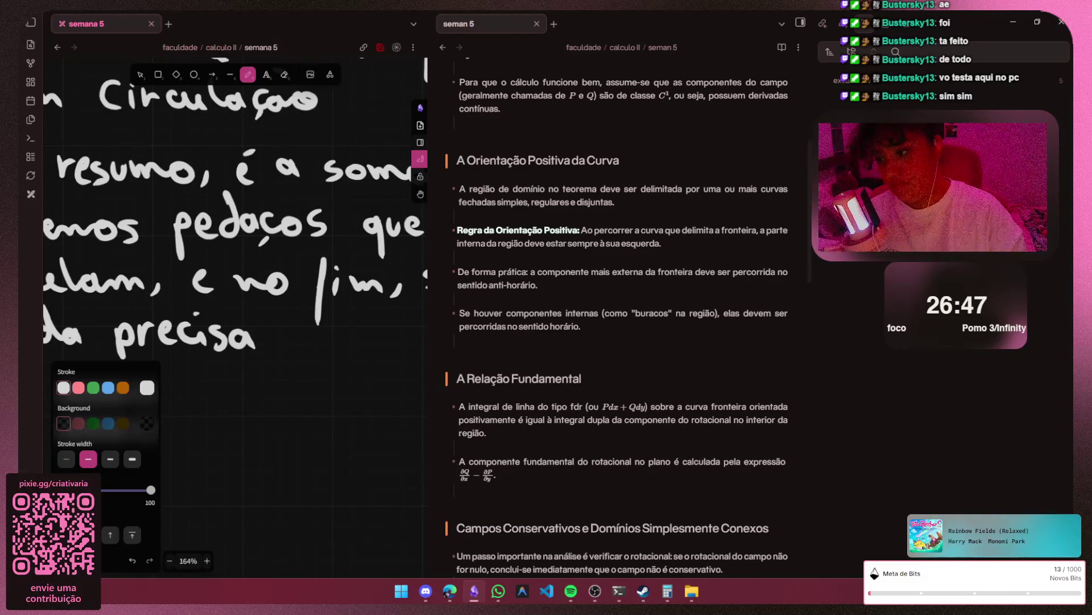
{"action": "mouse_move", "coordinate": [294, 326]}
{"action": "left_mouse_down"}
{"action": "mouse_move", "coordinate": [278, 348]}
{"action": "mouse_move", "coordinate": [318, 348]}
{"action": "left_mouse_up"}
{"action": "key", "text": "ctrl+z"}
{"action": "key", "text": "ctrl+z"}
{"action": "key", "text": "ctrl+z"}
{"action": "left_click_drag", "start_coordinate": [323, 334], "coordinate": [326, 351]}
{"action": "scroll", "coordinate": [235, 307], "scroll_direction": "right", "scroll_amount": 5}
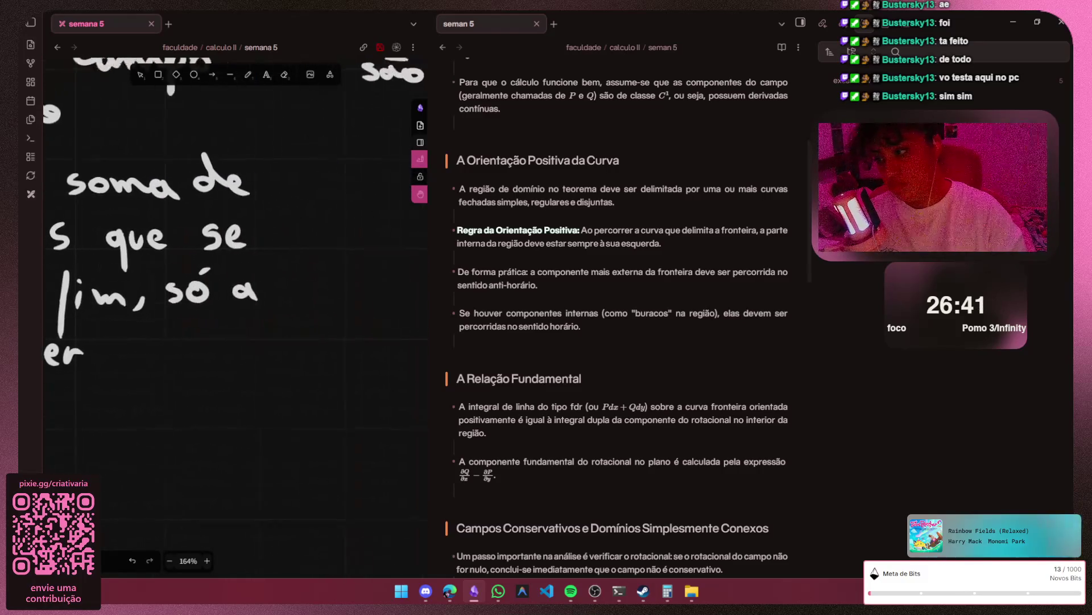
{"action": "left_click_drag", "start_coordinate": [142, 336], "coordinate": [135, 354]}
{"action": "mouse_move", "coordinate": [162, 340]}
{"action": "left_mouse_down"}
{"action": "mouse_move", "coordinate": [175, 357]}
{"action": "mouse_move", "coordinate": [272, 354]}
{"action": "mouse_move", "coordinate": [313, 368]}
{"action": "left_mouse_up"}
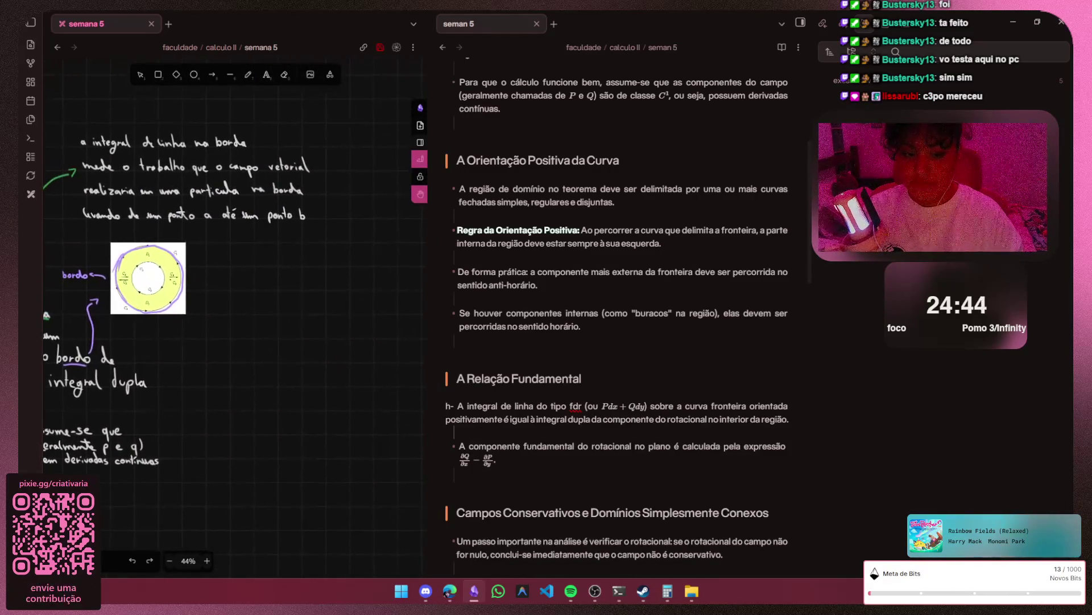
- Bring the ring diagram into view and set the pen stroke colour to pink
{"action": "left_click_drag", "start_coordinate": [342, 395], "coordinate": [398, 500]}
{"action": "scroll", "coordinate": [214, 281], "scroll_direction": "down", "scroll_amount": 3}
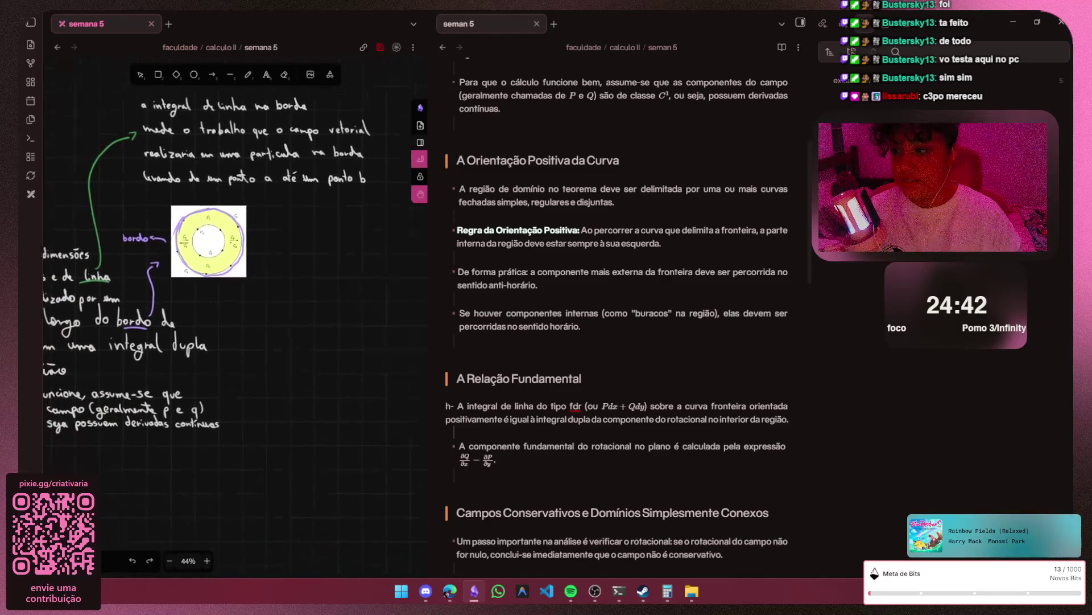
{"action": "left_click", "coordinate": [248, 74]}
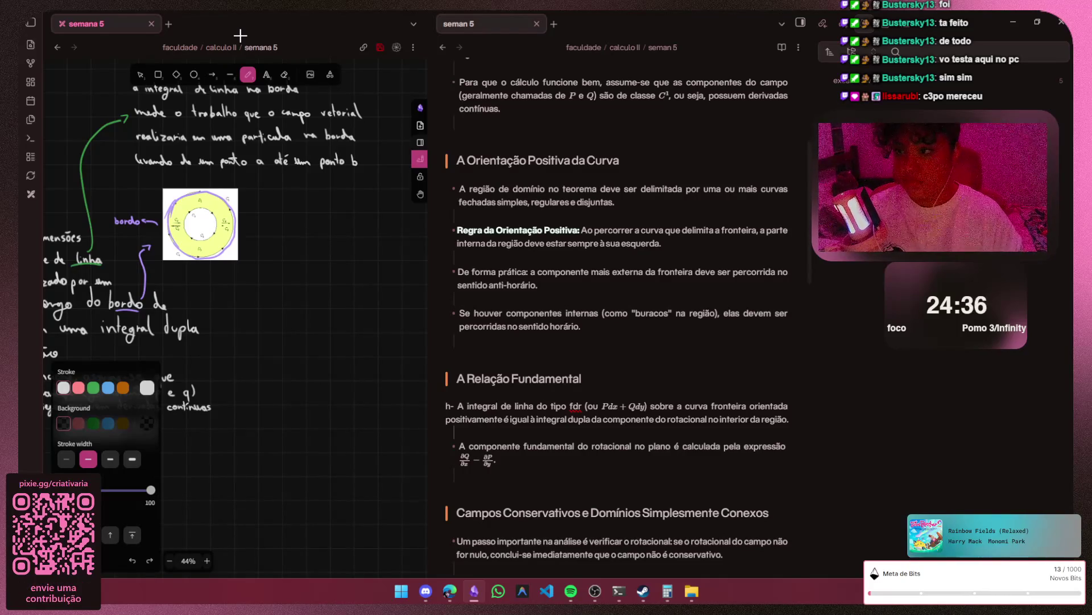
{"action": "scroll", "coordinate": [310, 267], "scroll_direction": "up", "scroll_amount": 2, "text": "ctrl"}
{"action": "key", "text": "s"}
{"action": "key", "text": "g"}
{"action": "key", "text": "Escape"}
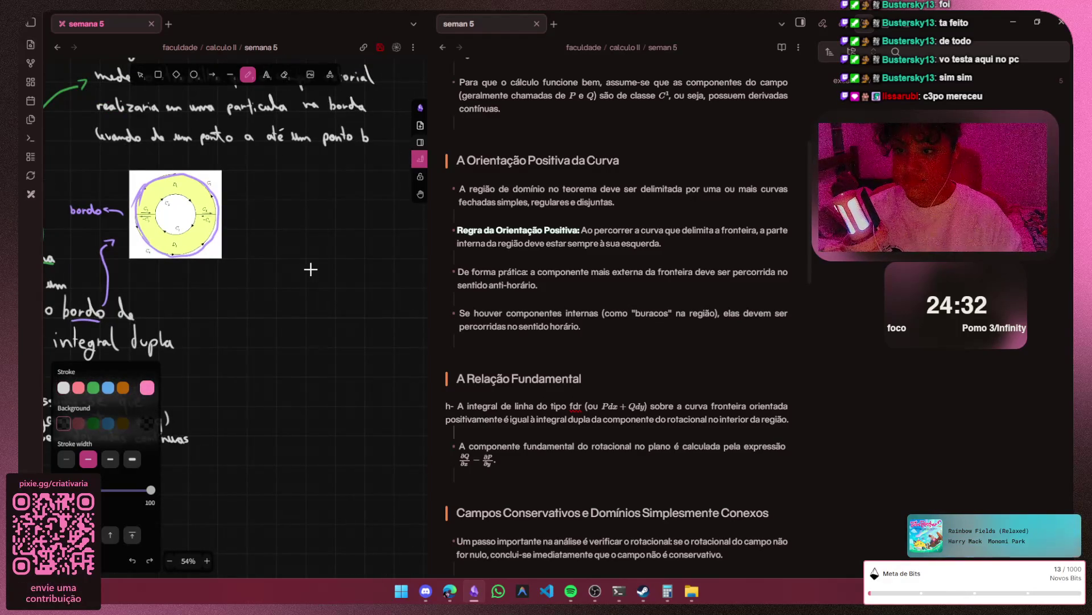
{"action": "scroll", "coordinate": [349, 175], "scroll_direction": "up", "scroll_amount": 2, "text": "ctrl"}
{"action": "scroll", "coordinate": [330, 207], "scroll_direction": "up", "scroll_amount": 2, "text": "ctrl"}
{"action": "scroll", "coordinate": [319, 221], "scroll_direction": "up", "scroll_amount": 2, "text": "ctrl"}
{"action": "scroll", "coordinate": [318, 226], "scroll_direction": "up", "scroll_amount": 2, "text": "ctrl"}
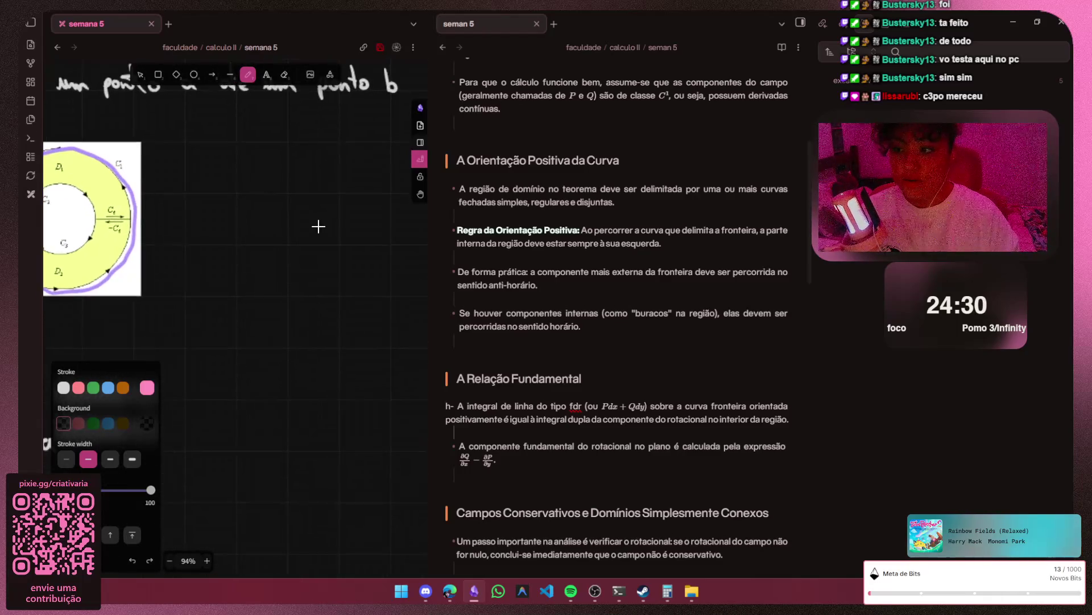
{"action": "scroll", "coordinate": [318, 227], "scroll_direction": "up", "scroll_amount": 1, "text": "ctrl"}
{"action": "scroll", "coordinate": [312, 202], "scroll_direction": "up", "scroll_amount": 1, "text": "ctrl"}
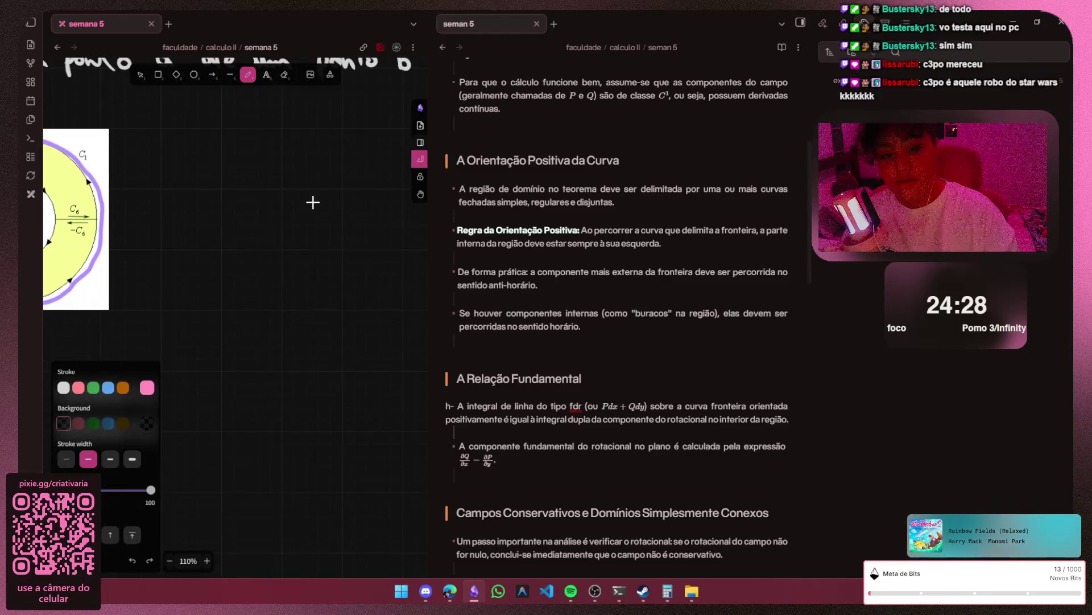
{"action": "scroll", "coordinate": [311, 192], "scroll_direction": "up", "scroll_amount": 1, "text": "ctrl"}
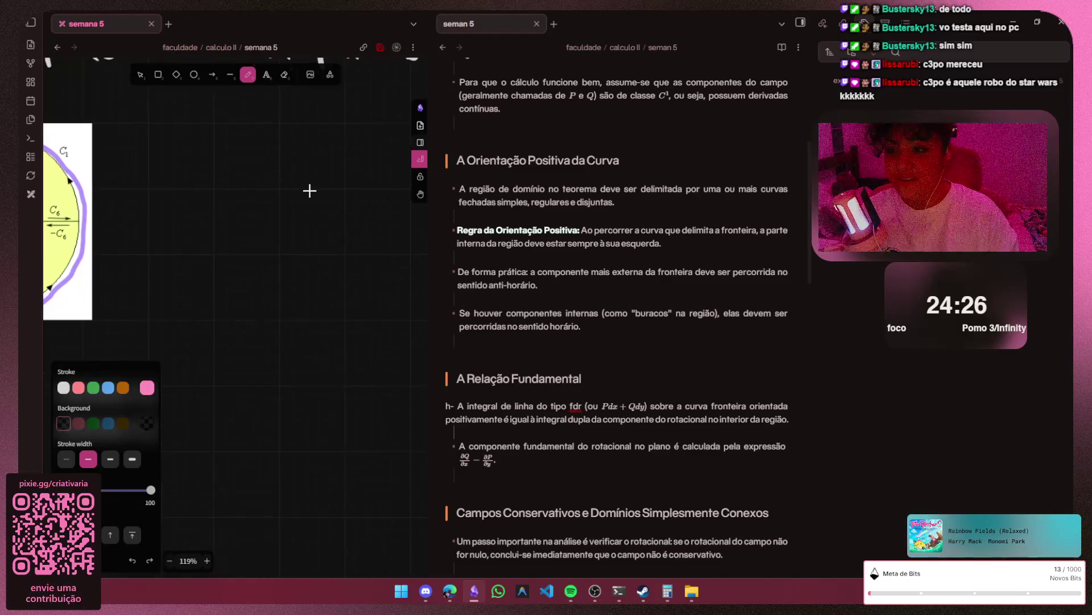
{"action": "scroll", "coordinate": [307, 205], "scroll_direction": "up", "scroll_amount": 1, "text": "ctrl"}
{"action": "scroll", "coordinate": [290, 206], "scroll_direction": "up", "scroll_amount": 1, "text": "ctrl"}
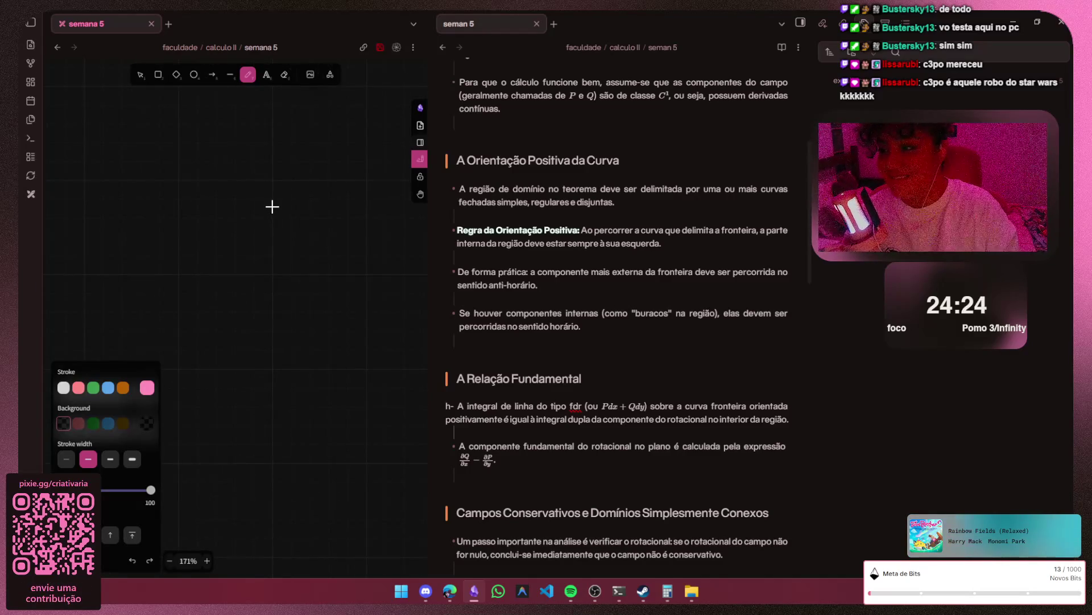
- Handwrite 'A orientação' in pink as the start of the heading
{"action": "mouse_move", "coordinate": [227, 173]}
{"action": "left_mouse_down"}
{"action": "mouse_move", "coordinate": [252, 181]}
{"action": "mouse_move", "coordinate": [312, 160]}
{"action": "mouse_move", "coordinate": [326, 174]}
{"action": "left_mouse_up"}
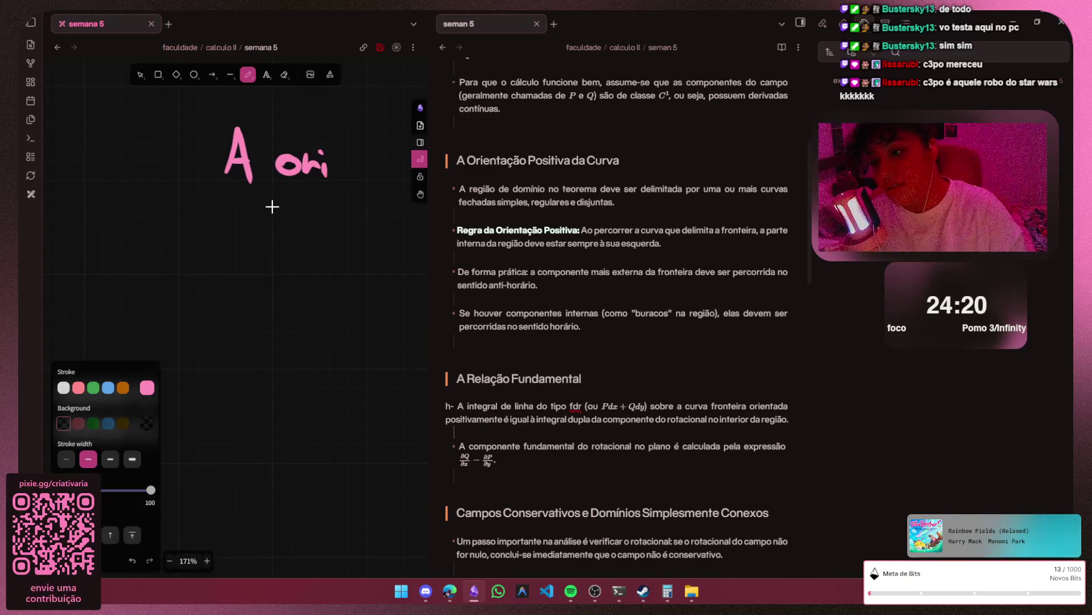
{"action": "key", "text": "h"}
{"action": "scroll", "coordinate": [272, 206], "scroll_direction": "right", "scroll_amount": 5}
{"action": "scroll", "coordinate": [272, 206], "scroll_direction": "up", "scroll_amount": 1}
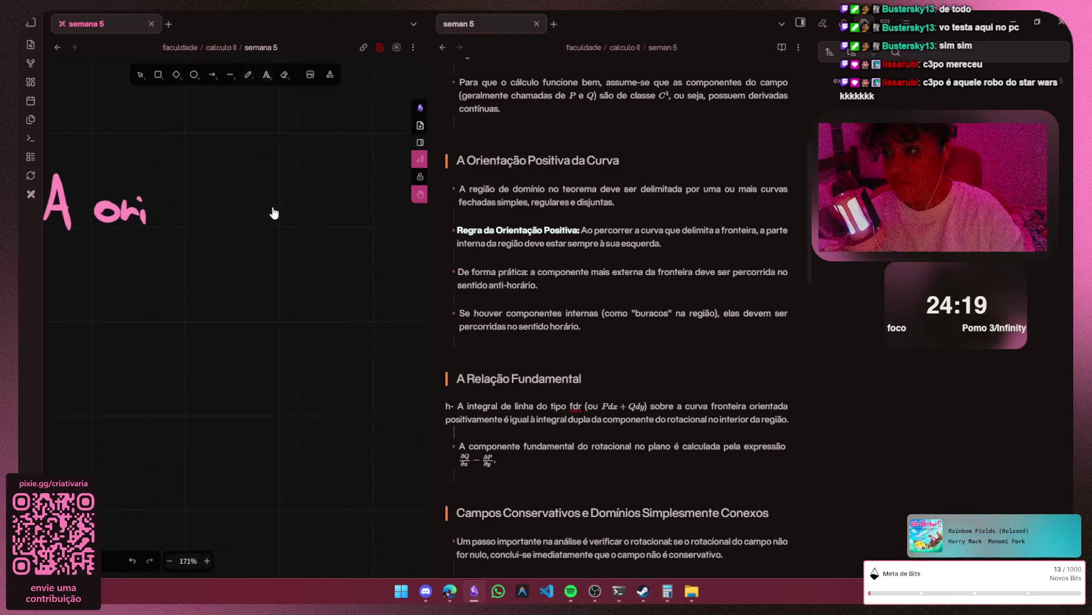
{"action": "key", "text": "p"}
{"action": "left_click_drag", "start_coordinate": [155, 215], "coordinate": [203, 224]}
{"action": "mouse_move", "coordinate": [209, 180]}
{"action": "left_mouse_down"}
{"action": "mouse_move", "coordinate": [214, 224]}
{"action": "mouse_move", "coordinate": [292, 224]}
{"action": "left_mouse_up"}
{"action": "left_click_drag", "start_coordinate": [309, 207], "coordinate": [323, 215]}
{"action": "left_click_drag", "start_coordinate": [268, 184], "coordinate": [289, 182]}
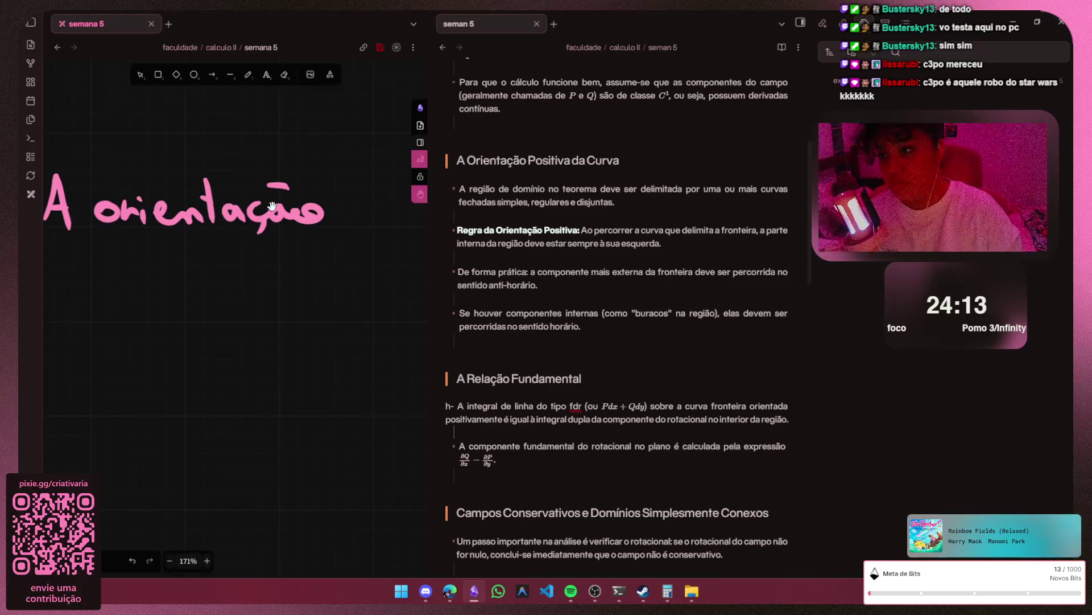
{"action": "scroll", "coordinate": [271, 206], "scroll_direction": "right", "scroll_amount": 5}
{"action": "scroll", "coordinate": [272, 206], "scroll_direction": "up", "scroll_amount": 1}
- Finish the heading with 'positiva da Curva', redrawing the end of 'Curva'
{"action": "mouse_move", "coordinate": [142, 229]}
{"action": "left_mouse_down"}
{"action": "mouse_move", "coordinate": [158, 241]}
{"action": "mouse_move", "coordinate": [174, 231]}
{"action": "mouse_move", "coordinate": [186, 256]}
{"action": "left_mouse_up"}
{"action": "left_click_drag", "start_coordinate": [214, 230], "coordinate": [214, 249]}
{"action": "left_click_drag", "start_coordinate": [227, 207], "coordinate": [231, 253]}
{"action": "mouse_move", "coordinate": [220, 229]}
{"action": "left_mouse_down"}
{"action": "mouse_move", "coordinate": [284, 227]}
{"action": "mouse_move", "coordinate": [297, 249]}
{"action": "left_mouse_up"}
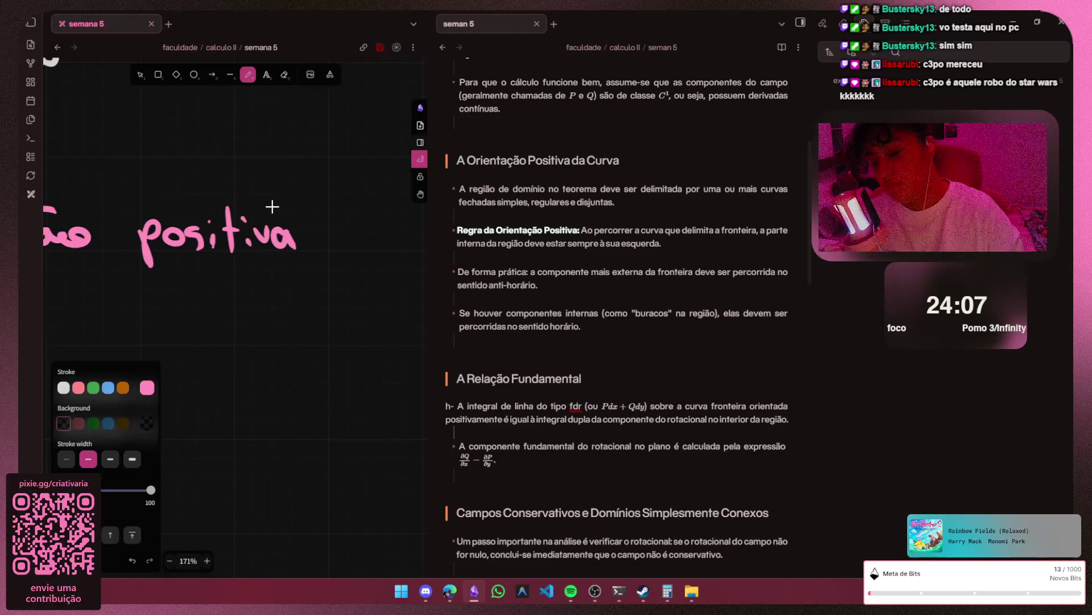
{"action": "key", "text": "h"}
{"action": "scroll", "coordinate": [273, 206], "scroll_direction": "right", "scroll_amount": 5}
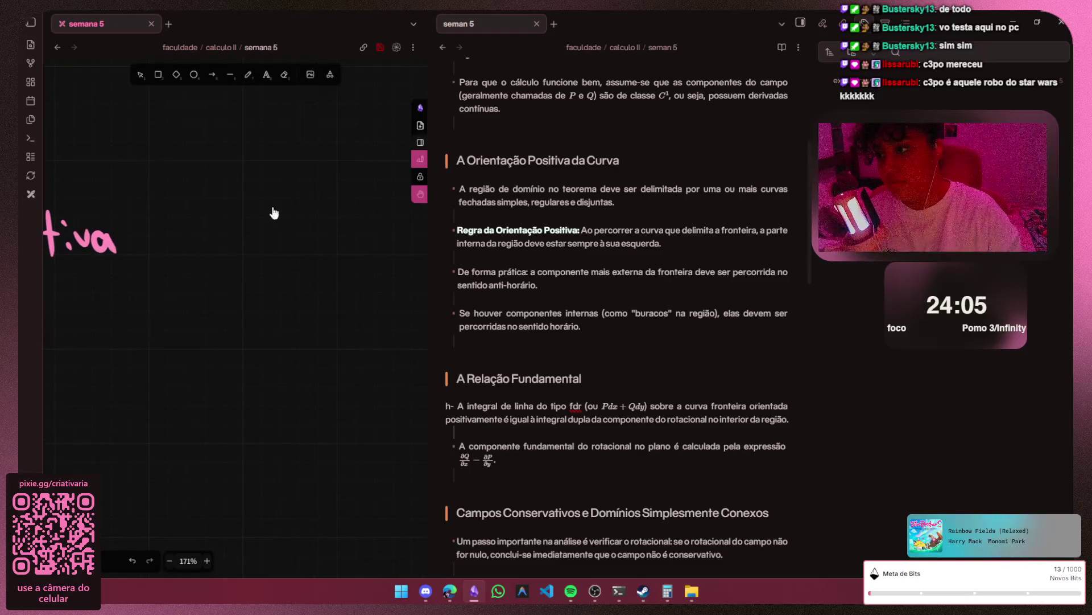
{"action": "key", "text": "p"}
{"action": "left_click_drag", "start_coordinate": [180, 230], "coordinate": [182, 247]}
{"action": "mouse_move", "coordinate": [181, 207]}
{"action": "left_mouse_down"}
{"action": "mouse_move", "coordinate": [182, 251]}
{"action": "mouse_move", "coordinate": [214, 252]}
{"action": "left_mouse_up"}
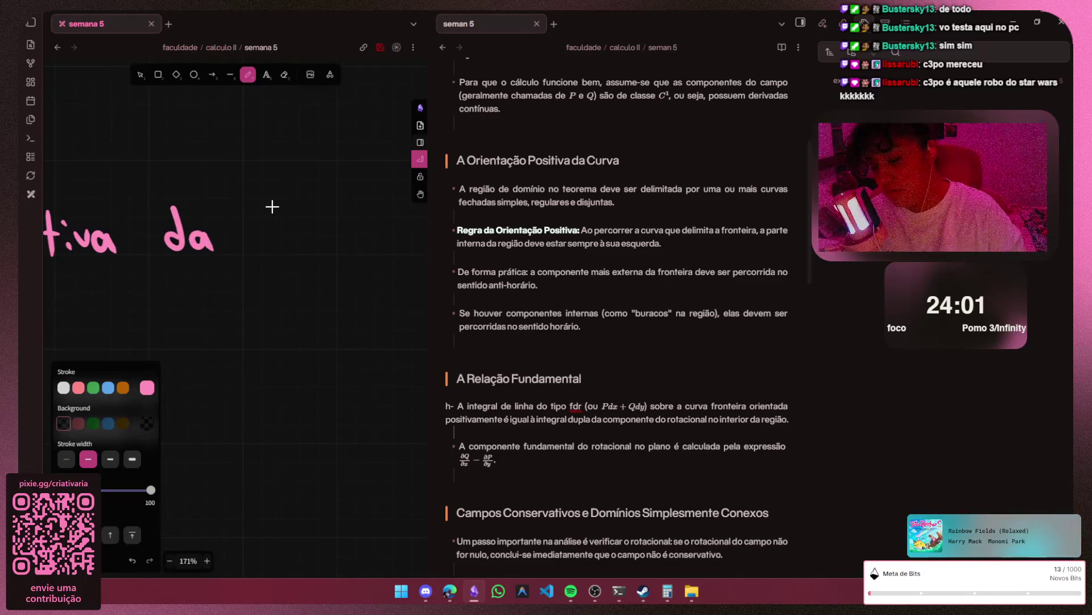
{"action": "mouse_move", "coordinate": [260, 219]}
{"action": "left_mouse_down"}
{"action": "mouse_move", "coordinate": [263, 251]}
{"action": "mouse_move", "coordinate": [330, 236]}
{"action": "mouse_move", "coordinate": [353, 253]}
{"action": "mouse_move", "coordinate": [331, 232]}
{"action": "left_mouse_up"}
{"action": "key", "text": "ctrl+z"}
{"action": "key", "text": "ctrl+z"}
{"action": "mouse_move", "coordinate": [324, 232]}
{"action": "left_mouse_down"}
{"action": "mouse_move", "coordinate": [348, 235]}
{"action": "mouse_move", "coordinate": [358, 252]}
{"action": "left_mouse_up"}
{"action": "key", "text": "ctrl+z"}
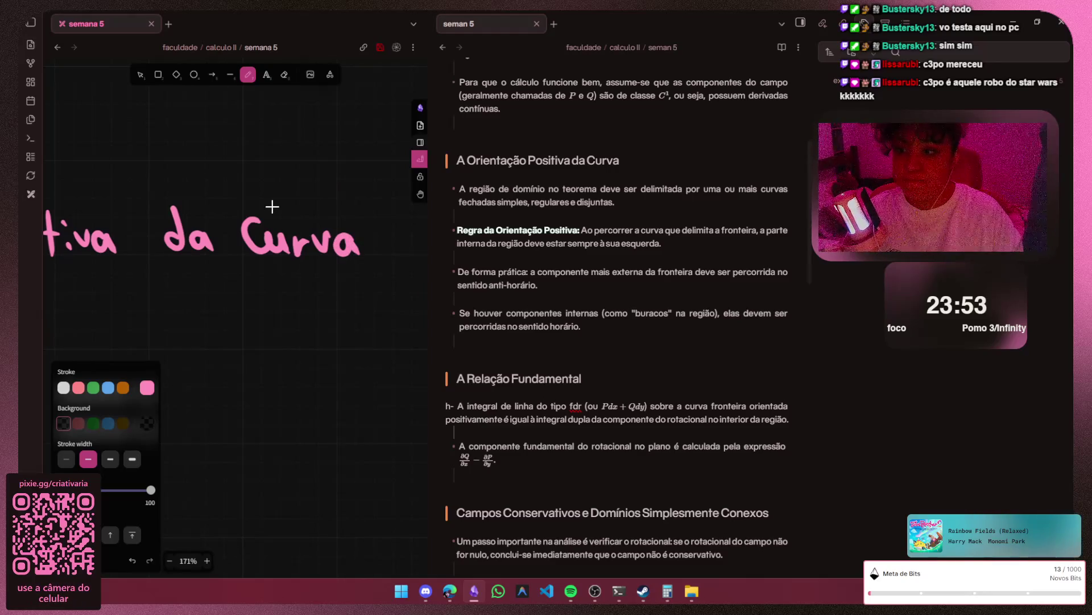
{"action": "scroll", "coordinate": [302, 315], "scroll_direction": "down", "scroll_amount": 3}
{"action": "scroll", "coordinate": [313, 329], "scroll_direction": "down", "scroll_amount": 2}
{"action": "scroll", "coordinate": [312, 339], "scroll_direction": "down", "scroll_amount": 2}
{"action": "scroll", "coordinate": [318, 340], "scroll_direction": "down", "scroll_amount": 2}
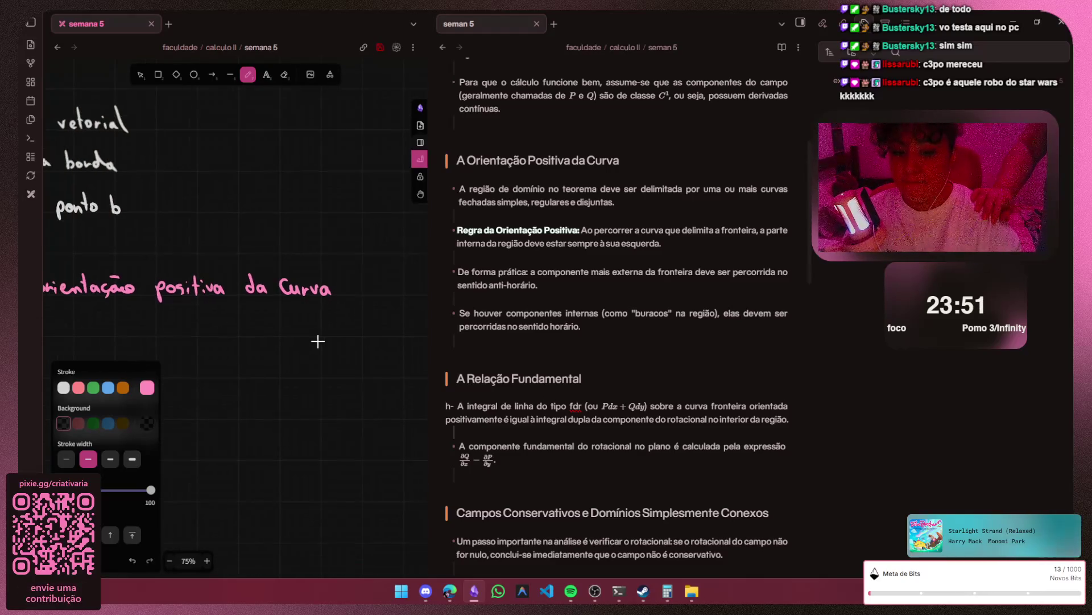
{"action": "scroll", "coordinate": [318, 341], "scroll_direction": "down", "scroll_amount": 1}
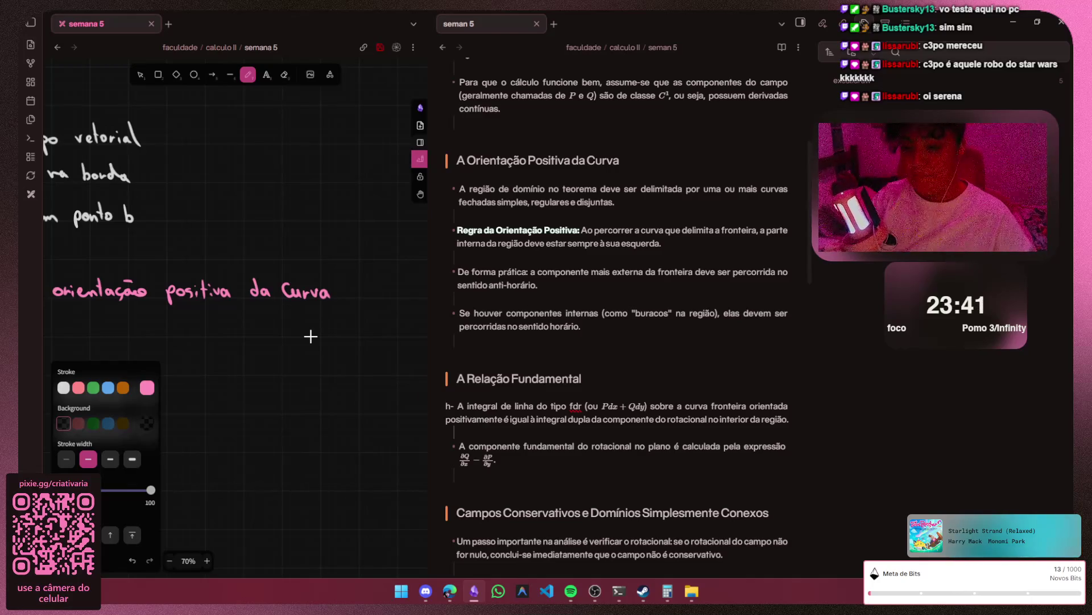
{"action": "key", "text": "h"}
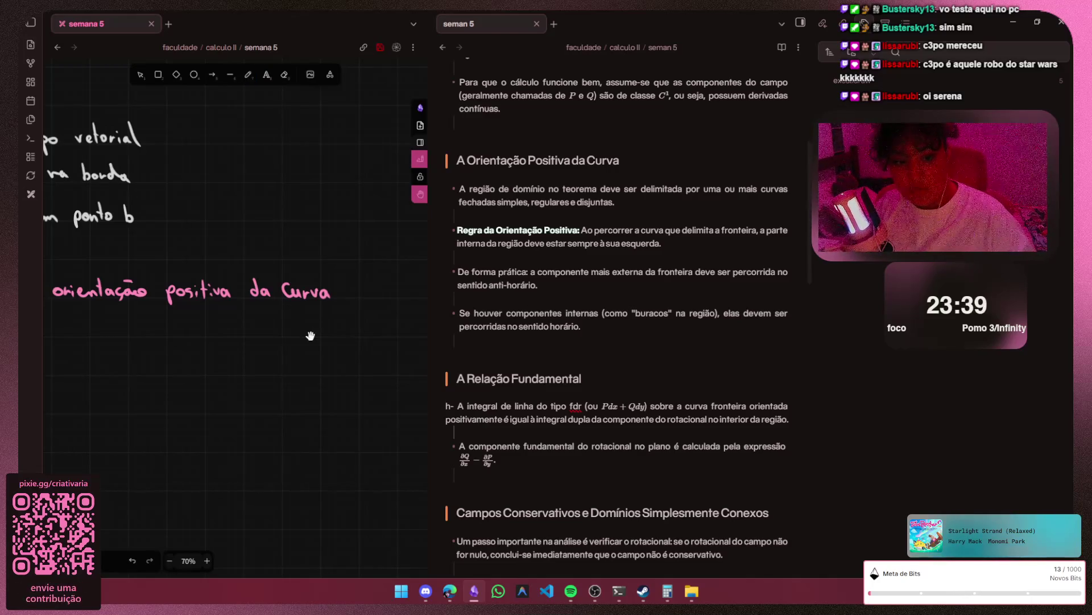
{"action": "scroll", "coordinate": [310, 336], "scroll_direction": "down", "scroll_amount": 2}
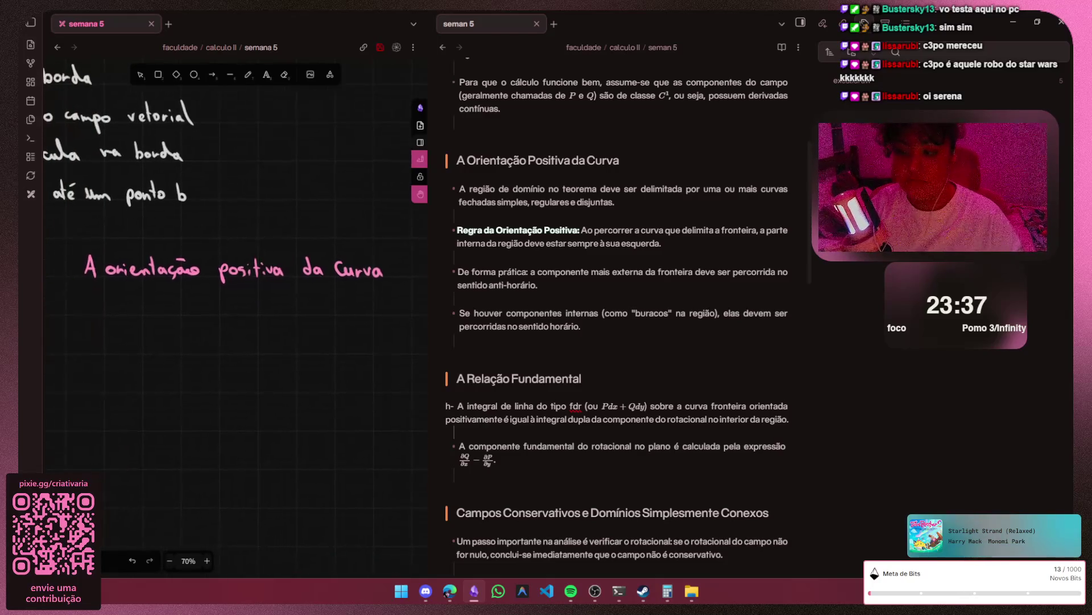
{"action": "scroll", "coordinate": [310, 336], "scroll_direction": "down", "scroll_amount": 5}
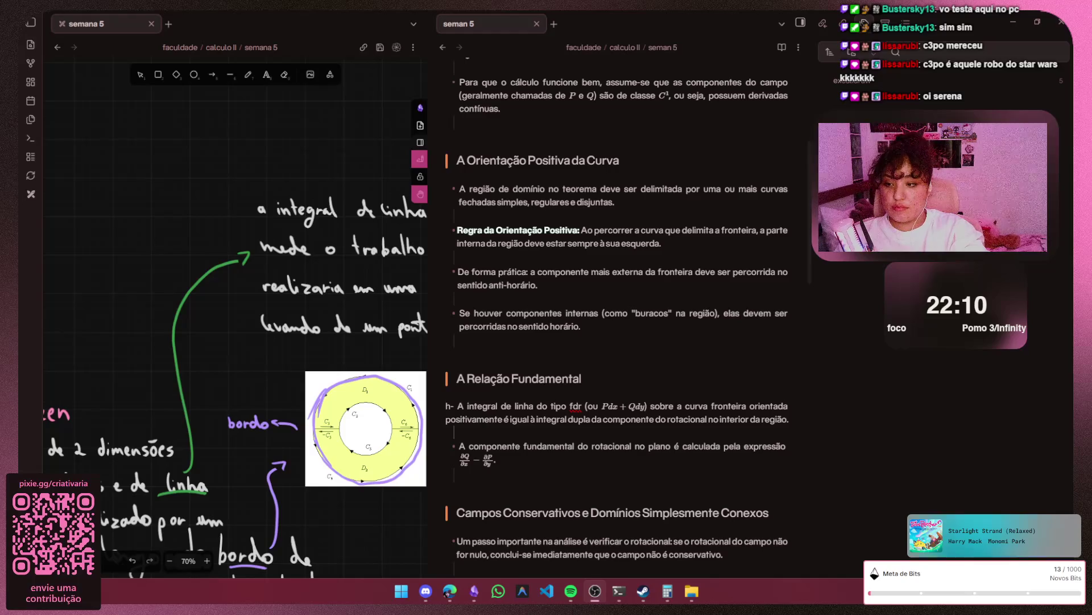
{"action": "scroll", "coordinate": [234, 342], "scroll_direction": "down", "scroll_amount": 3}
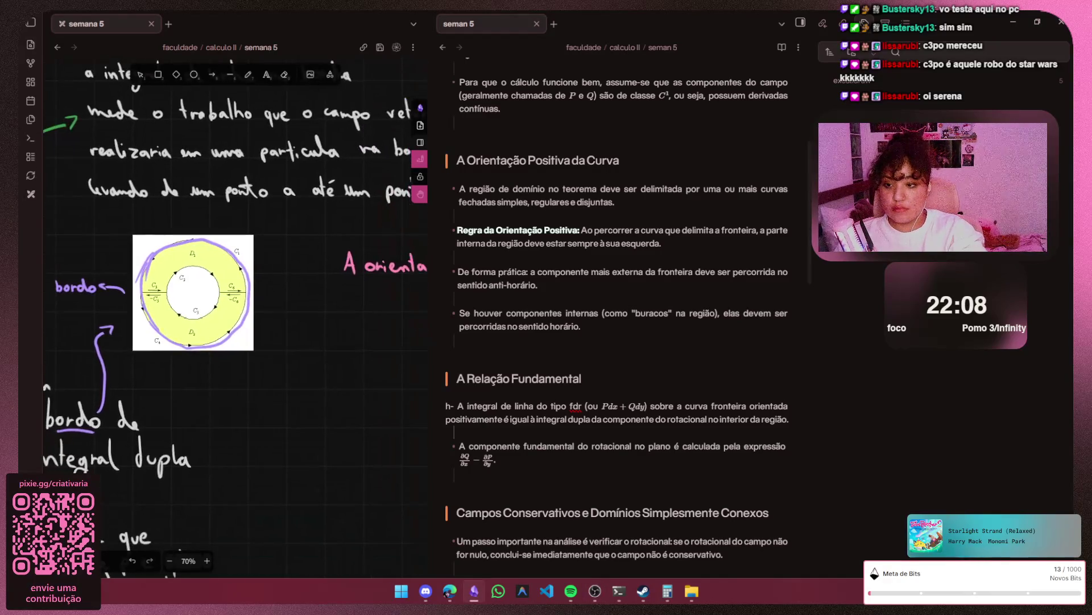
{"action": "scroll", "coordinate": [235, 341], "scroll_direction": "right", "scroll_amount": 5}
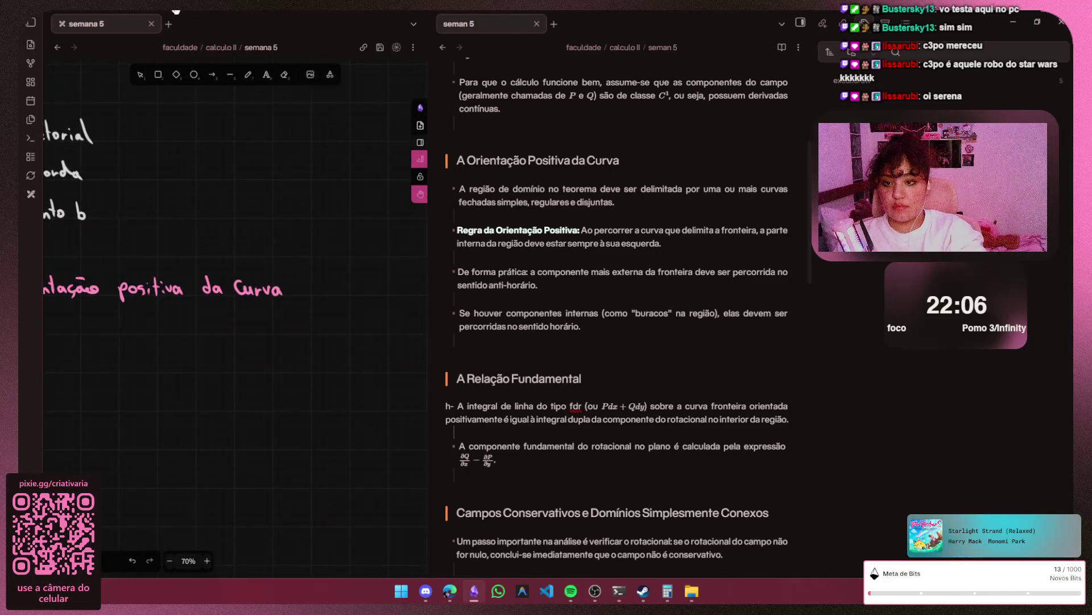
- Ready the freehand pen with a white stroke beside the 'A orientação' heading
{"action": "key", "text": "p"}
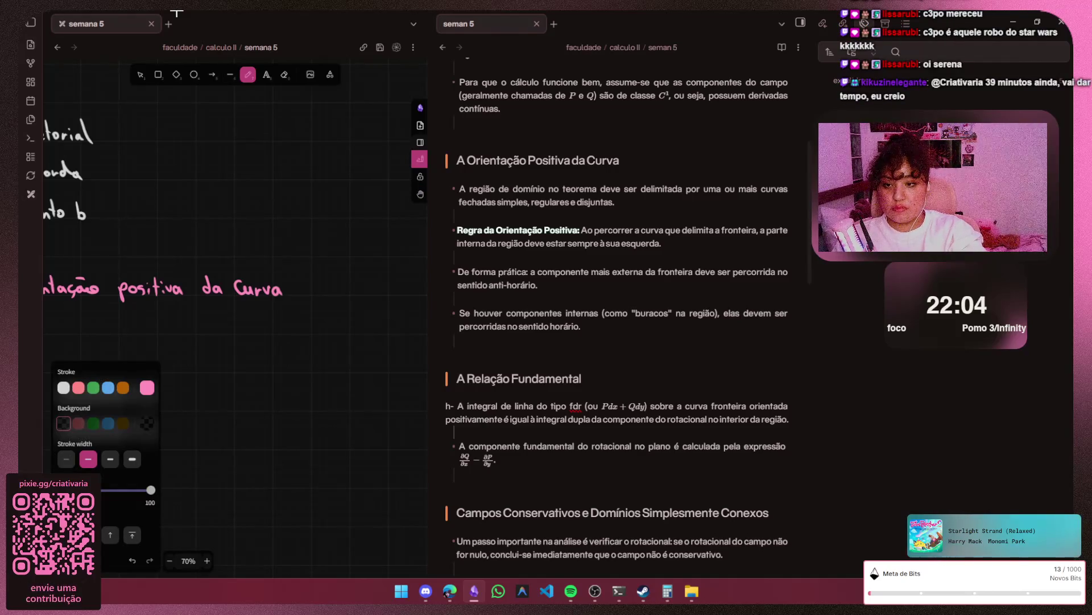
{"action": "scroll", "coordinate": [160, 325], "scroll_direction": "left", "scroll_amount": 2}
{"action": "key", "text": "Escape"}
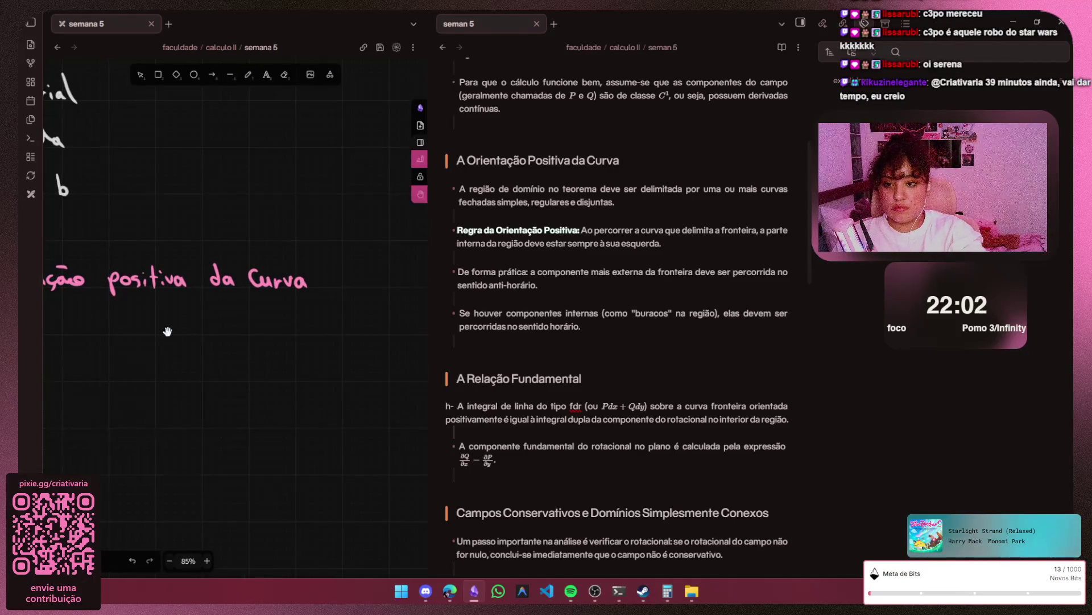
{"action": "scroll", "coordinate": [166, 330], "scroll_direction": "up", "scroll_amount": 2}
{"action": "scroll", "coordinate": [199, 256], "scroll_direction": "up", "scroll_amount": 1}
{"action": "scroll", "coordinate": [199, 257], "scroll_direction": "up", "scroll_amount": 1}
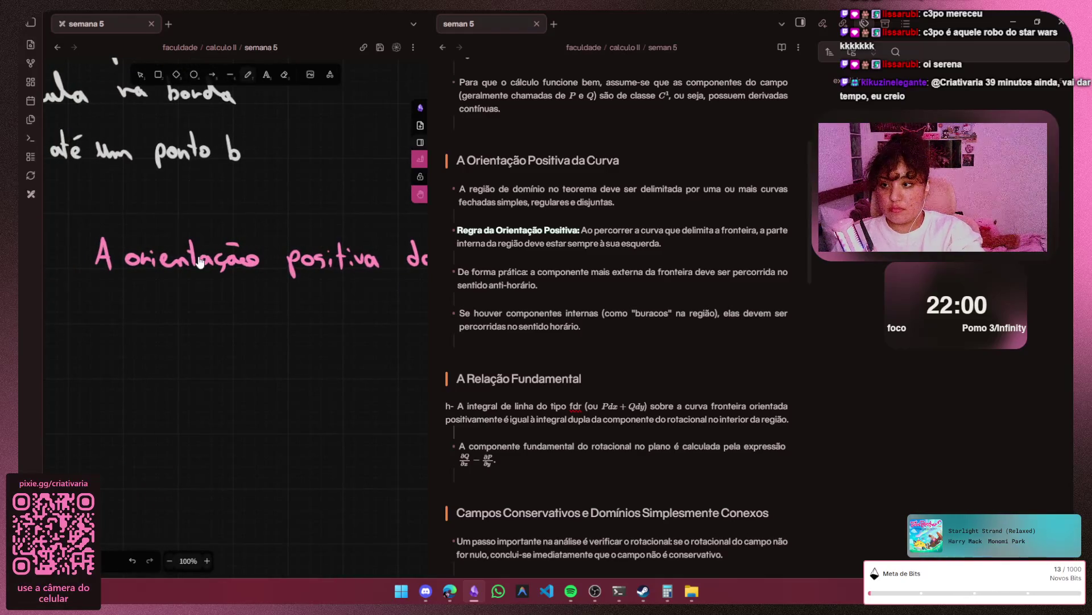
{"action": "key", "text": "p"}
{"action": "scroll", "coordinate": [171, 291], "scroll_direction": "up", "scroll_amount": 1}
{"action": "scroll", "coordinate": [134, 325], "scroll_direction": "up", "scroll_amount": 1}
{"action": "scroll", "coordinate": [134, 305], "scroll_direction": "up", "scroll_amount": 1}
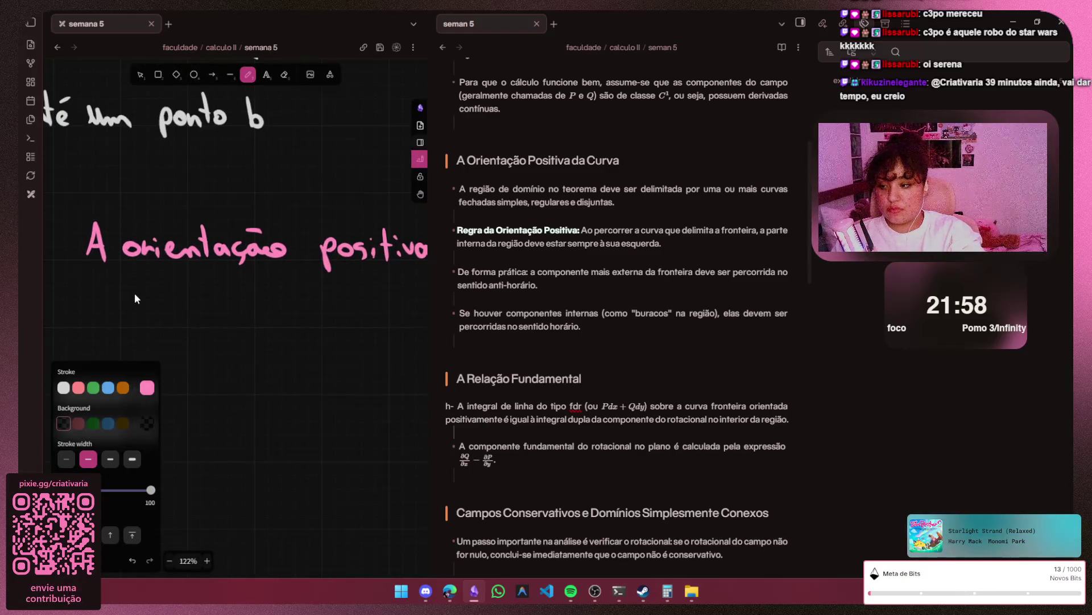
{"action": "scroll", "coordinate": [137, 290], "scroll_direction": "up", "scroll_amount": 1}
{"action": "scroll", "coordinate": [141, 282], "scroll_direction": "up", "scroll_amount": 2}
{"action": "scroll", "coordinate": [151, 307], "scroll_direction": "up", "scroll_amount": 1}
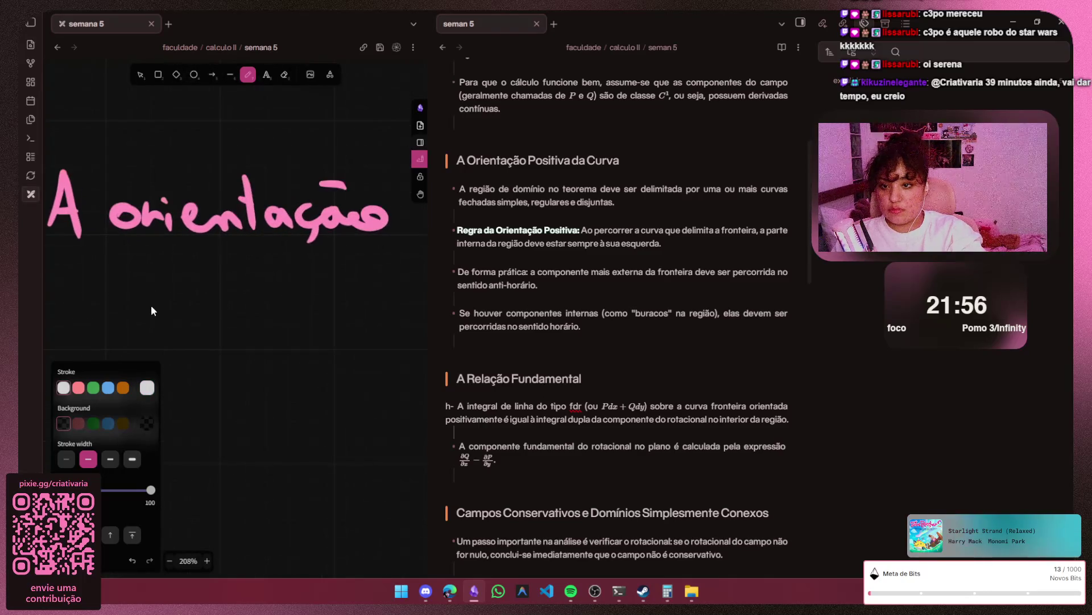
- Handwrite the white bullet 'A região de domínio' under the heading
{"action": "left_click_drag", "start_coordinate": [112, 341], "coordinate": [135, 346]}
{"action": "mouse_move", "coordinate": [119, 332]}
{"action": "left_mouse_down"}
{"action": "mouse_move", "coordinate": [177, 329]}
{"action": "mouse_move", "coordinate": [199, 344]}
{"action": "mouse_move", "coordinate": [198, 375]}
{"action": "left_mouse_up"}
{"action": "left_click_drag", "start_coordinate": [248, 340], "coordinate": [323, 341]}
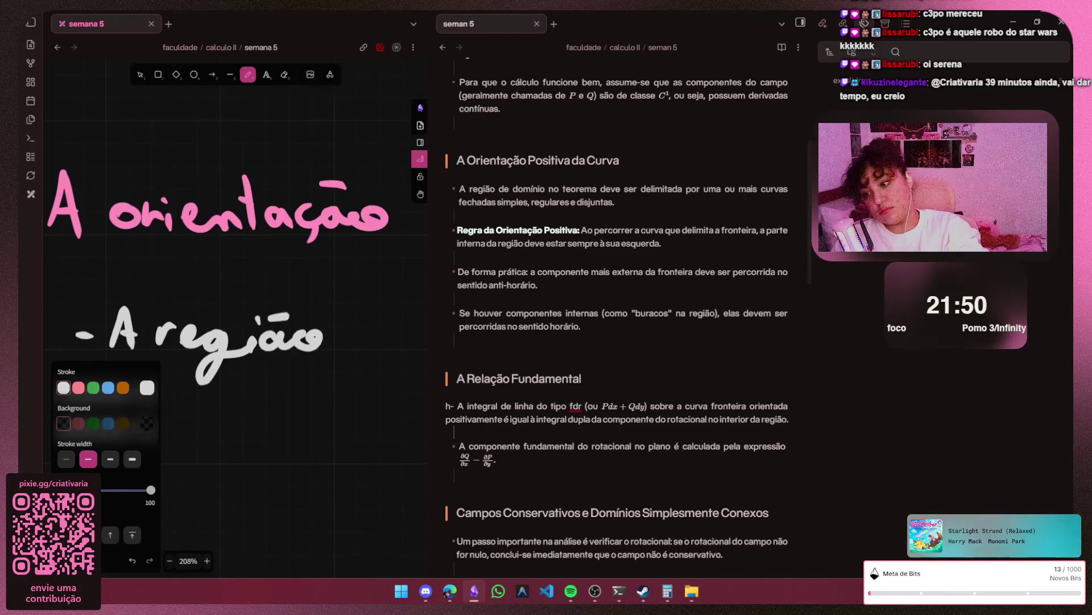
{"action": "key", "text": "h"}
{"action": "left_click_drag", "start_coordinate": [411, 335], "coordinate": [150, 305]}
{"action": "key", "text": "p"}
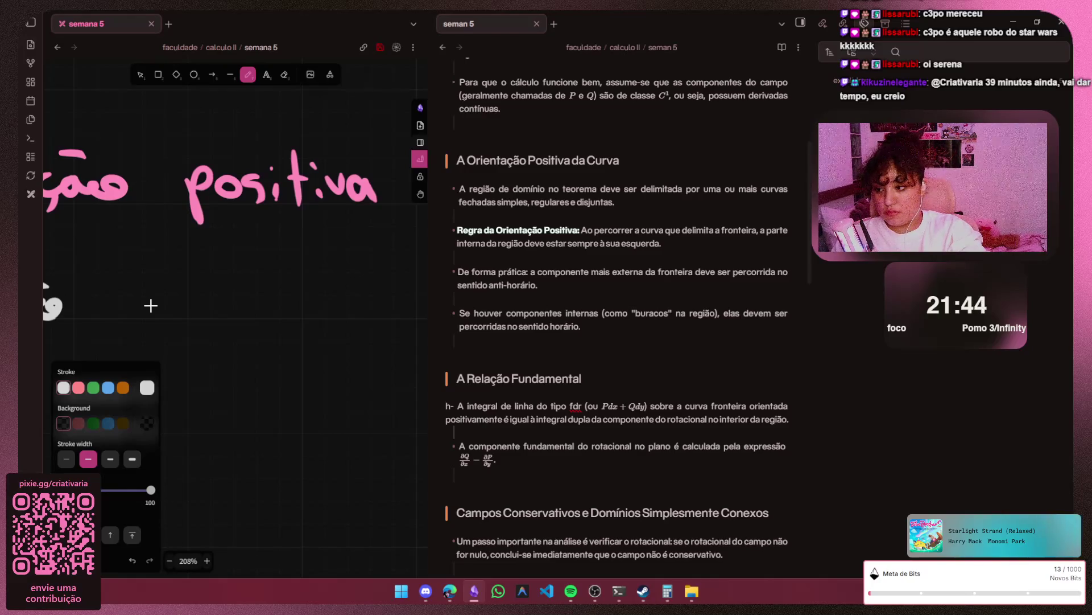
{"action": "left_click_drag", "start_coordinate": [113, 292], "coordinate": [141, 304]}
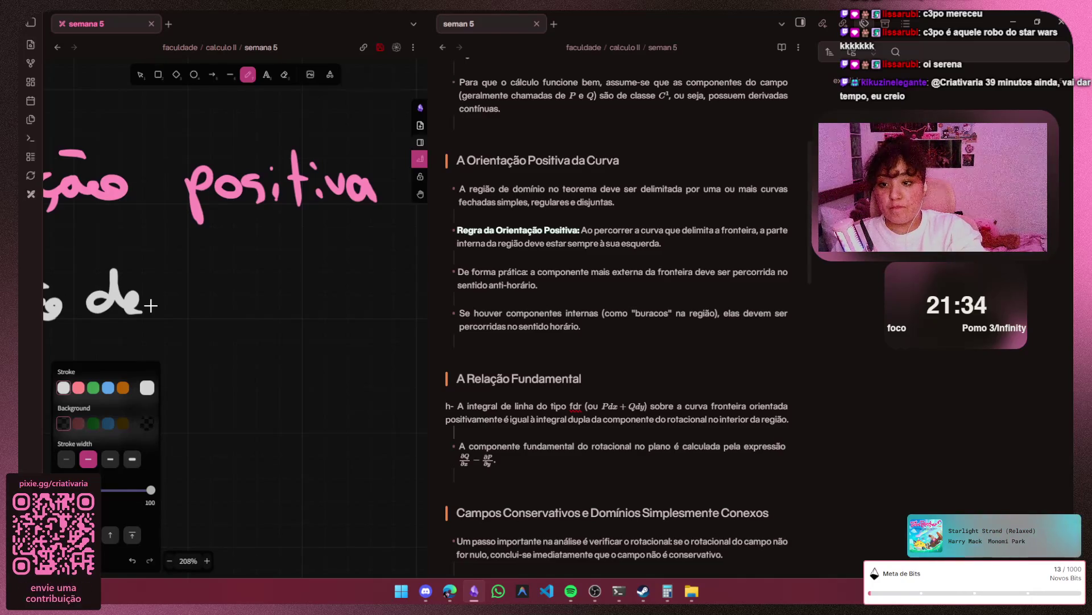
{"action": "mouse_move", "coordinate": [199, 298]}
{"action": "left_mouse_down"}
{"action": "mouse_move", "coordinate": [210, 282]}
{"action": "mouse_move", "coordinate": [302, 314]}
{"action": "mouse_move", "coordinate": [399, 308]}
{"action": "left_mouse_up"}
{"action": "left_click", "coordinate": [355, 272]}
- Continue the bullet with 'no teorema deve'
{"action": "key", "text": "h"}
{"action": "scroll", "coordinate": [151, 305], "scroll_direction": "right", "scroll_amount": 5}
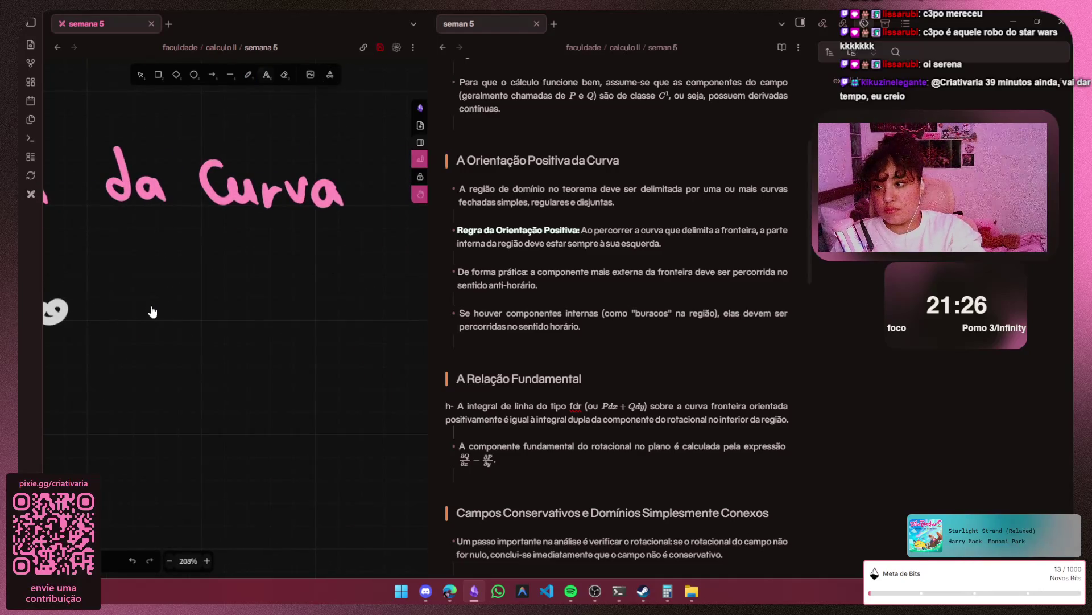
{"action": "key", "text": "p"}
{"action": "left_click_drag", "start_coordinate": [104, 316], "coordinate": [141, 314]}
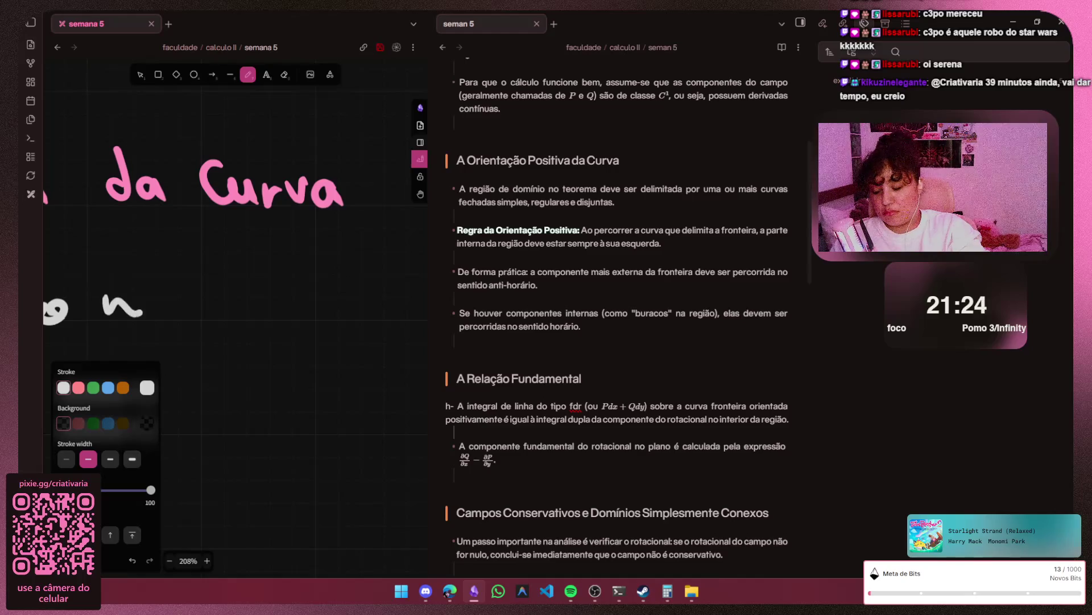
{"action": "left_click_drag", "start_coordinate": [199, 271], "coordinate": [203, 321]}
{"action": "mouse_move", "coordinate": [189, 292]}
{"action": "left_mouse_down"}
{"action": "mouse_move", "coordinate": [210, 291]}
{"action": "mouse_move", "coordinate": [234, 316]}
{"action": "mouse_move", "coordinate": [256, 297]}
{"action": "left_mouse_up"}
{"action": "mouse_move", "coordinate": [325, 303]}
{"action": "left_mouse_down"}
{"action": "mouse_move", "coordinate": [352, 318]}
{"action": "mouse_move", "coordinate": [405, 317]}
{"action": "left_mouse_up"}
{"action": "key", "text": "h"}
{"action": "scroll", "coordinate": [150, 305], "scroll_direction": "right", "scroll_amount": 5}
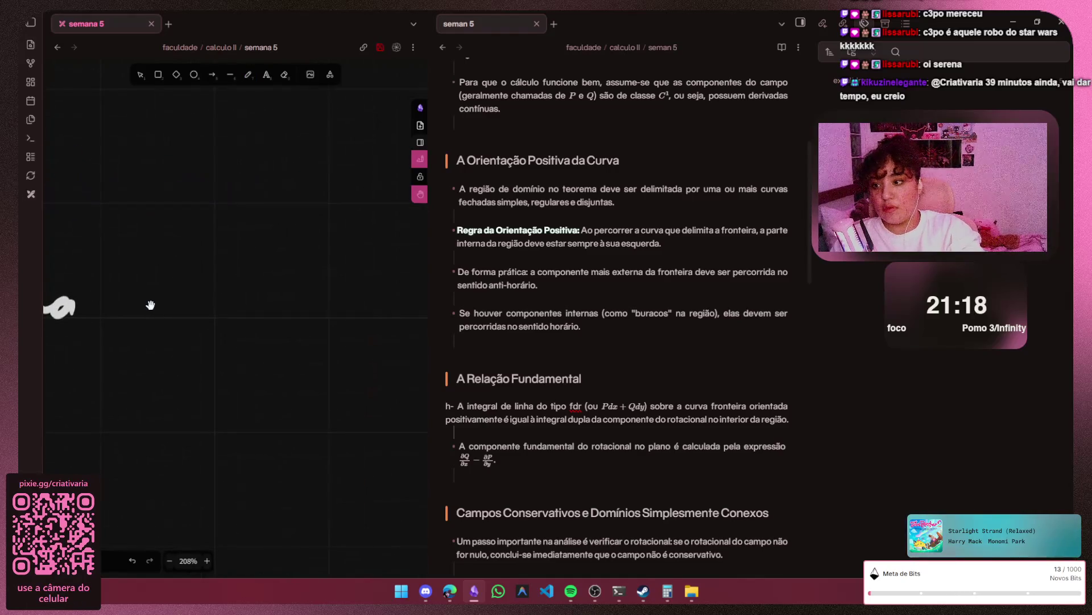
{"action": "key", "text": "p"}
{"action": "left_click_drag", "start_coordinate": [133, 297], "coordinate": [120, 309]}
{"action": "left_click_drag", "start_coordinate": [141, 265], "coordinate": [145, 318]}
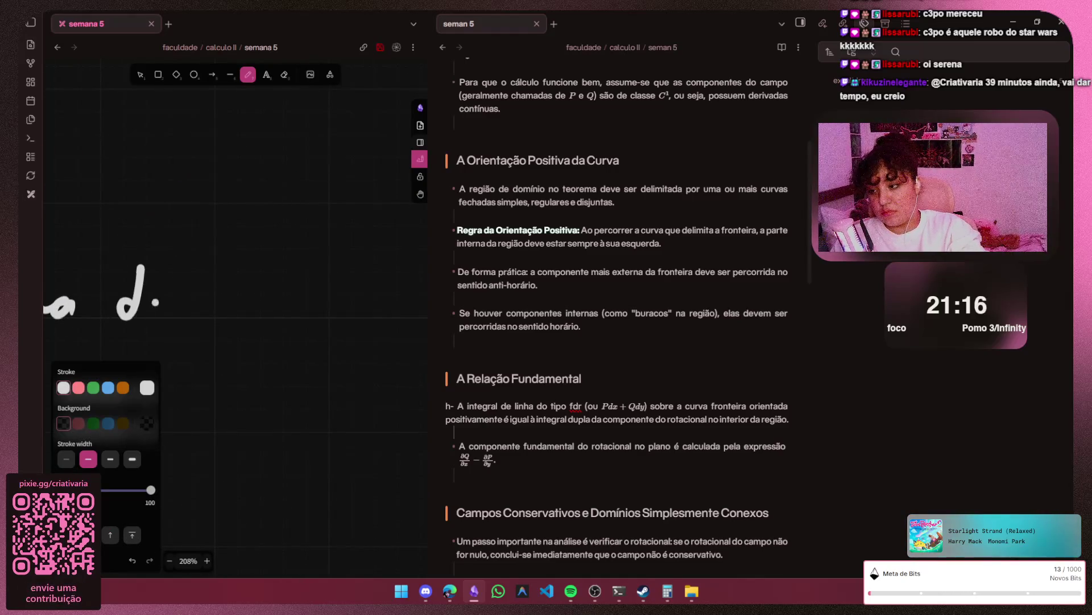
{"action": "left_click_drag", "start_coordinate": [204, 292], "coordinate": [235, 316]}
- Start the next line with 'ser delimit…' and shift the canvas to keep writing
{"action": "key", "text": "h"}
{"action": "scroll", "coordinate": [151, 305], "scroll_direction": "left", "scroll_amount": 5}
{"action": "scroll", "coordinate": [151, 305], "scroll_direction": "left", "scroll_amount": 5}
{"action": "scroll", "coordinate": [150, 305], "scroll_direction": "left", "scroll_amount": 5}
{"action": "scroll", "coordinate": [150, 305], "scroll_direction": "left", "scroll_amount": 5}
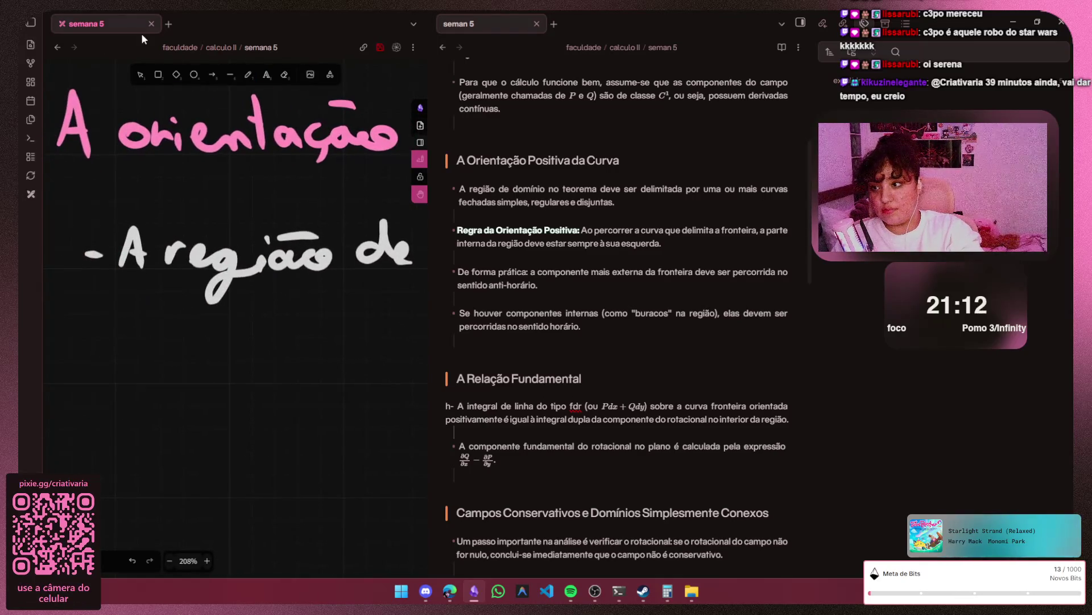
{"action": "key", "text": "p"}
{"action": "left_click_drag", "start_coordinate": [135, 306], "coordinate": [119, 333]}
{"action": "left_click_drag", "start_coordinate": [140, 328], "coordinate": [178, 323]}
{"action": "mouse_move", "coordinate": [244, 317]}
{"action": "left_mouse_down"}
{"action": "mouse_move", "coordinate": [257, 340]}
{"action": "mouse_move", "coordinate": [312, 329]}
{"action": "mouse_move", "coordinate": [401, 341]}
{"action": "left_mouse_up"}
{"action": "left_click_drag", "start_coordinate": [415, 294], "coordinate": [419, 343]}
{"action": "left_click_drag", "start_coordinate": [400, 318], "coordinate": [429, 313]}
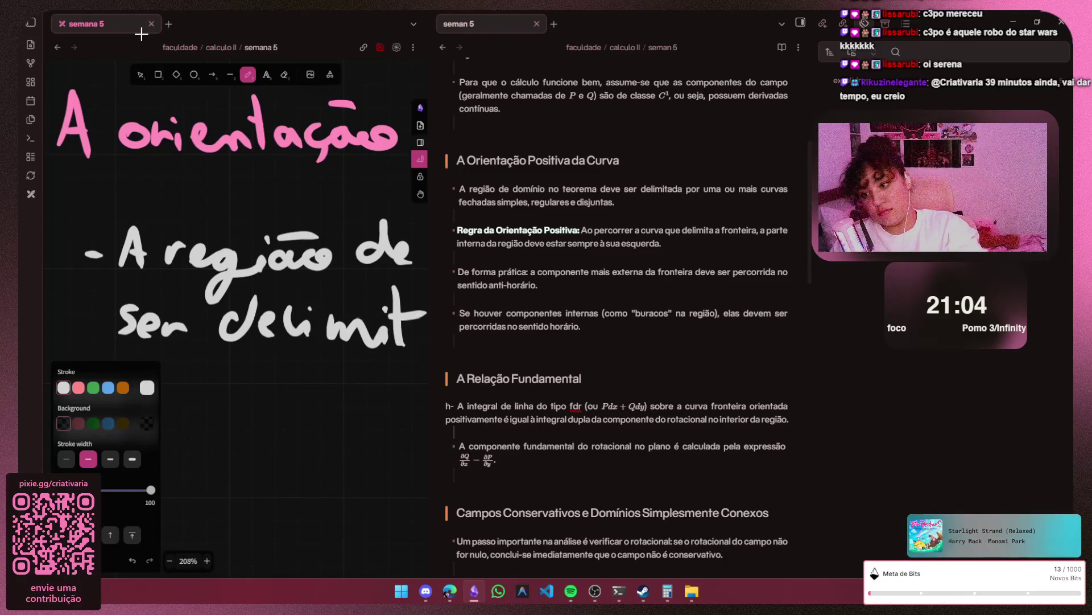
{"action": "key", "text": "h"}
{"action": "left_click_drag", "start_coordinate": [406, 70], "coordinate": [141, 32]}
{"action": "key", "text": "p"}
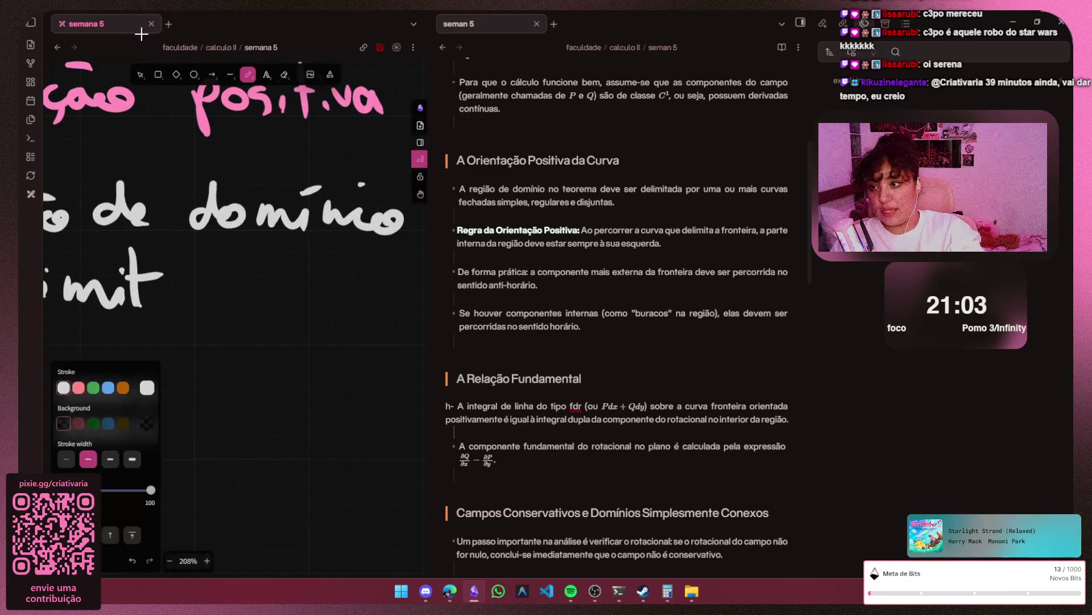
- Finish 'delimitada' and write 'por uma' after it
{"action": "mouse_move", "coordinate": [176, 283]}
{"action": "left_mouse_down"}
{"action": "mouse_move", "coordinate": [177, 307]}
{"action": "mouse_move", "coordinate": [208, 265]}
{"action": "mouse_move", "coordinate": [234, 306]}
{"action": "left_mouse_up"}
{"action": "key", "text": "ctrl+z"}
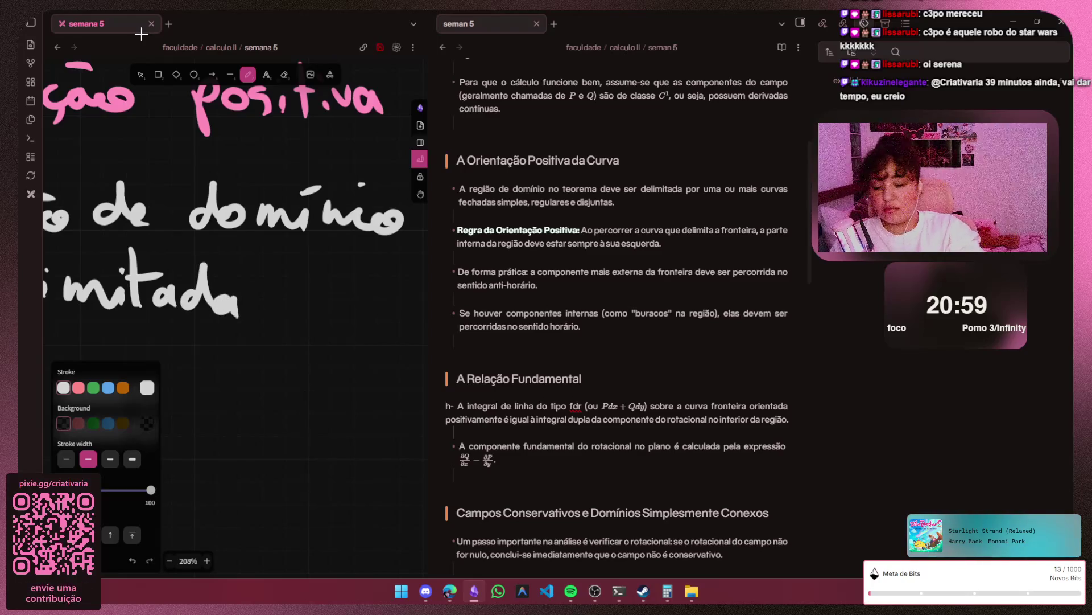
{"action": "key", "text": "h"}
{"action": "left_click_drag", "start_coordinate": [290, 35], "coordinate": [142, 32]}
{"action": "key", "text": "p"}
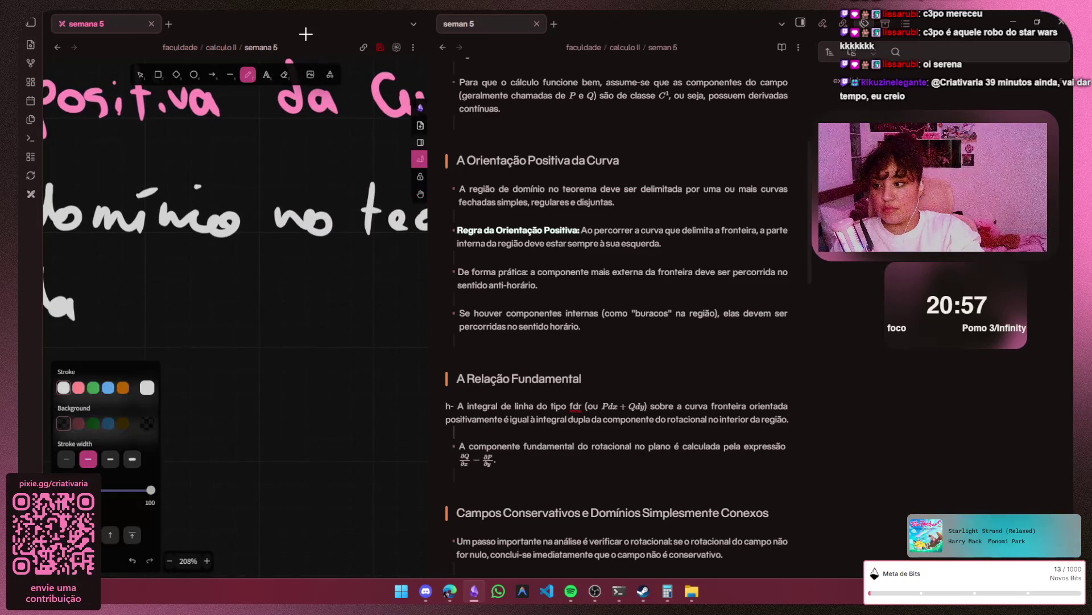
{"action": "mouse_move", "coordinate": [116, 273]}
{"action": "left_mouse_down"}
{"action": "mouse_move", "coordinate": [111, 324]}
{"action": "mouse_move", "coordinate": [121, 300]}
{"action": "left_mouse_up"}
{"action": "left_click_drag", "start_coordinate": [159, 287], "coordinate": [157, 290]}
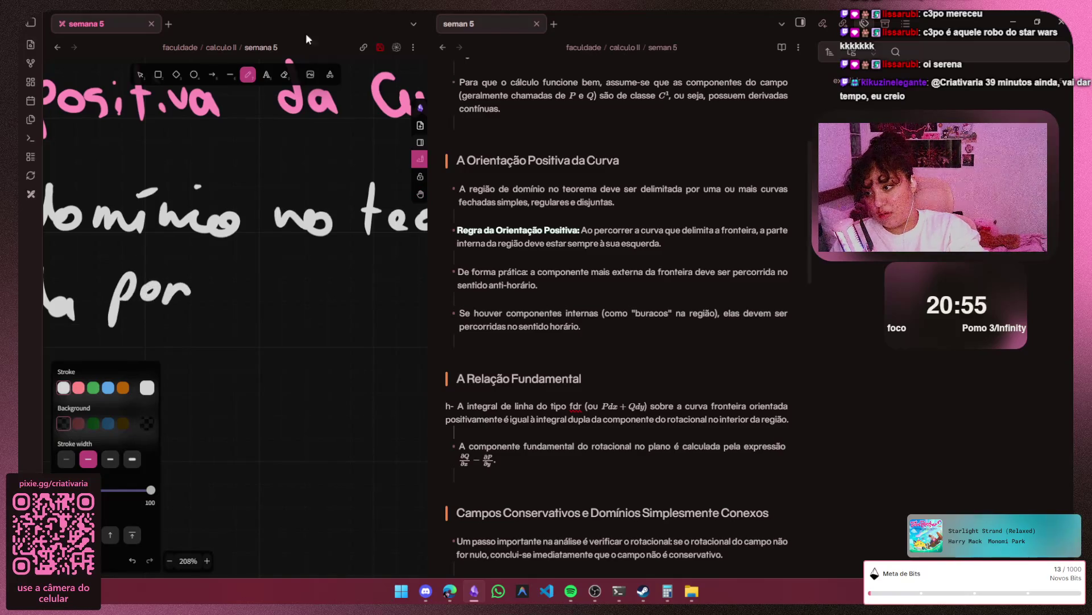
{"action": "key", "text": "h"}
{"action": "key", "text": "p"}
{"action": "mouse_move", "coordinate": [231, 282]}
{"action": "left_mouse_down"}
{"action": "mouse_move", "coordinate": [251, 301]}
{"action": "mouse_move", "coordinate": [320, 288]}
{"action": "left_mouse_up"}
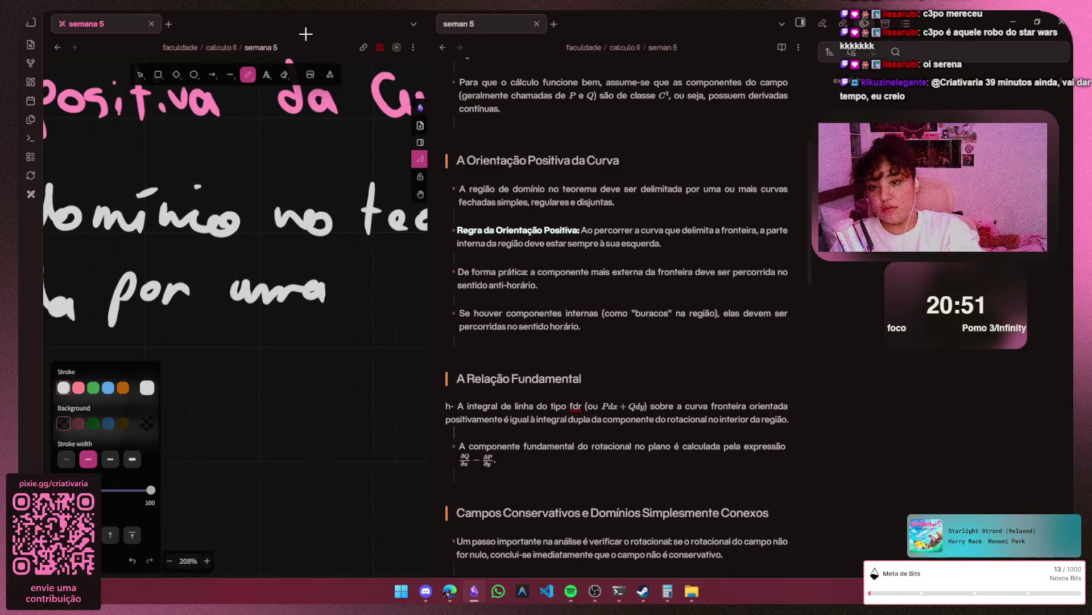
- Write 'ou mais curvas' on the next line, redrawing a misdrawn stroke
{"action": "key", "text": "h"}
{"action": "scroll", "coordinate": [307, 34], "scroll_direction": "right", "scroll_amount": 3}
{"action": "scroll", "coordinate": [307, 40], "scroll_direction": "down", "scroll_amount": 2}
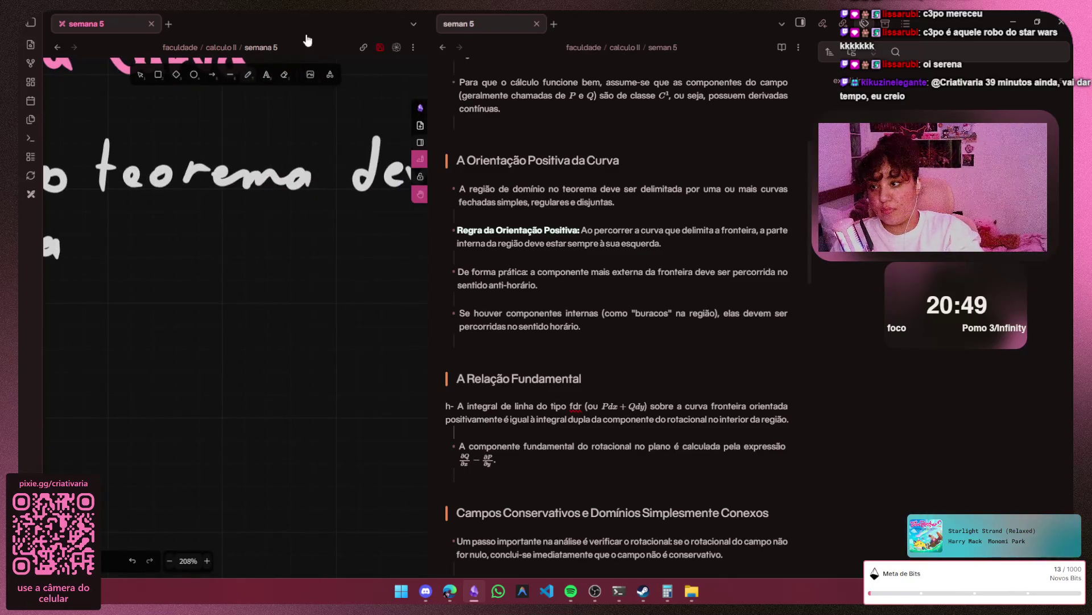
{"action": "key", "text": "p"}
{"action": "mouse_move", "coordinate": [120, 233]}
{"action": "left_mouse_down"}
{"action": "mouse_move", "coordinate": [138, 256]}
{"action": "mouse_move", "coordinate": [169, 256]}
{"action": "left_mouse_up"}
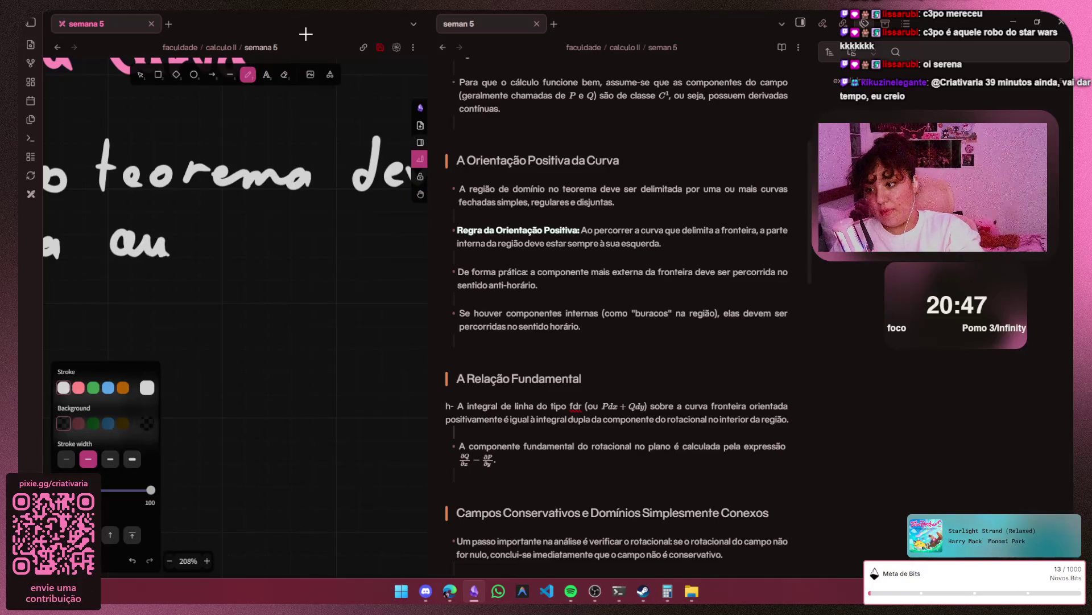
{"action": "left_click_drag", "start_coordinate": [250, 240], "coordinate": [267, 244]}
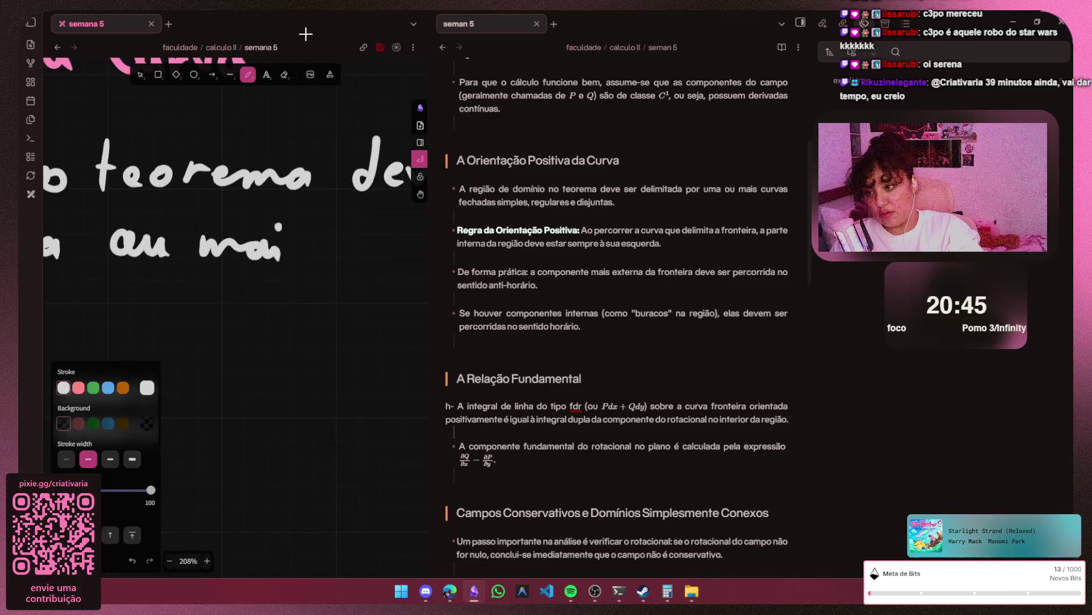
{"action": "scroll", "coordinate": [305, 33], "scroll_direction": "right", "scroll_amount": 5}
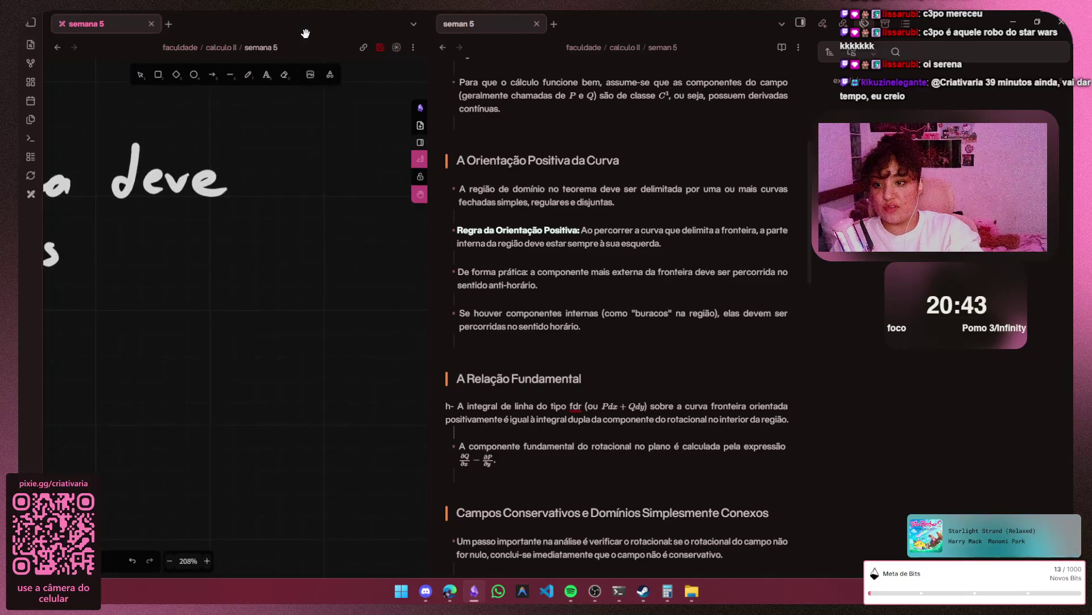
{"action": "key", "text": "p"}
{"action": "mouse_move", "coordinate": [135, 238]}
{"action": "left_mouse_down"}
{"action": "mouse_move", "coordinate": [147, 260]}
{"action": "mouse_move", "coordinate": [124, 264]}
{"action": "left_mouse_up"}
{"action": "key", "text": "ctrl+z"}
{"action": "mouse_move", "coordinate": [130, 243]}
{"action": "left_mouse_down"}
{"action": "mouse_move", "coordinate": [152, 264]}
{"action": "mouse_move", "coordinate": [208, 243]}
{"action": "mouse_move", "coordinate": [237, 271]}
{"action": "left_mouse_up"}
- Write 'fechadas' after 'curvas' and bring the earlier bullet words back into view
{"action": "left_click_drag", "start_coordinate": [310, 224], "coordinate": [272, 296]}
{"action": "mouse_move", "coordinate": [295, 243]}
{"action": "left_mouse_down"}
{"action": "mouse_move", "coordinate": [348, 268]}
{"action": "mouse_move", "coordinate": [129, 256]}
{"action": "left_mouse_up"}
{"action": "key", "text": "ctrl+z"}
{"action": "key", "text": "ctrl+z"}
{"action": "key", "text": "p"}
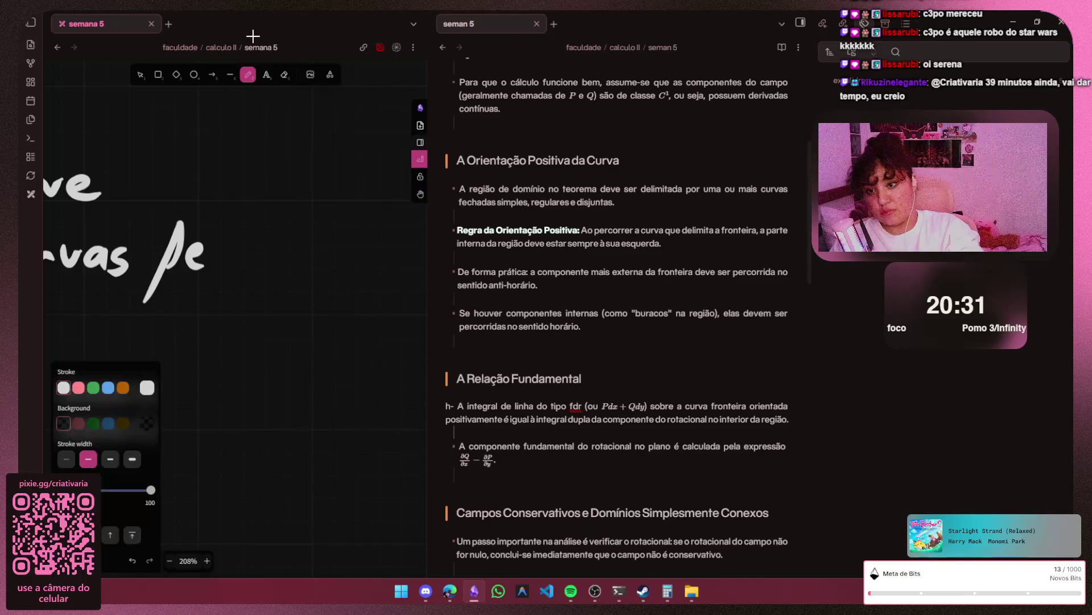
{"action": "left_click_drag", "start_coordinate": [226, 247], "coordinate": [224, 268]}
{"action": "mouse_move", "coordinate": [234, 229]}
{"action": "left_mouse_down"}
{"action": "mouse_move", "coordinate": [252, 272]}
{"action": "mouse_move", "coordinate": [304, 256]}
{"action": "mouse_move", "coordinate": [334, 272]}
{"action": "left_mouse_up"}
{"action": "key", "text": "h"}
{"action": "scroll", "coordinate": [252, 36], "scroll_direction": "right", "scroll_amount": 5}
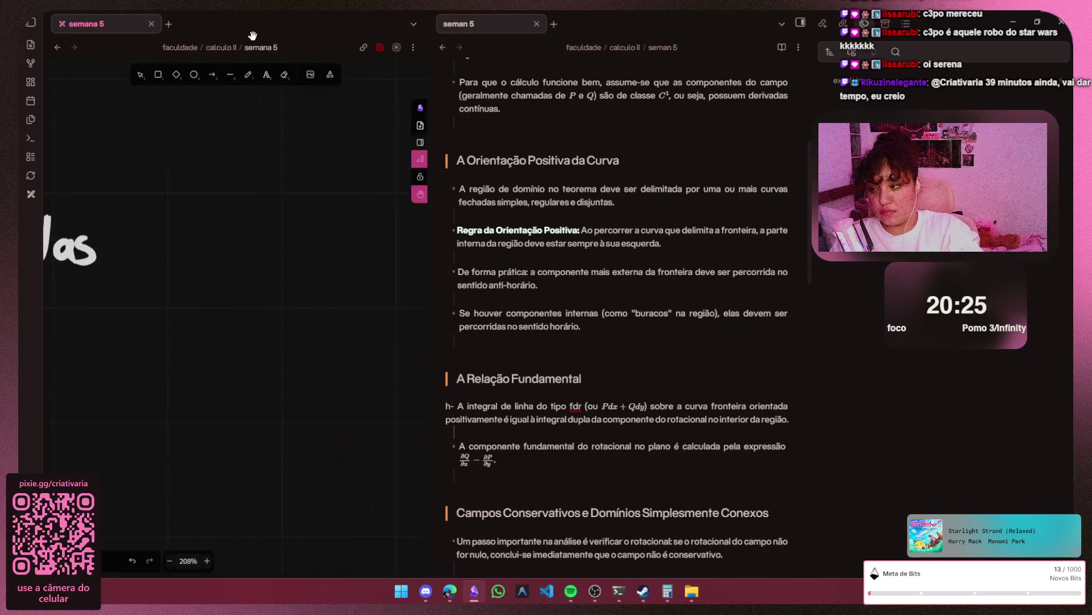
{"action": "key", "text": "p"}
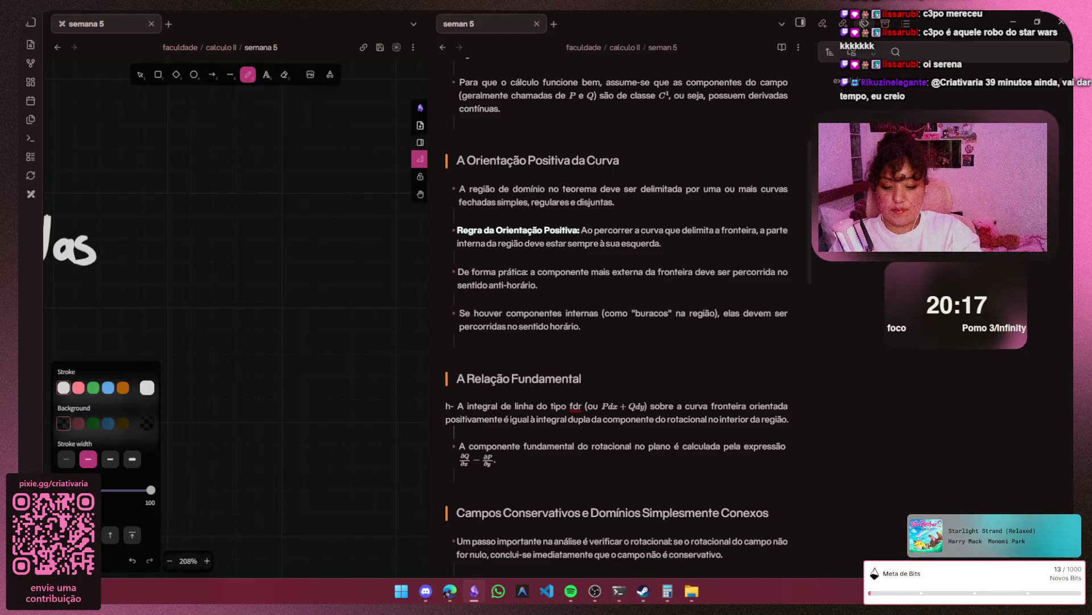
{"action": "key", "text": "h"}
{"action": "mouse_move", "coordinate": [214, 300]}
{"action": "left_mouse_down"}
{"action": "mouse_move", "coordinate": [94, 300]}
{"action": "mouse_move", "coordinate": [252, 265]}
{"action": "left_mouse_up"}
{"action": "left_click_drag", "start_coordinate": [128, 256], "coordinate": [384, 256]}
{"action": "scroll", "coordinate": [236, 155], "scroll_direction": "left", "scroll_amount": 3}
{"action": "scroll", "coordinate": [236, 155], "scroll_direction": "left", "scroll_amount": 3}
{"action": "scroll", "coordinate": [236, 155], "scroll_direction": "left", "scroll_amount": 3}
{"action": "scroll", "coordinate": [235, 156], "scroll_direction": "left", "scroll_amount": 3}
{"action": "scroll", "coordinate": [236, 155], "scroll_direction": "right", "scroll_amount": 2}
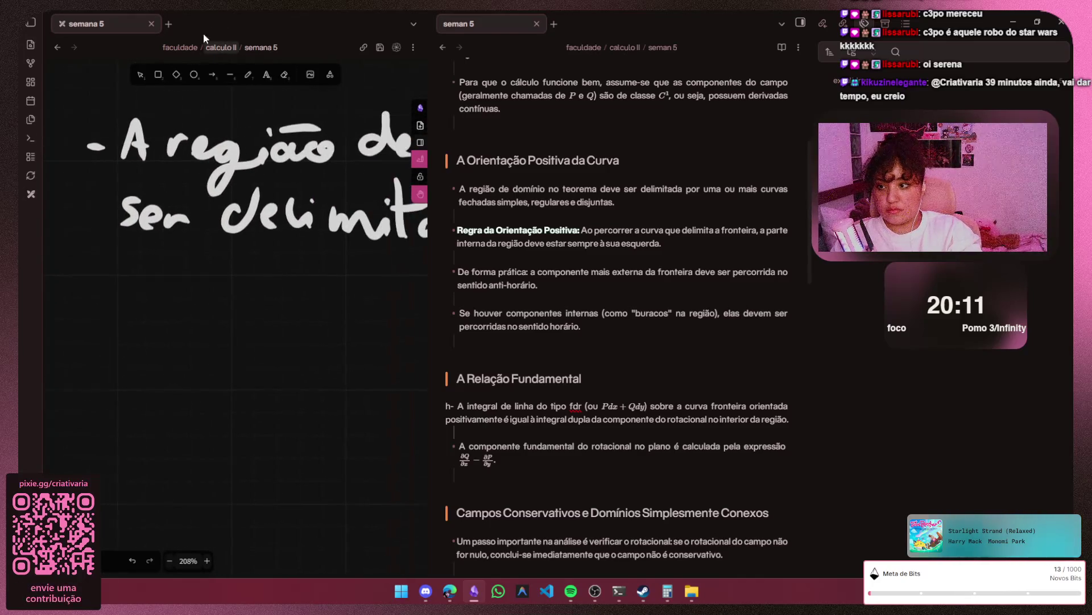
{"action": "key", "text": "p"}
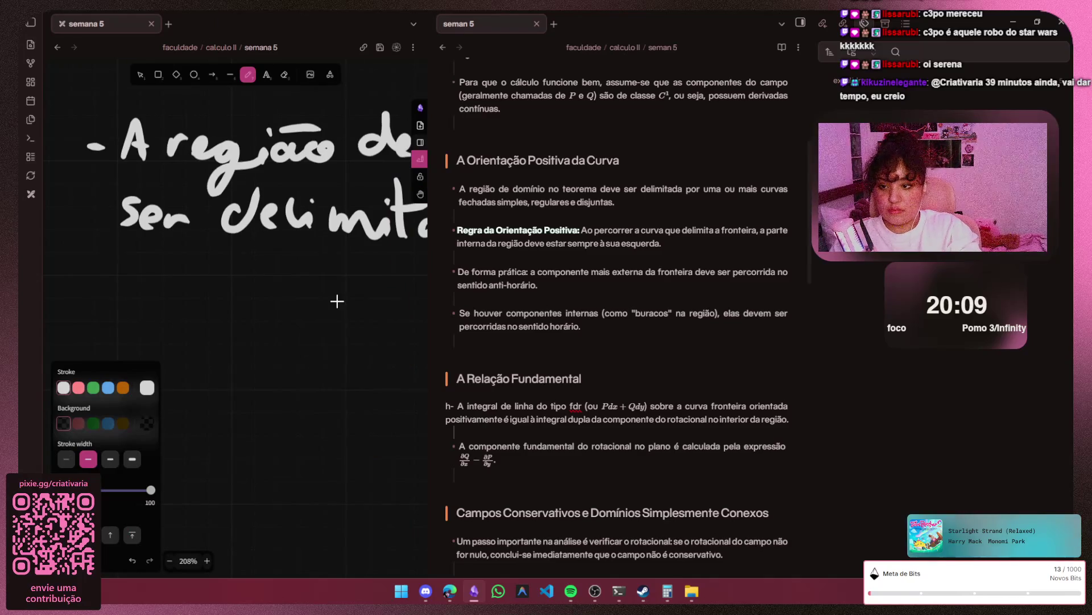
{"action": "scroll", "coordinate": [319, 385], "scroll_direction": "down", "scroll_amount": 4}
{"action": "scroll", "coordinate": [319, 386], "scroll_direction": "down", "scroll_amount": 3}
{"action": "scroll", "coordinate": [320, 382], "scroll_direction": "right", "scroll_amount": 5}
{"action": "scroll", "coordinate": [320, 381], "scroll_direction": "right", "scroll_amount": 2}
{"action": "scroll", "coordinate": [320, 382], "scroll_direction": "right", "scroll_amount": 2}
{"action": "scroll", "coordinate": [320, 381], "scroll_direction": "right", "scroll_amount": 1}
{"action": "scroll", "coordinate": [320, 382], "scroll_direction": "right", "scroll_amount": 1}
{"action": "scroll", "coordinate": [320, 381], "scroll_direction": "left", "scroll_amount": 4}
{"action": "scroll", "coordinate": [320, 382], "scroll_direction": "left", "scroll_amount": 2}
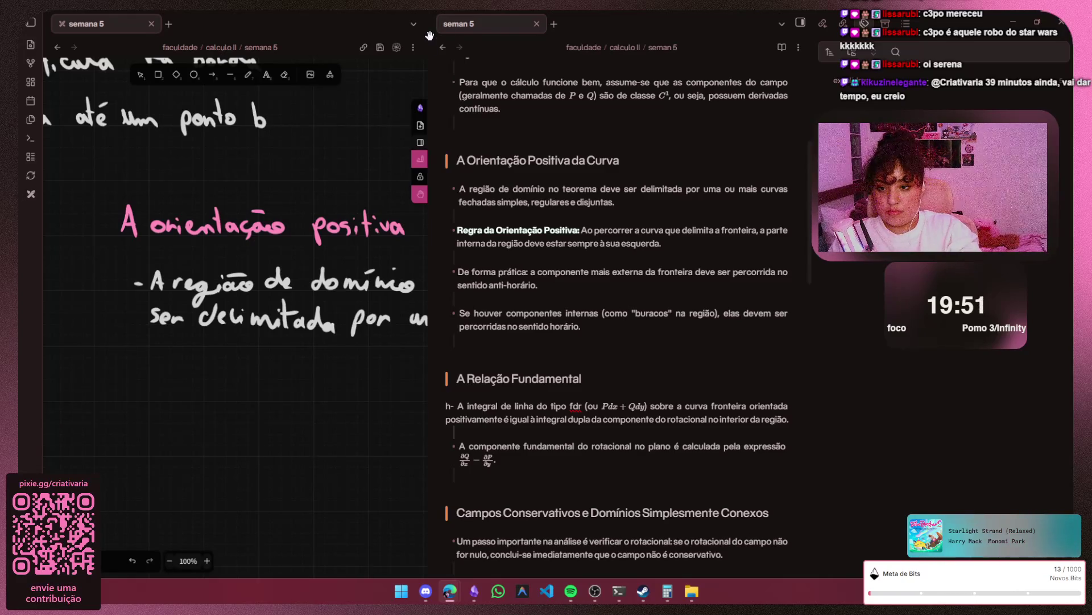
{"action": "scroll", "coordinate": [219, 383], "scroll_direction": "up", "scroll_amount": 2}
{"action": "scroll", "coordinate": [213, 377], "scroll_direction": "up", "scroll_amount": 2}
{"action": "scroll", "coordinate": [218, 392], "scroll_direction": "up", "scroll_amount": 2}
{"action": "key", "text": "p"}
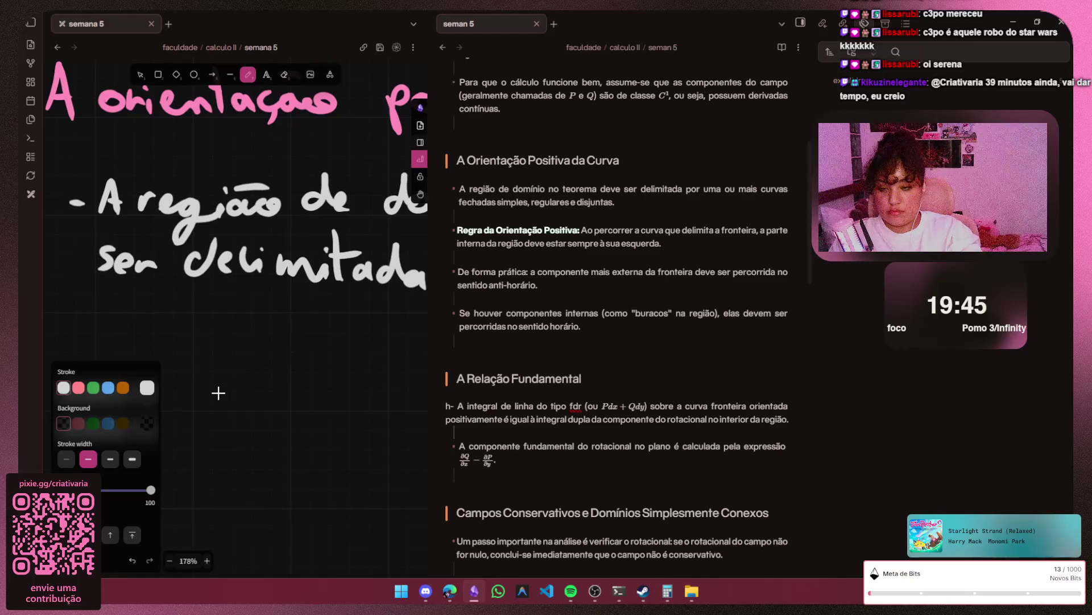
{"action": "key", "text": "h"}
{"action": "left_click_drag", "start_coordinate": [218, 392], "coordinate": [214, 335]}
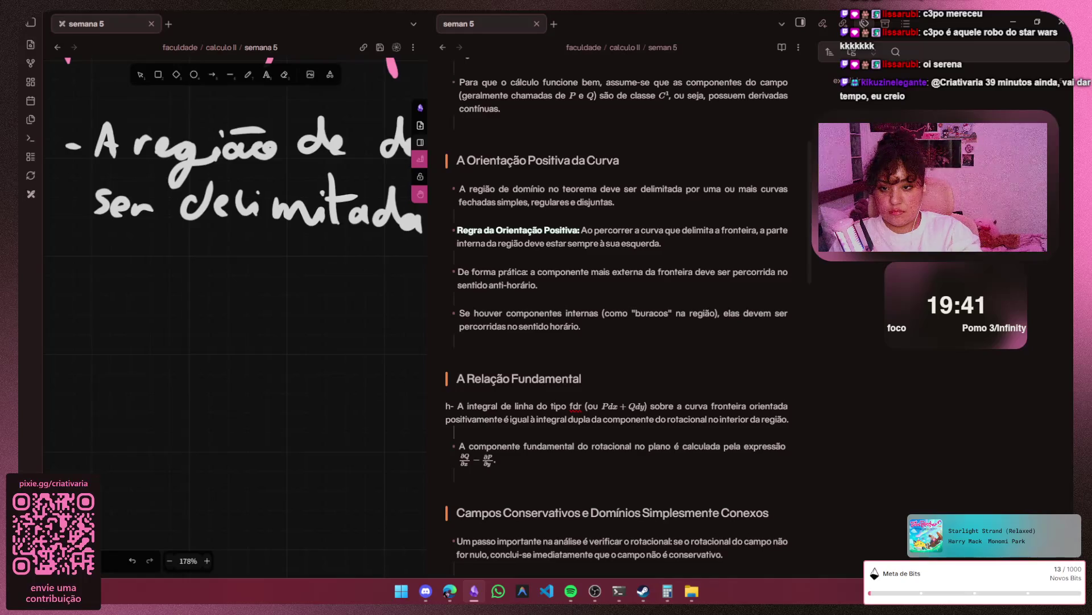
{"action": "left_click_drag", "start_coordinate": [238, 365], "coordinate": [217, 390]}
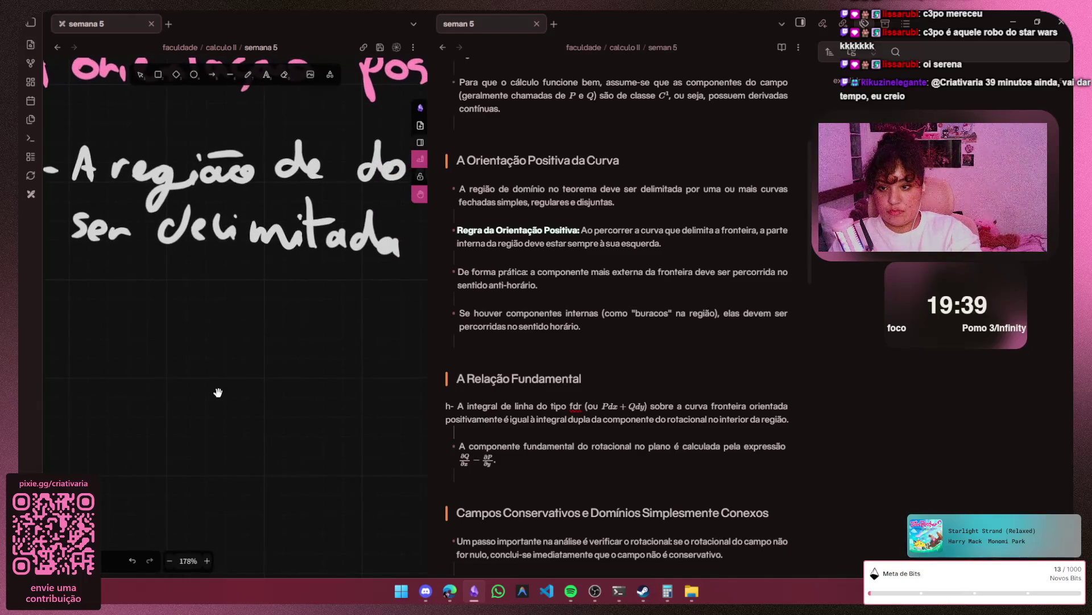
{"action": "key", "text": "p"}
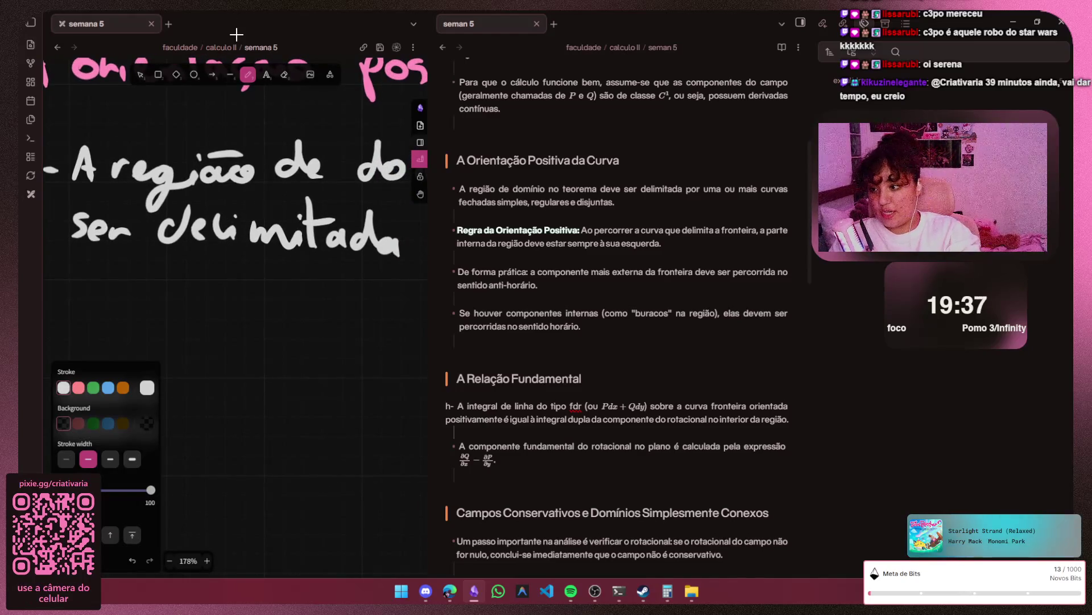
- Handwrite 'simples,' on a new line, redrawing the letter l
{"action": "left_click_drag", "start_coordinate": [97, 291], "coordinate": [80, 320]}
{"action": "mouse_move", "coordinate": [109, 314]}
{"action": "left_mouse_down"}
{"action": "mouse_move", "coordinate": [162, 333]}
{"action": "mouse_move", "coordinate": [168, 316]}
{"action": "left_mouse_up"}
{"action": "left_click", "coordinate": [110, 304]}
{"action": "mouse_move", "coordinate": [190, 272]}
{"action": "left_mouse_down"}
{"action": "mouse_move", "coordinate": [206, 317]}
{"action": "mouse_move", "coordinate": [219, 319]}
{"action": "left_mouse_up"}
{"action": "key", "text": "ctrl+z"}
{"action": "key", "text": "ctrl+z"}
{"action": "mouse_move", "coordinate": [191, 286]}
{"action": "left_mouse_down"}
{"action": "mouse_move", "coordinate": [188, 321]}
{"action": "mouse_move", "coordinate": [222, 320]}
{"action": "left_mouse_up"}
{"action": "key", "text": "h"}
{"action": "scroll", "coordinate": [236, 34], "scroll_direction": "right", "scroll_amount": 5}
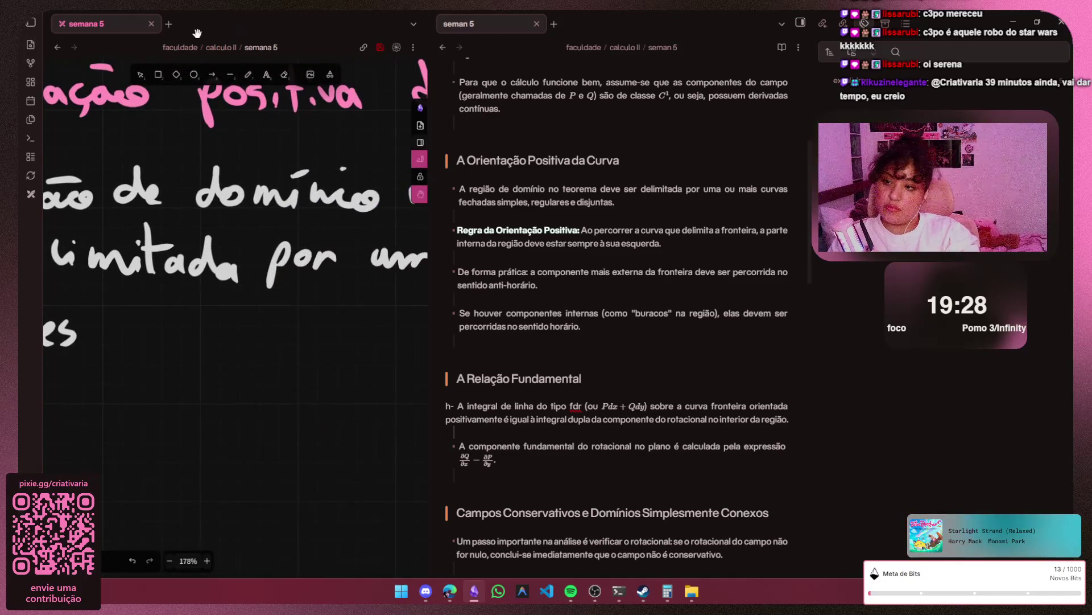
- Finish the bullet with 'regulares e disjuntas' and switch to the browser's UNIVESP course list
{"action": "key", "text": "p"}
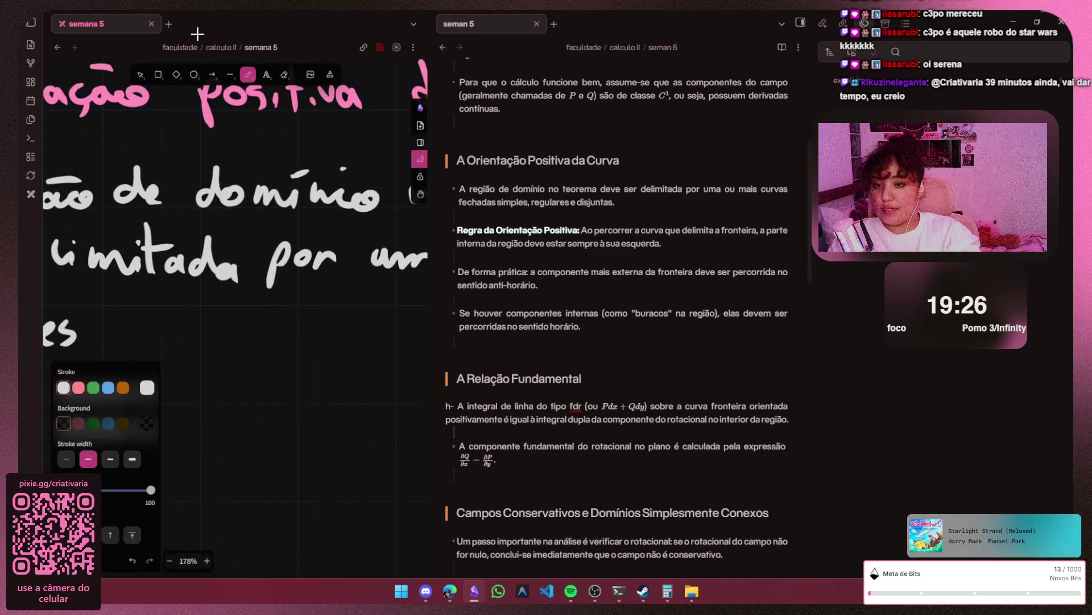
{"action": "mouse_move", "coordinate": [118, 344]}
{"action": "left_mouse_down"}
{"action": "mouse_move", "coordinate": [128, 330]}
{"action": "mouse_move", "coordinate": [157, 378]}
{"action": "left_mouse_up"}
{"action": "mouse_move", "coordinate": [203, 345]}
{"action": "left_mouse_down"}
{"action": "mouse_move", "coordinate": [210, 312]}
{"action": "mouse_move", "coordinate": [239, 348]}
{"action": "mouse_move", "coordinate": [291, 350]}
{"action": "mouse_move", "coordinate": [43, 354]}
{"action": "left_mouse_up"}
{"action": "key", "text": "h"}
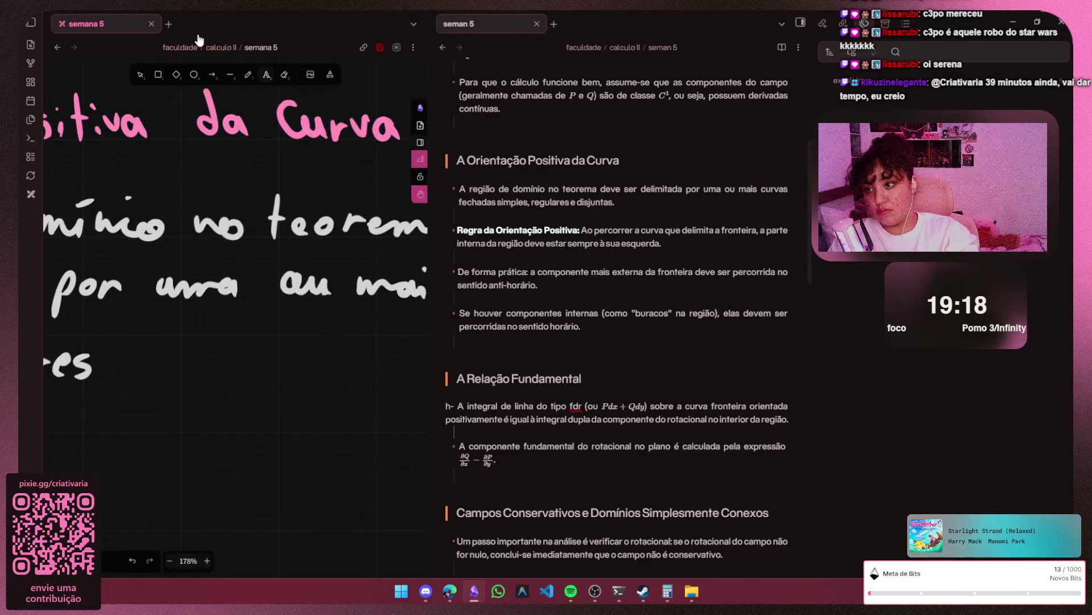
{"action": "key", "text": "p"}
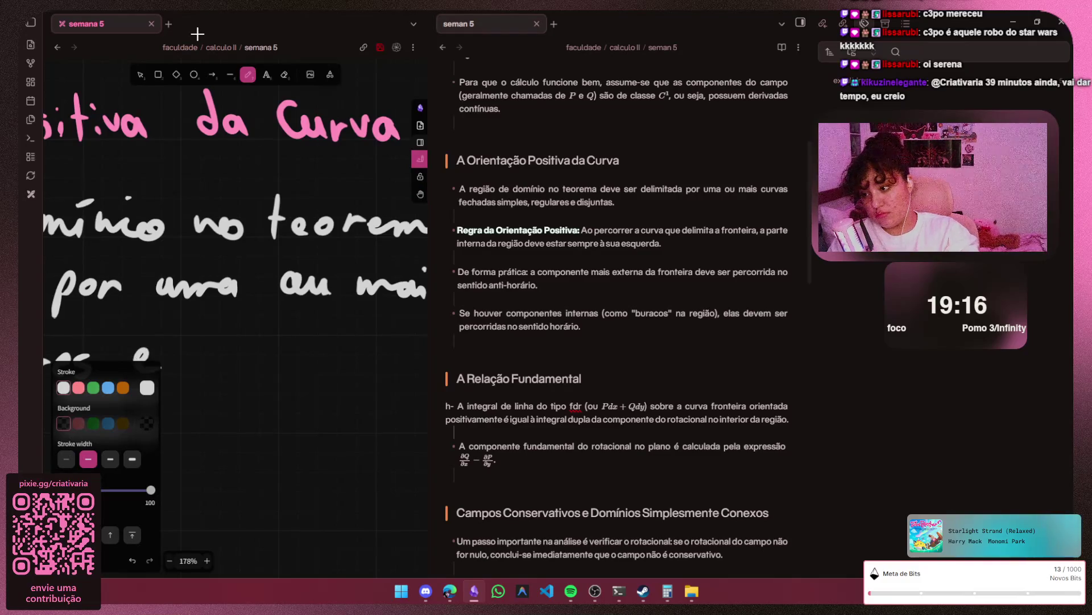
{"action": "left_click_drag", "start_coordinate": [213, 357], "coordinate": [223, 358]}
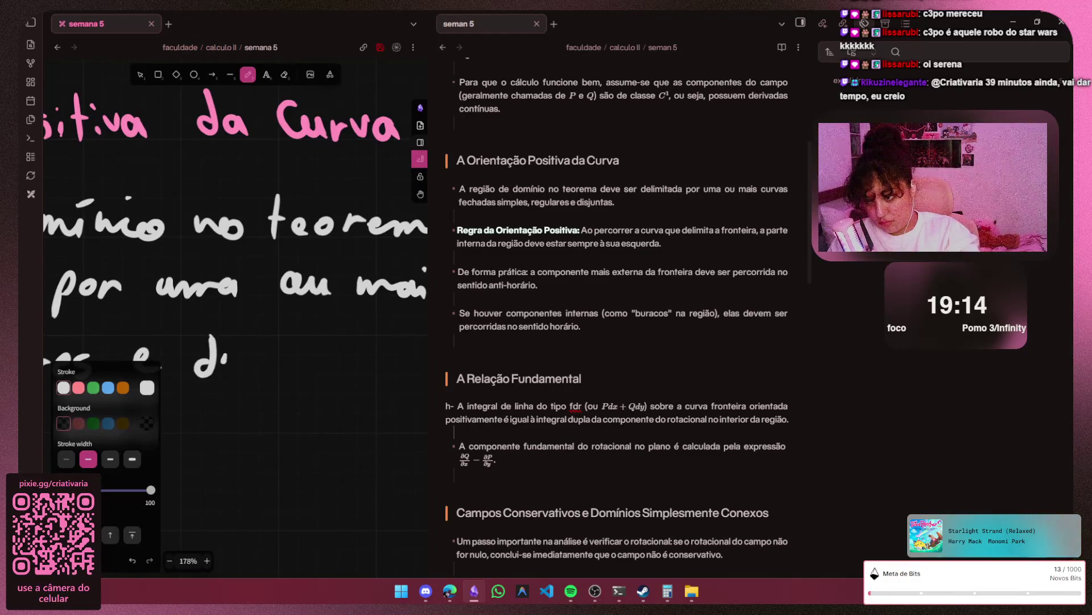
{"action": "left_click_drag", "start_coordinate": [278, 333], "coordinate": [264, 411]}
{"action": "mouse_move", "coordinate": [267, 363]}
{"action": "left_mouse_down"}
{"action": "mouse_move", "coordinate": [350, 319]}
{"action": "mouse_move", "coordinate": [377, 366]}
{"action": "mouse_move", "coordinate": [417, 376]}
{"action": "left_mouse_up"}
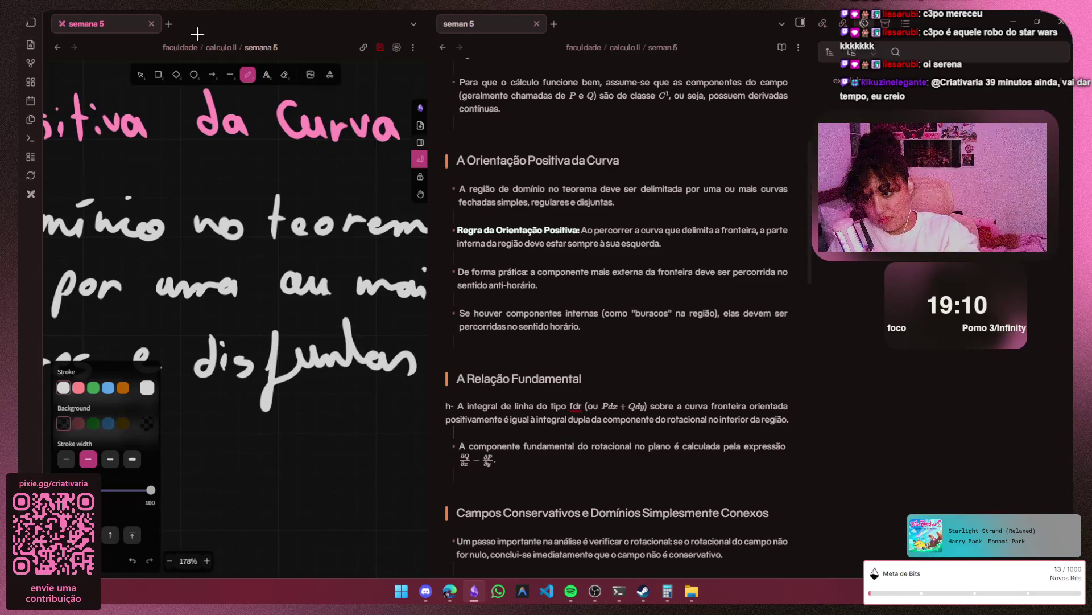
{"action": "scroll", "coordinate": [422, 368], "scroll_direction": "down", "scroll_amount": 3}
{"action": "scroll", "coordinate": [422, 368], "scroll_direction": "down", "scroll_amount": 1}
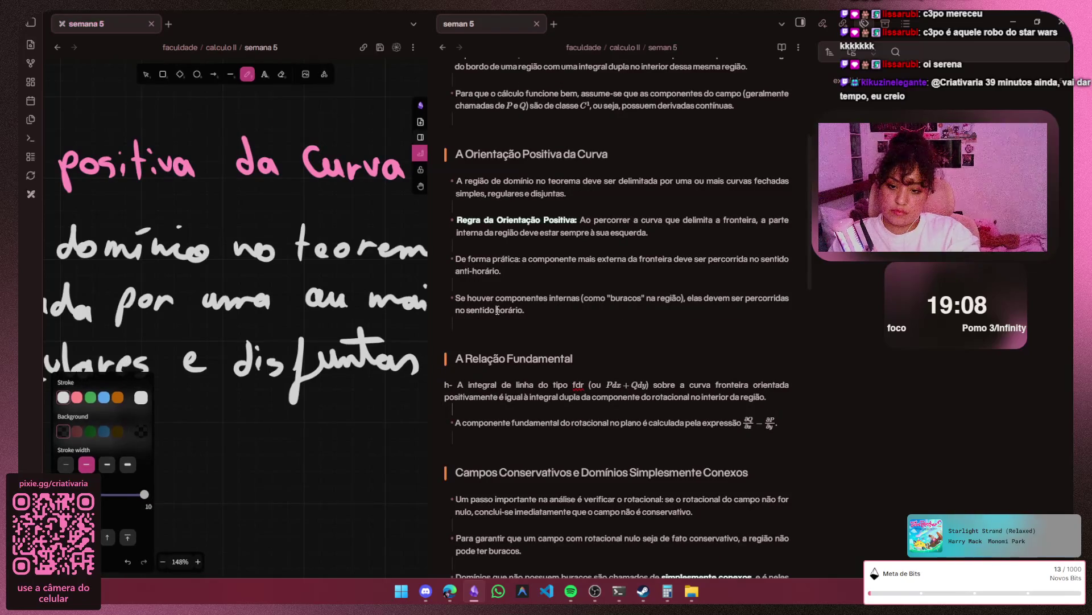
{"action": "scroll", "coordinate": [421, 368], "scroll_direction": "down", "scroll_amount": 2}
{"action": "key", "text": "alt+Tab"}
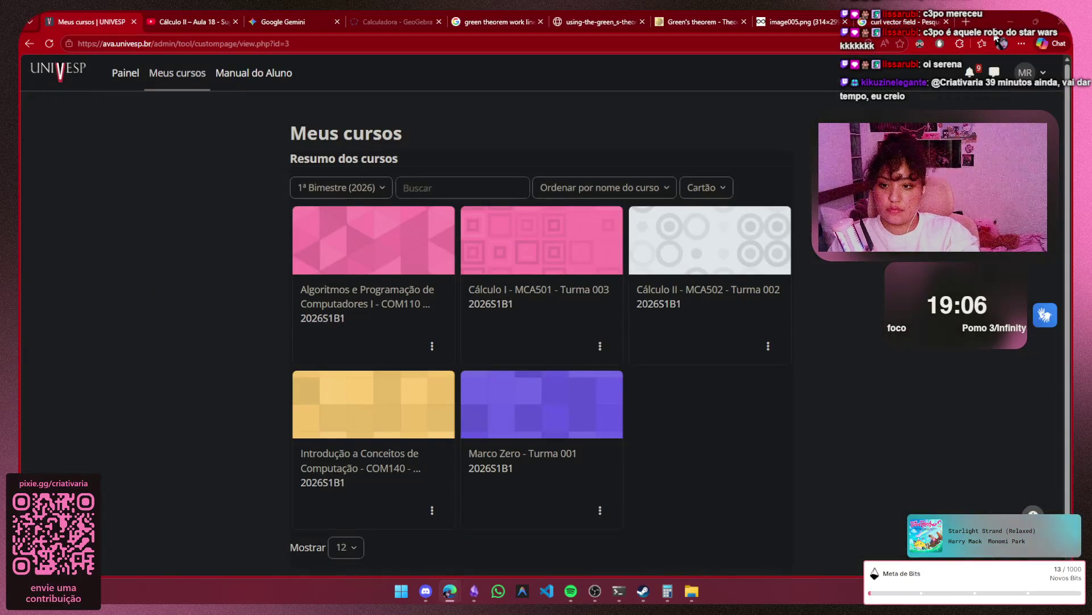
- Open the Cálculo II MCA502 course and its S5 Atividade Avaliativa quiz in UNIVESP AVA
{"action": "left_click", "coordinate": [708, 288]}
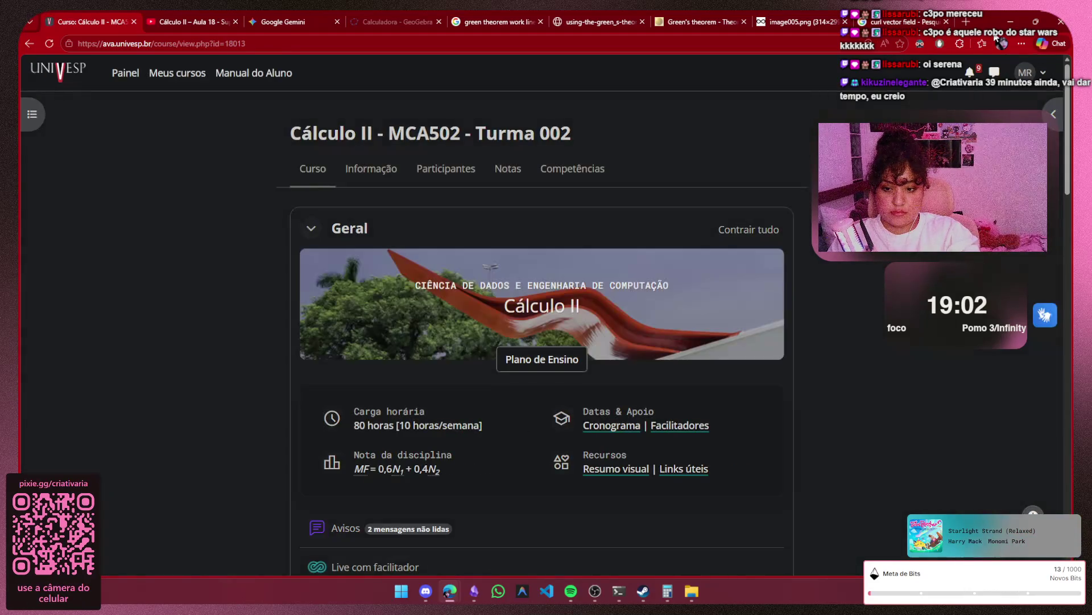
{"action": "scroll", "coordinate": [542, 333], "scroll_direction": "down", "scroll_amount": 4}
{"action": "scroll", "coordinate": [542, 333], "scroll_direction": "down", "scroll_amount": 1}
{"action": "scroll", "coordinate": [542, 332], "scroll_direction": "down", "scroll_amount": 2}
{"action": "scroll", "coordinate": [542, 333], "scroll_direction": "down", "scroll_amount": 4}
{"action": "scroll", "coordinate": [384, 394], "scroll_direction": "down", "scroll_amount": 9}
{"action": "scroll", "coordinate": [385, 394], "scroll_direction": "up", "scroll_amount": 3}
{"action": "scroll", "coordinate": [384, 395], "scroll_direction": "up", "scroll_amount": 1}
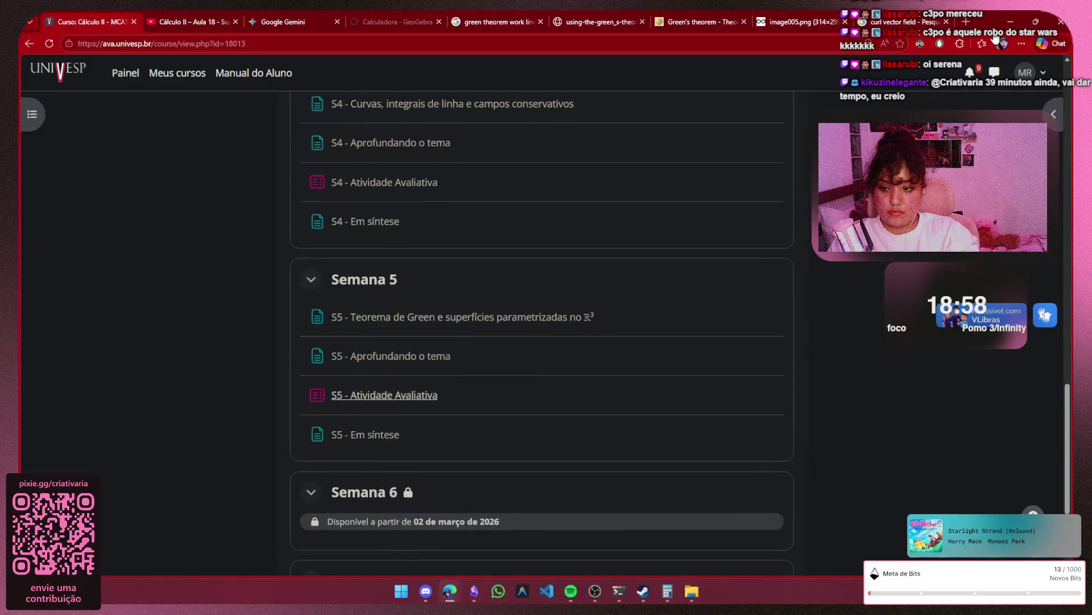
{"action": "left_click", "coordinate": [384, 394]}
{"action": "scroll", "coordinate": [385, 394], "scroll_direction": "down", "scroll_amount": 3}
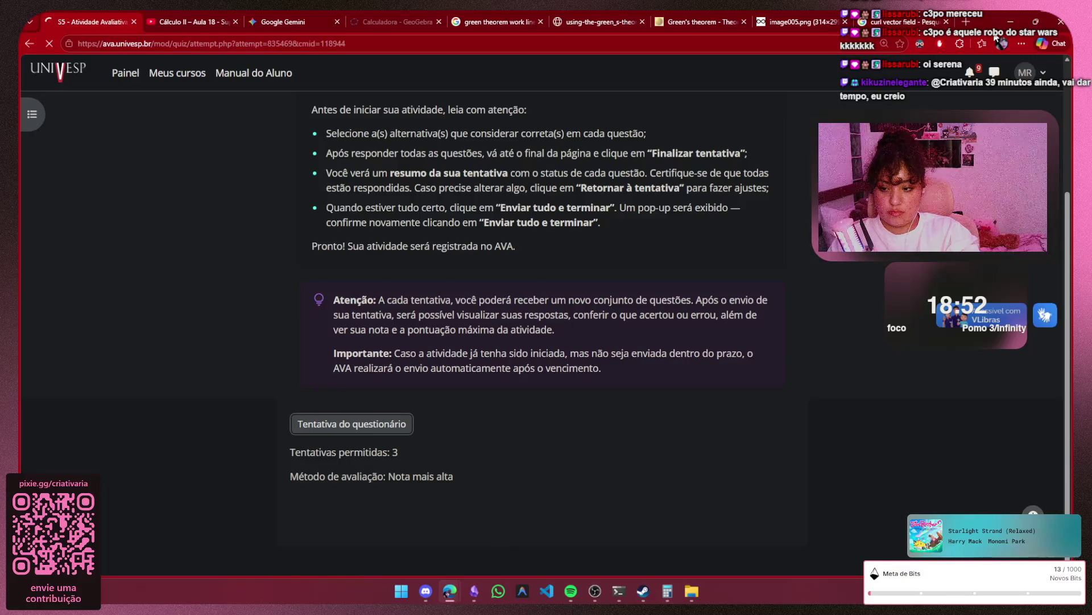
- Look over the quiz from Question 1 to Question 5 and back, then return to the Obsidian notes
{"action": "key", "text": "Page_Down"}
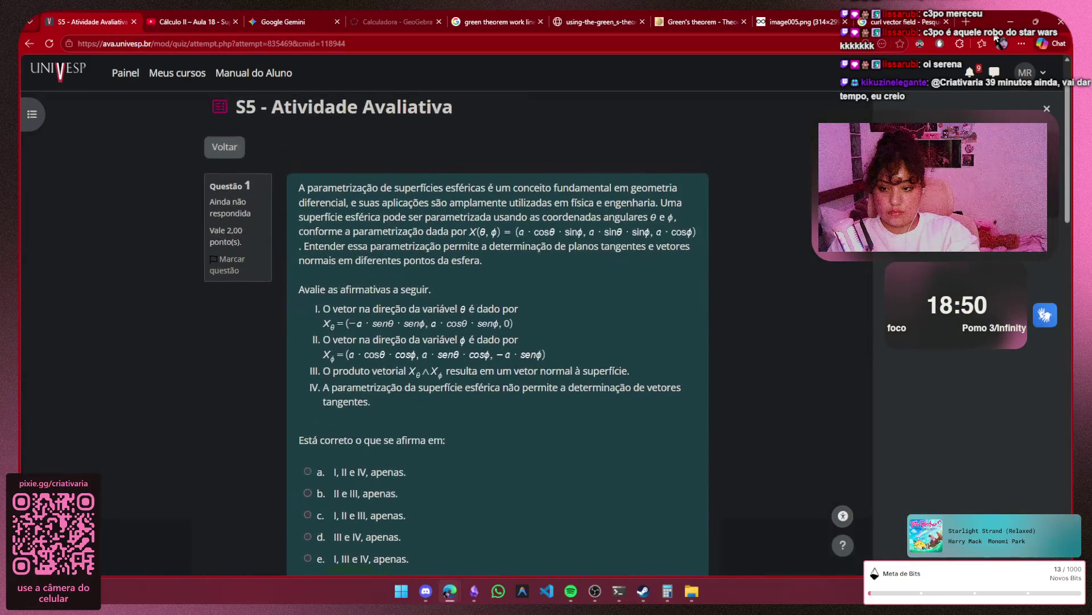
{"action": "key", "text": "Page_Down"}
{"action": "key", "text": "Page_Down"}
{"action": "key", "text": "Page_Down"}
{"action": "key", "text": "Page_Down"}
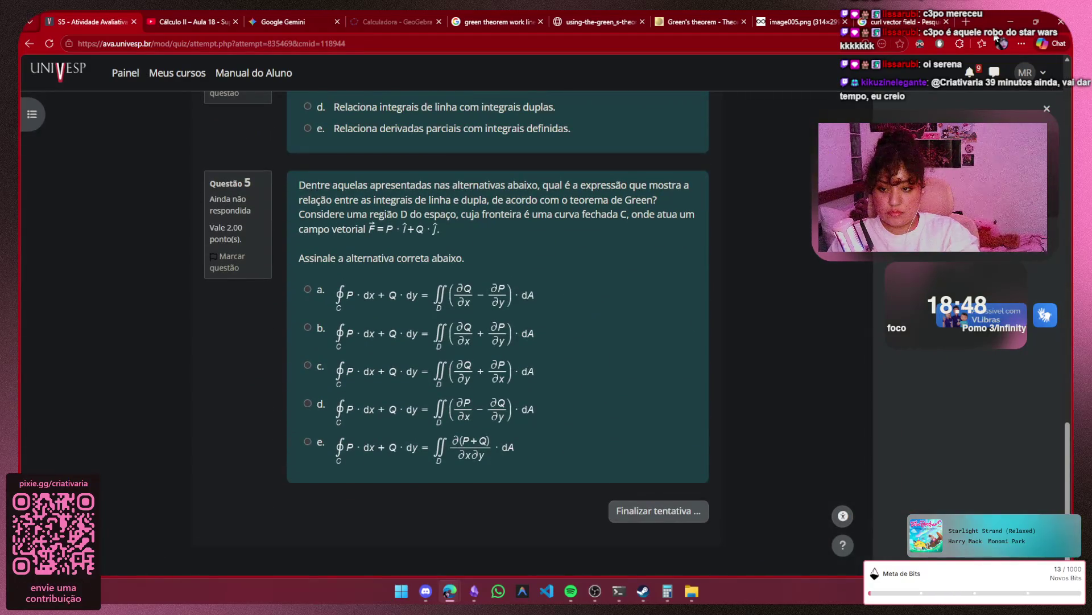
{"action": "key", "text": "Page_Up"}
{"action": "key", "text": "Page_Up"}
{"action": "key", "text": "Page_Up"}
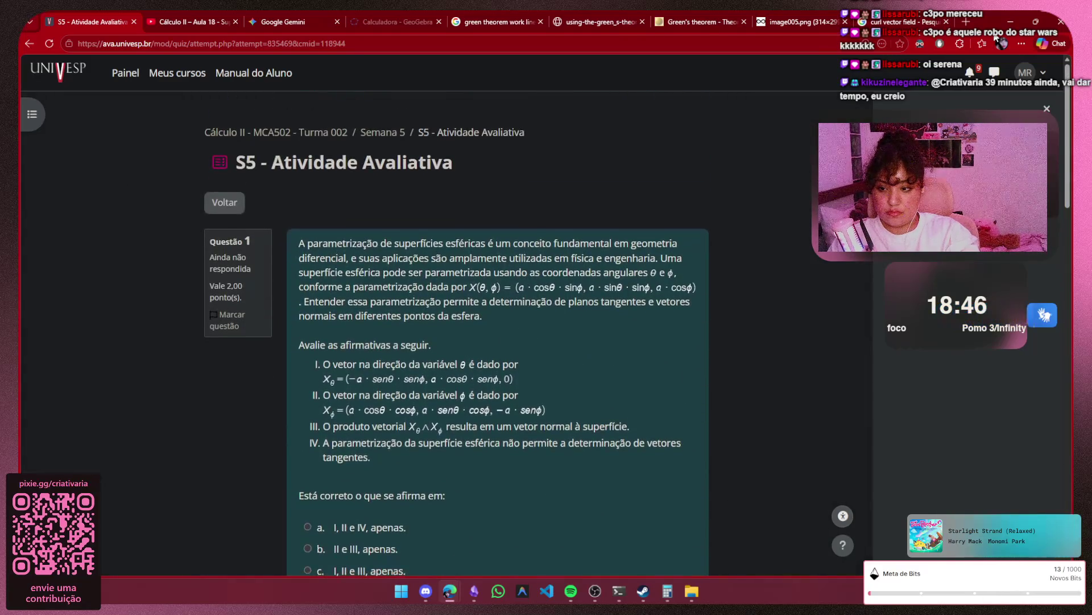
{"action": "key", "text": "Down"}
{"action": "key", "text": "Down"}
{"action": "key", "text": "Down"}
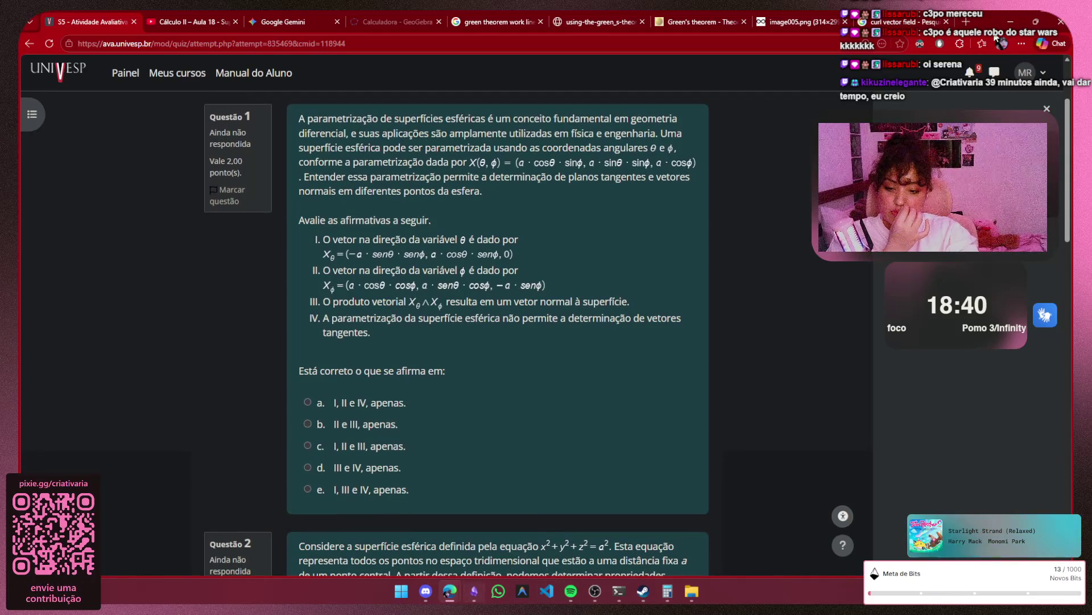
{"action": "key", "text": "alt+Tab"}
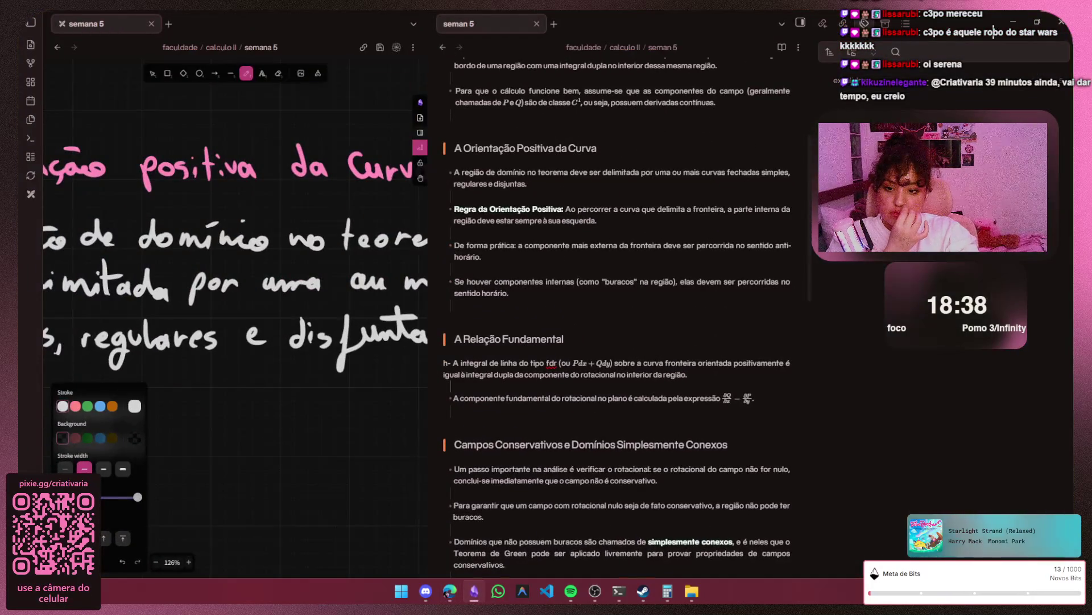
{"action": "scroll", "coordinate": [619, 342], "scroll_direction": "down", "scroll_amount": 2}
{"action": "scroll", "coordinate": [619, 341], "scroll_direction": "down", "scroll_amount": 5}
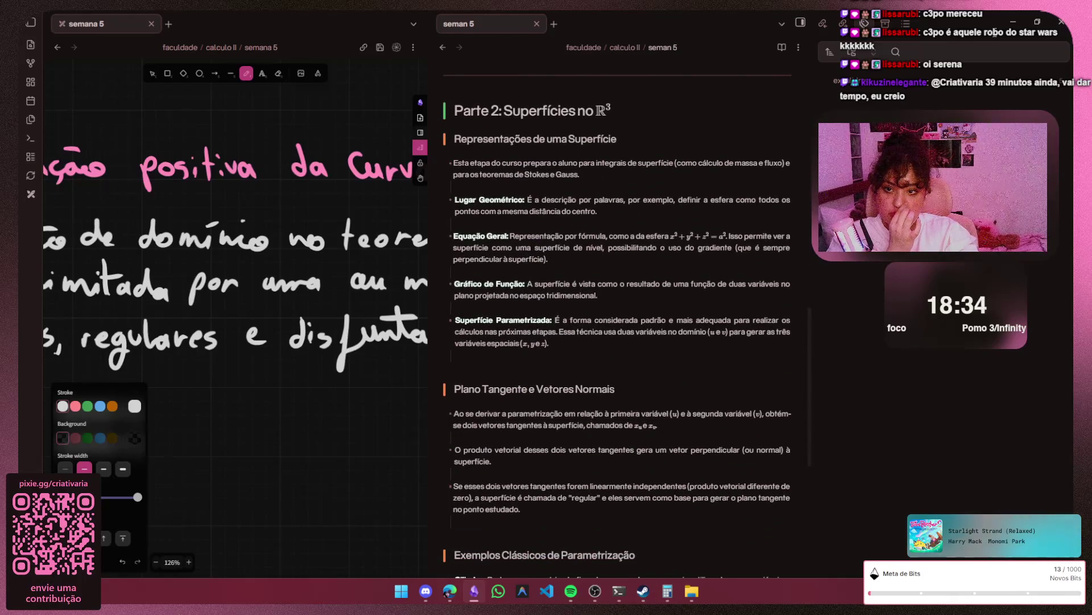
{"action": "scroll", "coordinate": [617, 325], "scroll_direction": "down", "scroll_amount": 2}
{"action": "scroll", "coordinate": [617, 325], "scroll_direction": "down", "scroll_amount": 1}
{"action": "scroll", "coordinate": [619, 342], "scroll_direction": "up", "scroll_amount": 8}
{"action": "scroll", "coordinate": [619, 341], "scroll_direction": "up", "scroll_amount": 4}
{"action": "scroll", "coordinate": [619, 341], "scroll_direction": "up", "scroll_amount": 2}
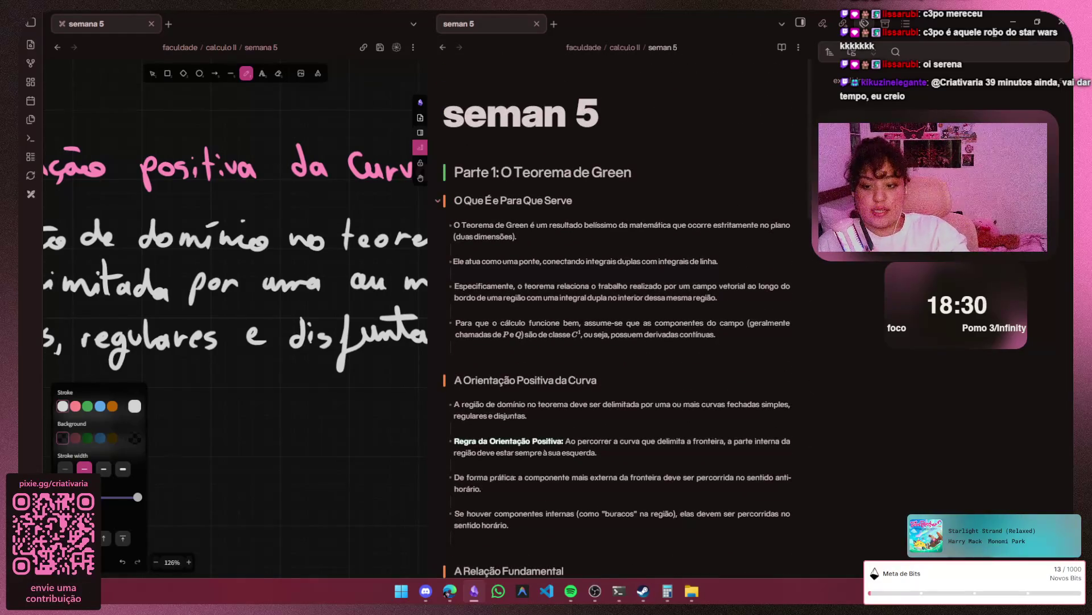
{"action": "scroll", "coordinate": [619, 341], "scroll_direction": "down", "scroll_amount": 1}
{"action": "scroll", "coordinate": [619, 341], "scroll_direction": "down", "scroll_amount": 2}
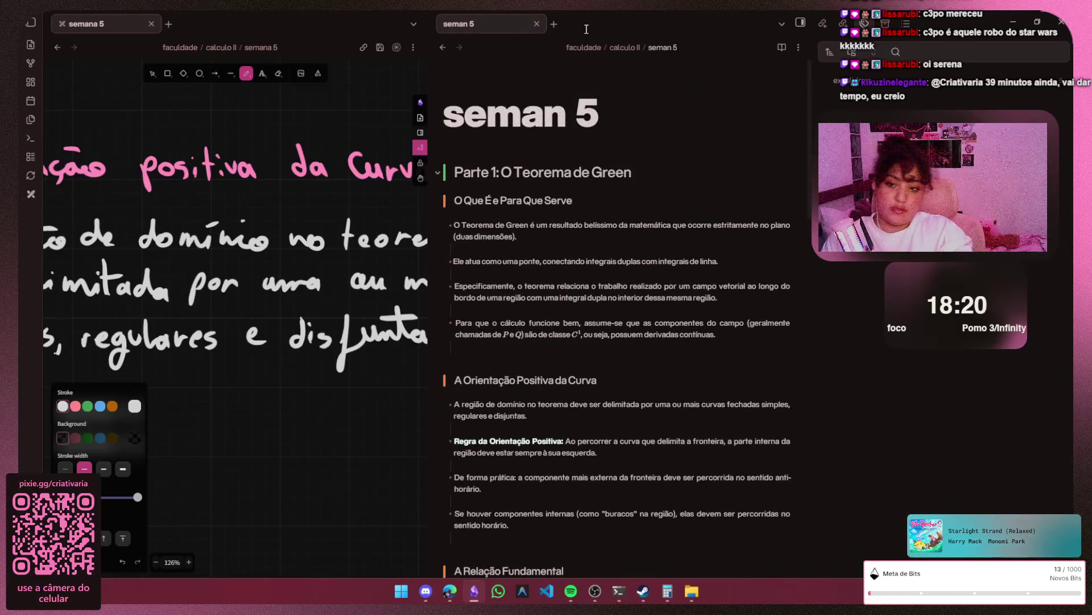
{"action": "scroll", "coordinate": [334, 505], "scroll_direction": "down", "scroll_amount": 2}
{"action": "scroll", "coordinate": [332, 385], "scroll_direction": "down", "scroll_amount": 2}
{"action": "scroll", "coordinate": [339, 407], "scroll_direction": "down", "scroll_amount": 2}
{"action": "scroll", "coordinate": [336, 412], "scroll_direction": "down", "scroll_amount": 2}
{"action": "scroll", "coordinate": [336, 412], "scroll_direction": "down", "scroll_amount": 2}
{"action": "scroll", "coordinate": [332, 422], "scroll_direction": "down", "scroll_amount": 2}
{"action": "scroll", "coordinate": [339, 432], "scroll_direction": "down", "scroll_amount": 2}
{"action": "scroll", "coordinate": [345, 432], "scroll_direction": "down", "scroll_amount": 2}
{"action": "scroll", "coordinate": [340, 429], "scroll_direction": "down", "scroll_amount": 1}
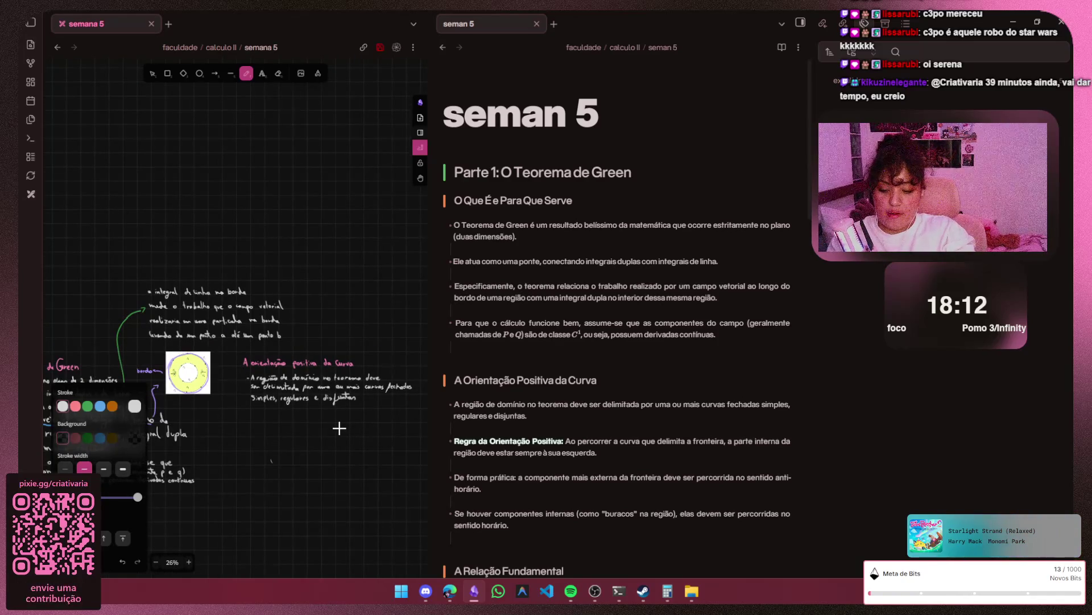
- Switch the canvas to the selection tool and load the shared vector-field image link in a new Edge tab
{"action": "key", "text": "v"}
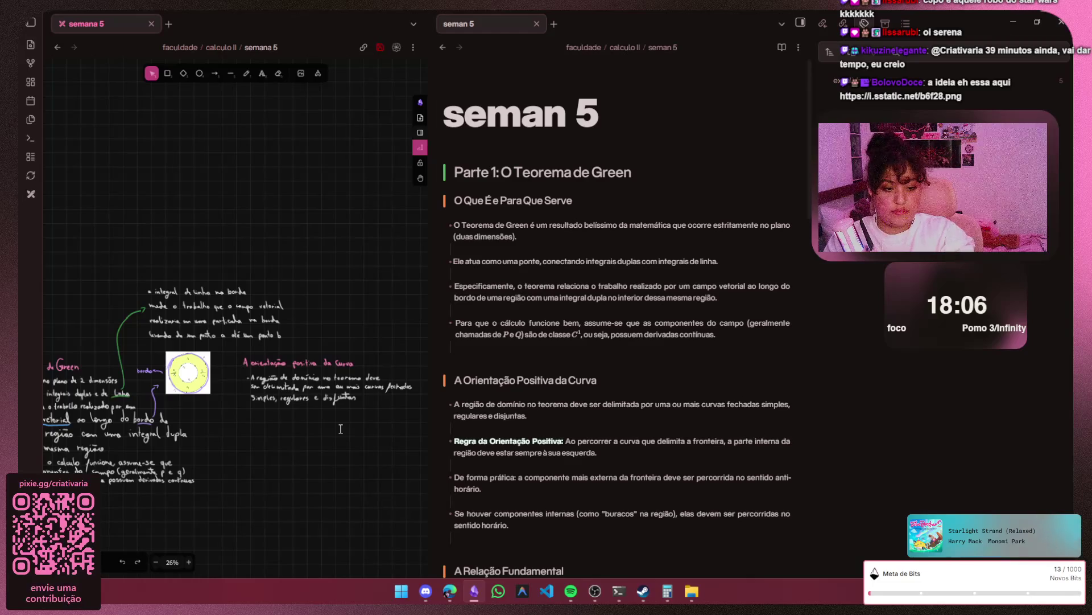
{"action": "key", "text": "alt+Tab"}
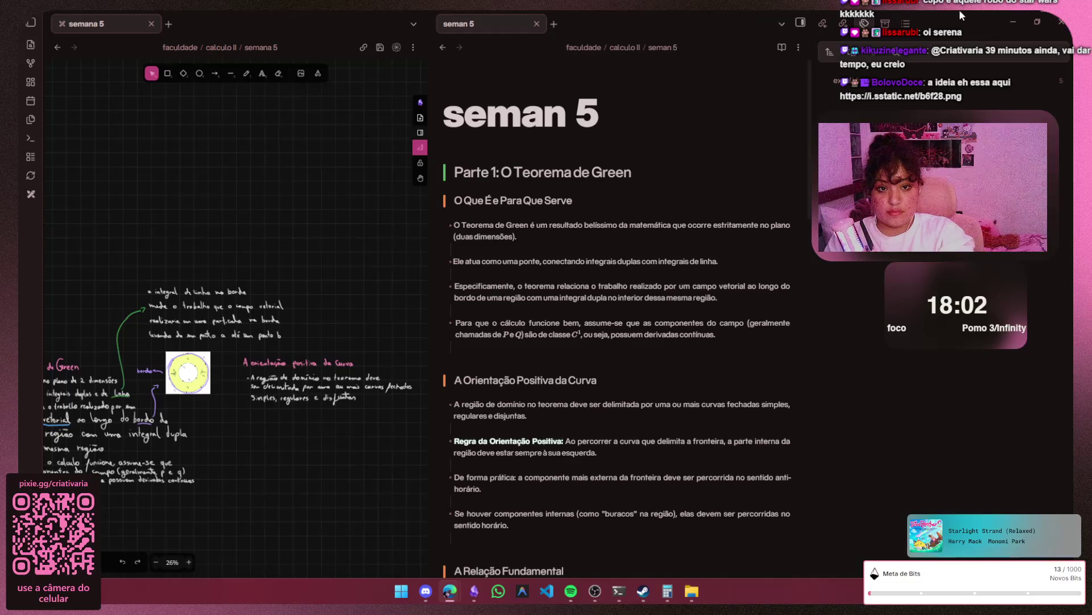
{"action": "left_click", "coordinate": [1012, 23]}
{"action": "left_click", "coordinate": [966, 22]}
{"action": "type", "text": "https://i.sstatic.net/b6f28.png"}
{"action": "key", "text": "Return"}
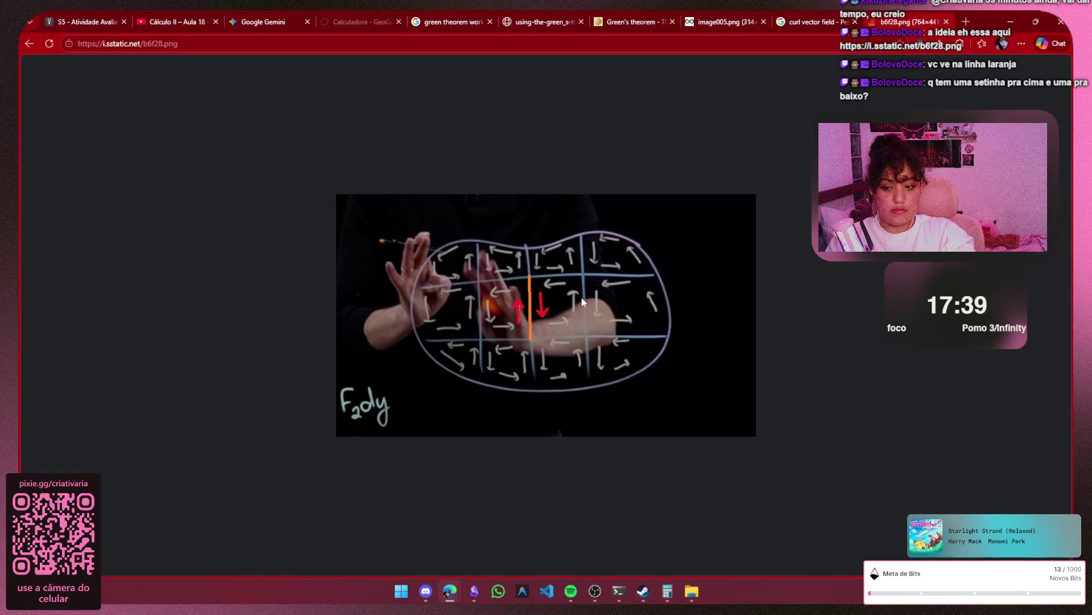
{"action": "scroll", "coordinate": [583, 300], "scroll_direction": "up", "scroll_amount": 2, "text": "ctrl"}
{"action": "scroll", "coordinate": [549, 328], "scroll_direction": "up", "scroll_amount": 2, "text": "ctrl"}
{"action": "scroll", "coordinate": [541, 311], "scroll_direction": "up", "scroll_amount": 2, "text": "ctrl"}
{"action": "scroll", "coordinate": [531, 331], "scroll_direction": "up", "scroll_amount": 1, "text": "ctrl"}
{"action": "scroll", "coordinate": [532, 332], "scroll_direction": "down", "scroll_amount": 1, "text": "ctrl"}
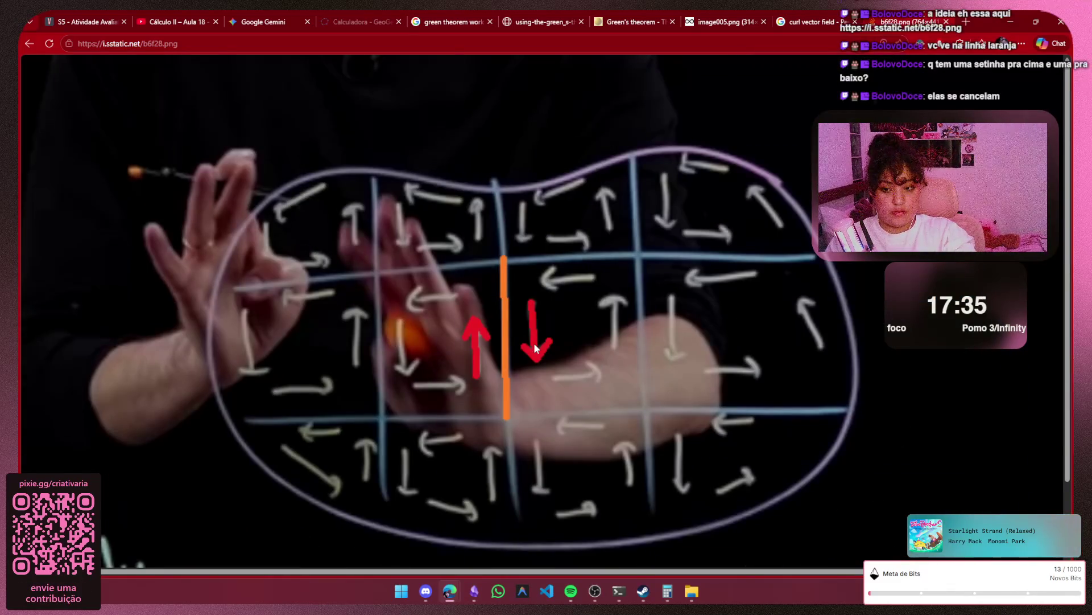
{"action": "scroll", "coordinate": [533, 343], "scroll_direction": "down", "scroll_amount": 1}
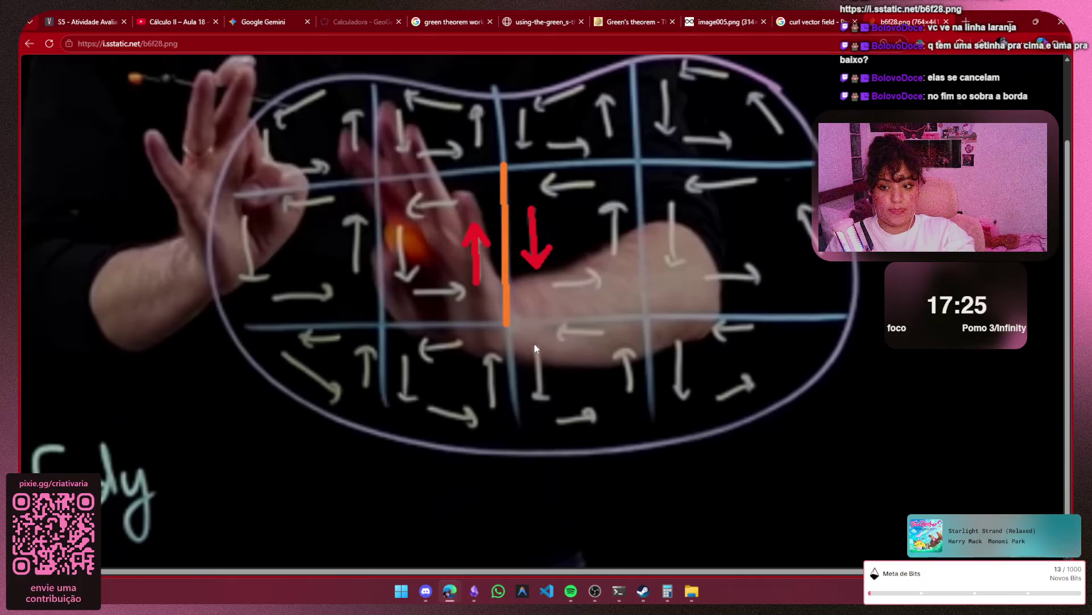
{"action": "scroll", "coordinate": [429, 275], "scroll_direction": "down", "scroll_amount": 1, "text": "ctrl"}
{"action": "scroll", "coordinate": [429, 275], "scroll_direction": "down", "scroll_amount": 1, "text": "ctrl"}
- Copy the vector-field cancellation image via Copiar imagem and bring Obsidian back to the front
{"action": "right_click", "coordinate": [527, 287]}
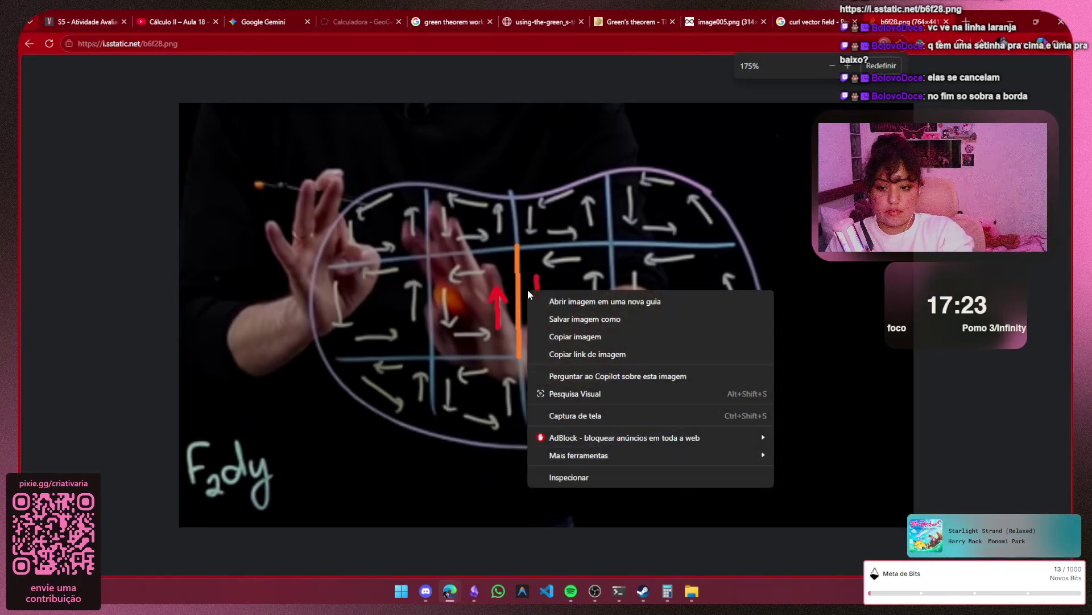
{"action": "left_click", "coordinate": [578, 337]}
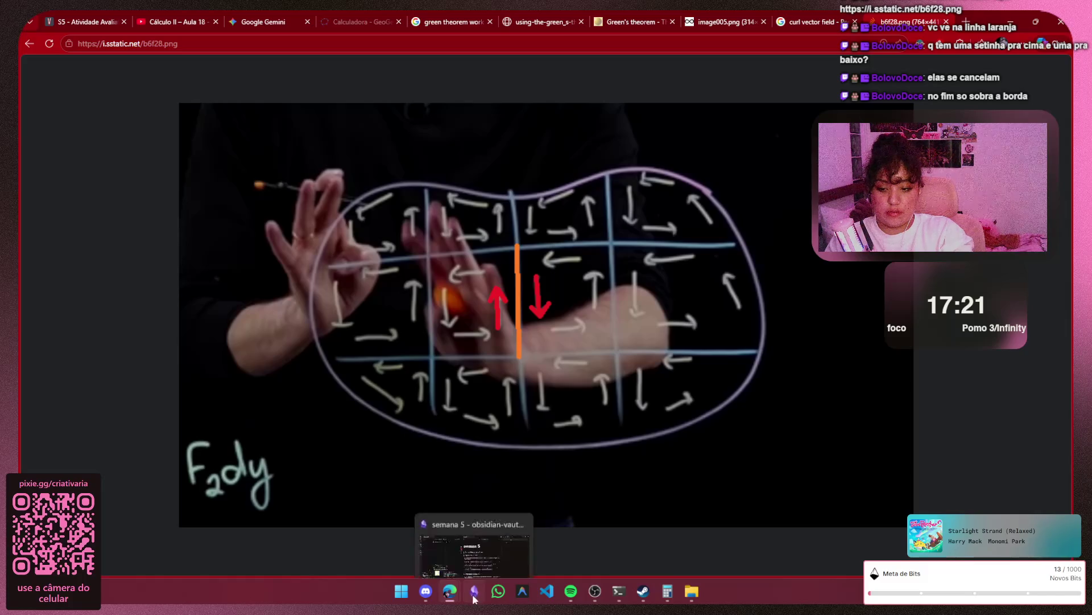
{"action": "left_click", "coordinate": [474, 590]}
{"action": "scroll", "coordinate": [329, 372], "scroll_direction": "left", "scroll_amount": 3}
{"action": "scroll", "coordinate": [171, 282], "scroll_direction": "down", "scroll_amount": 3}
{"action": "scroll", "coordinate": [128, 325], "scroll_direction": "left", "scroll_amount": 2}
{"action": "scroll", "coordinate": [163, 349], "scroll_direction": "up", "scroll_amount": 3}
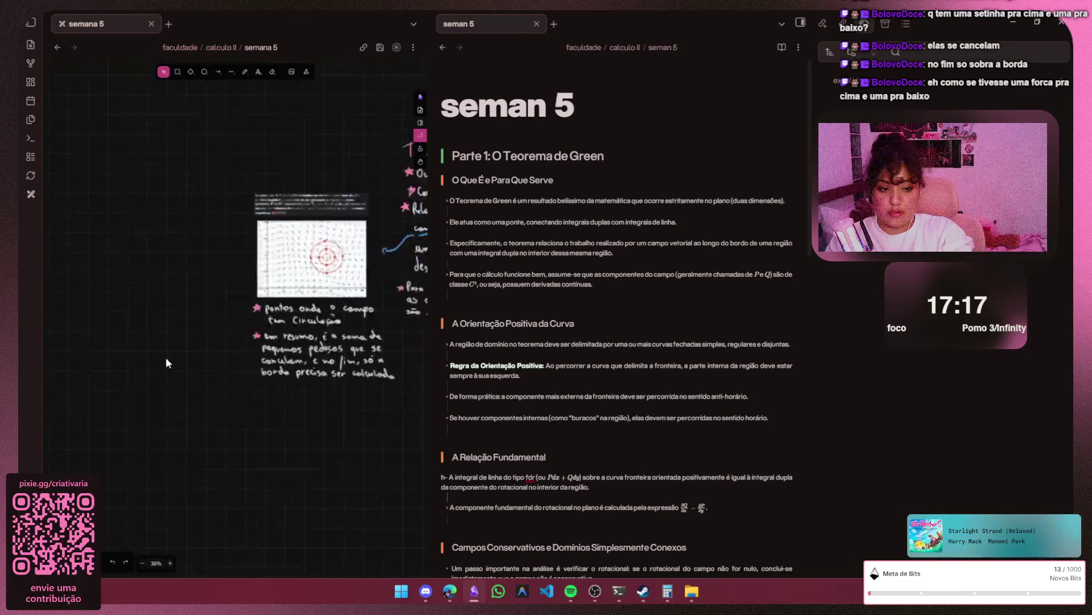
{"action": "scroll", "coordinate": [237, 385], "scroll_direction": "up", "scroll_amount": 3}
{"action": "scroll", "coordinate": [150, 418], "scroll_direction": "up", "scroll_amount": 1}
{"action": "scroll", "coordinate": [150, 419], "scroll_direction": "right", "scroll_amount": 1}
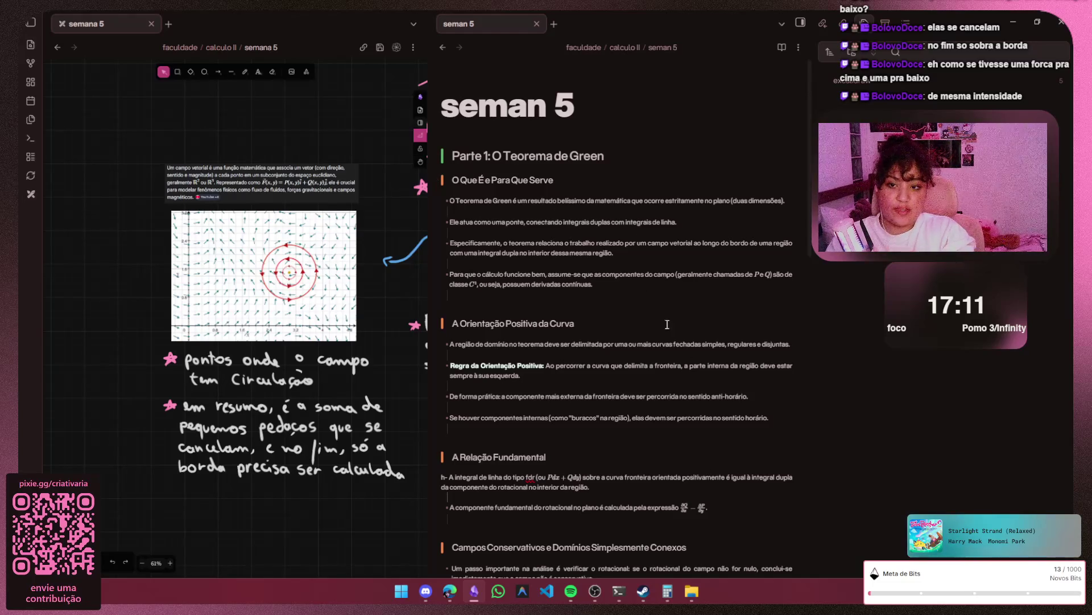
{"action": "scroll", "coordinate": [575, 281], "scroll_direction": "up", "scroll_amount": 2}
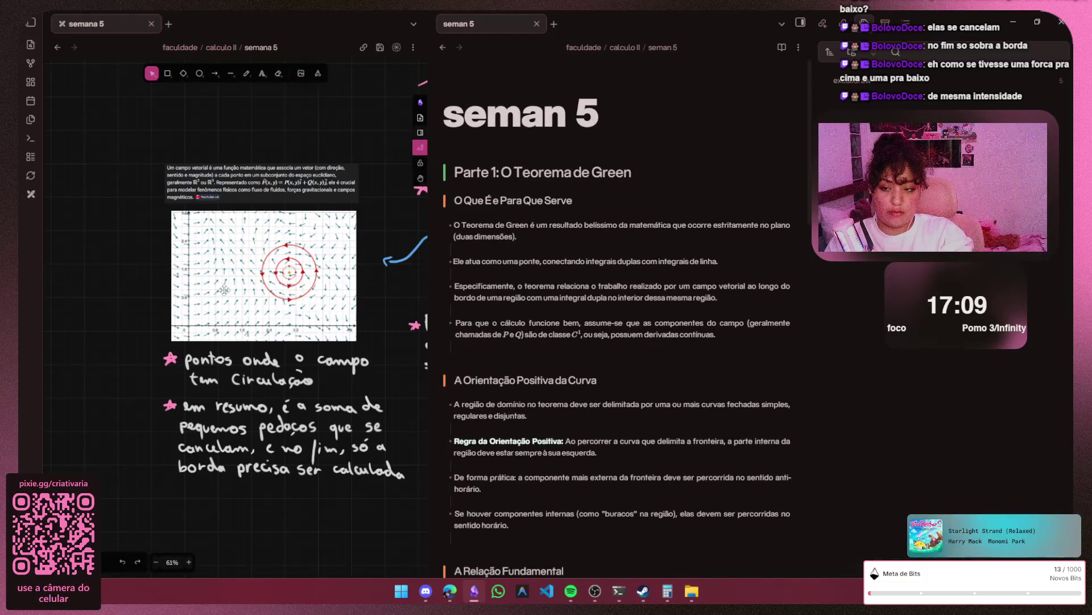
{"action": "scroll", "coordinate": [215, 290], "scroll_direction": "right", "scroll_amount": 3}
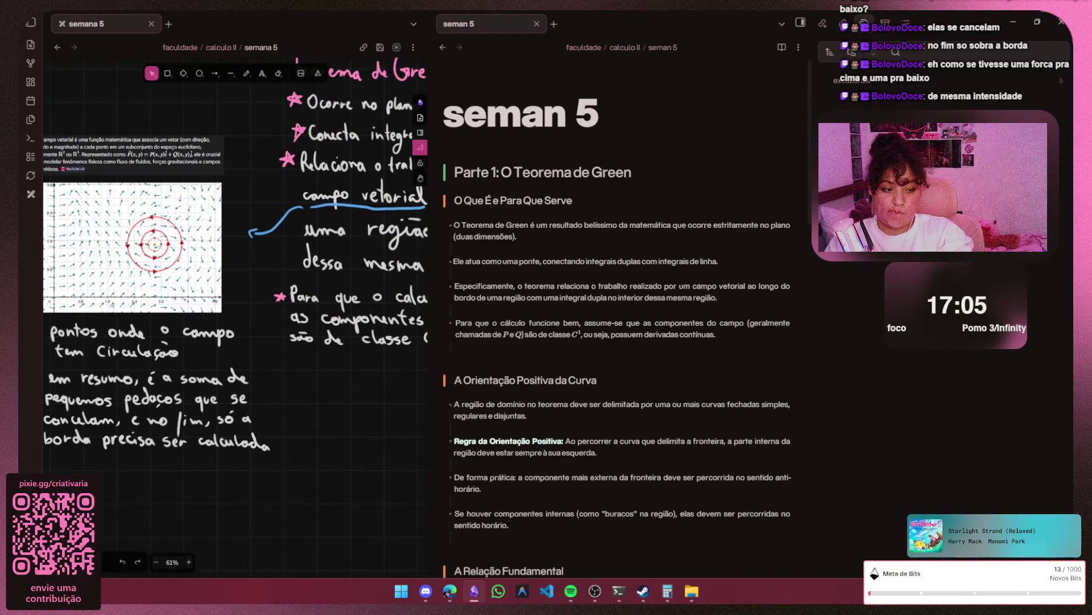
{"action": "key", "text": "alt+Tab"}
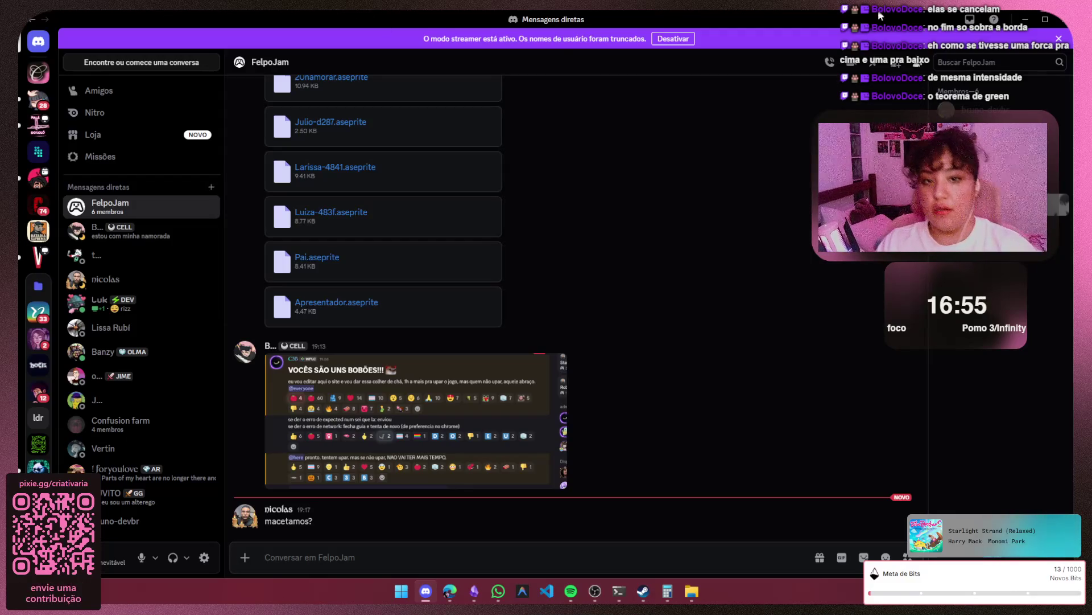
{"action": "left_click", "coordinate": [1025, 19]}
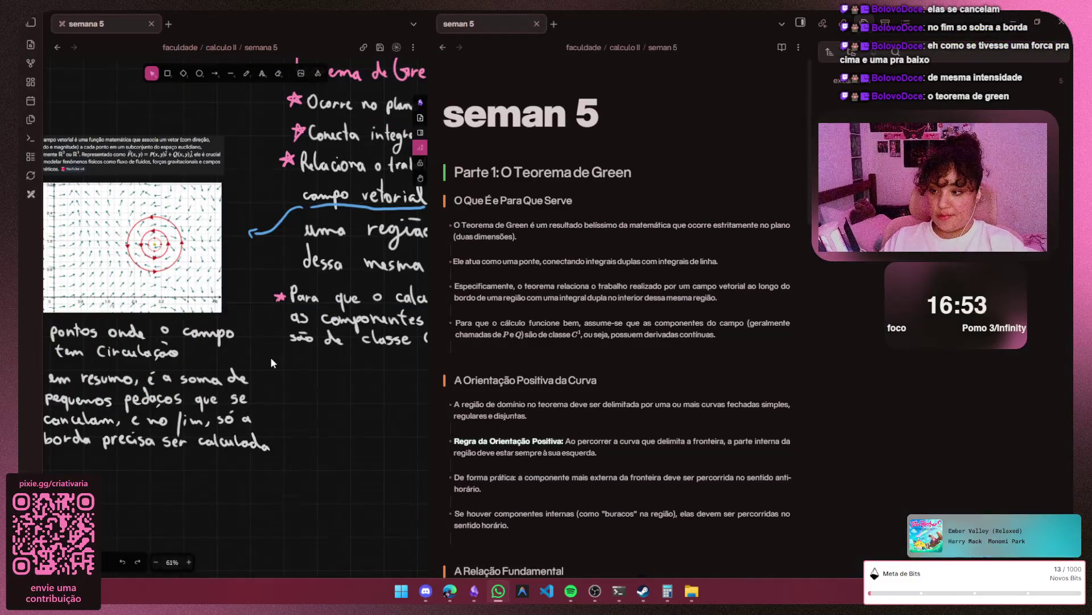
{"action": "scroll", "coordinate": [230, 397], "scroll_direction": "right", "scroll_amount": 5}
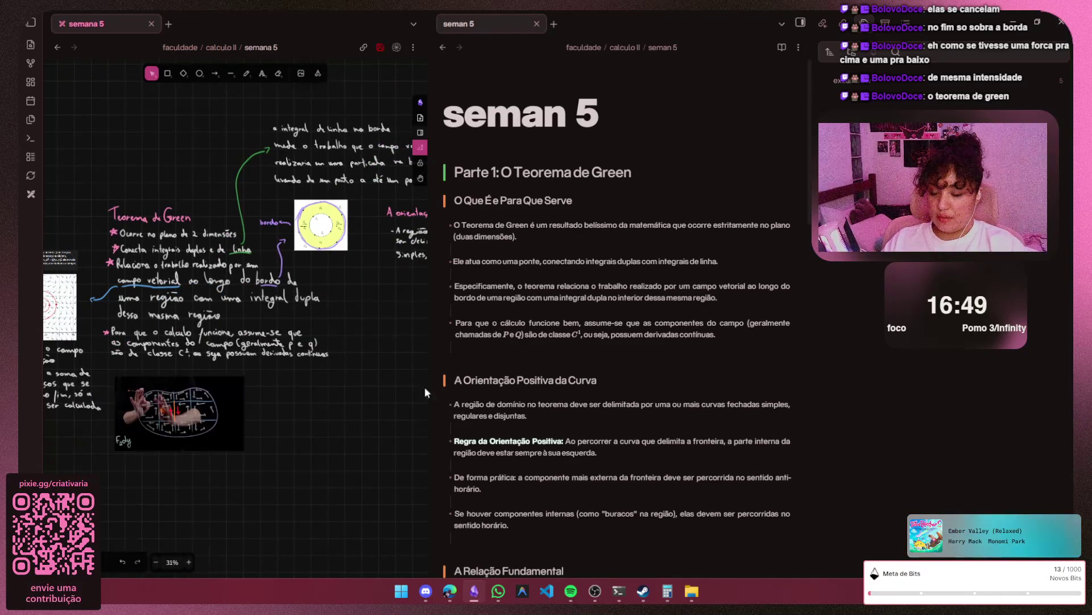
{"action": "scroll", "coordinate": [547, 249], "scroll_direction": "down", "scroll_amount": 1}
{"action": "scroll", "coordinate": [546, 249], "scroll_direction": "down", "scroll_amount": 4}
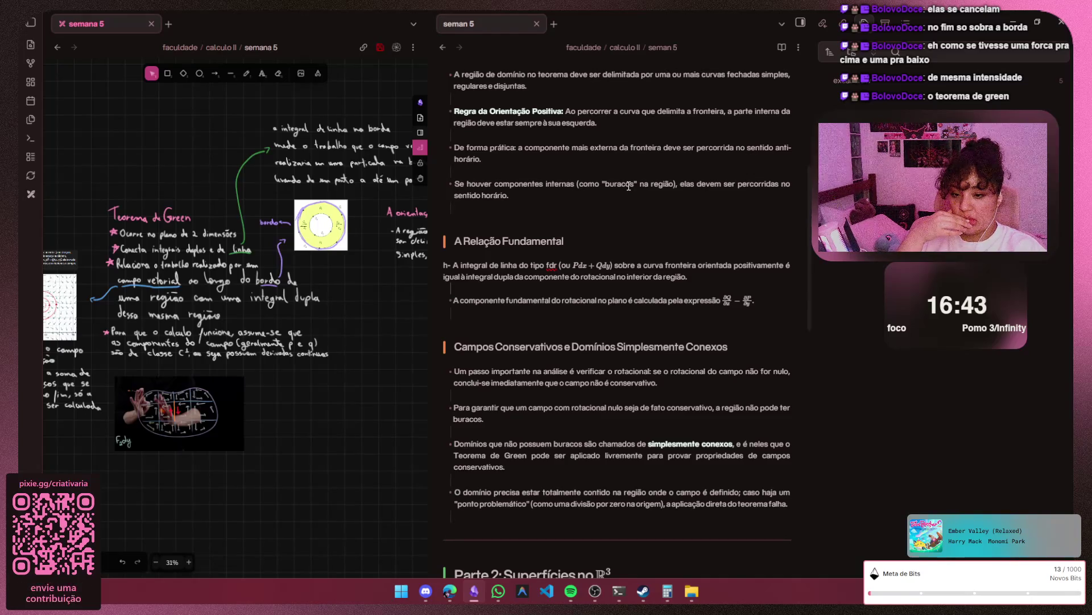
{"action": "scroll", "coordinate": [629, 185], "scroll_direction": "down", "scroll_amount": 5}
{"action": "scroll", "coordinate": [629, 185], "scroll_direction": "up", "scroll_amount": 6}
{"action": "scroll", "coordinate": [632, 196], "scroll_direction": "up", "scroll_amount": 3}
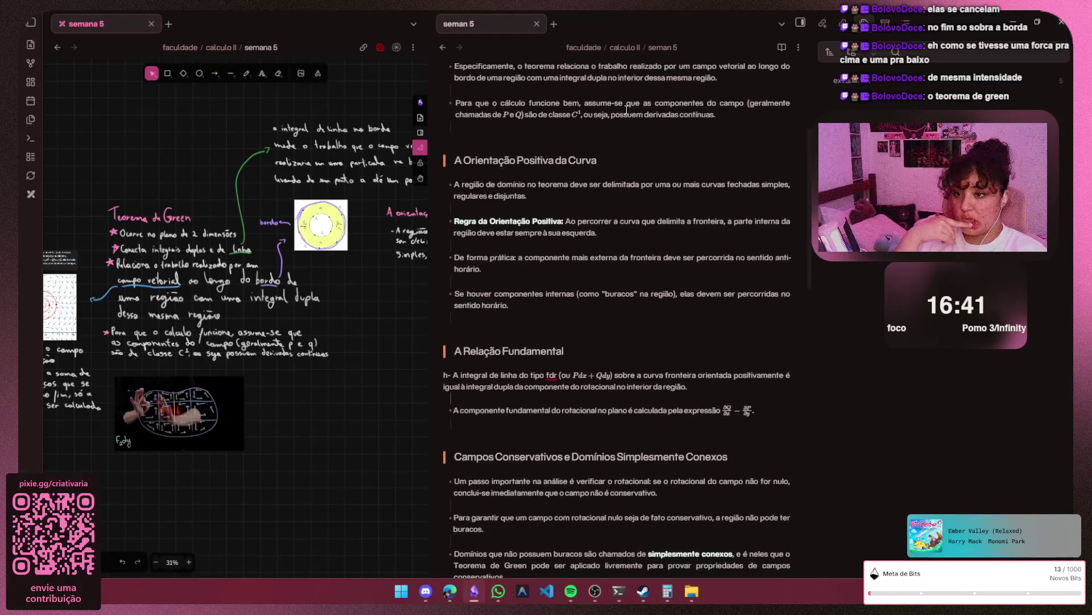
{"action": "scroll", "coordinate": [636, 210], "scroll_direction": "up", "scroll_amount": 1}
{"action": "mouse_move", "coordinate": [525, 159]}
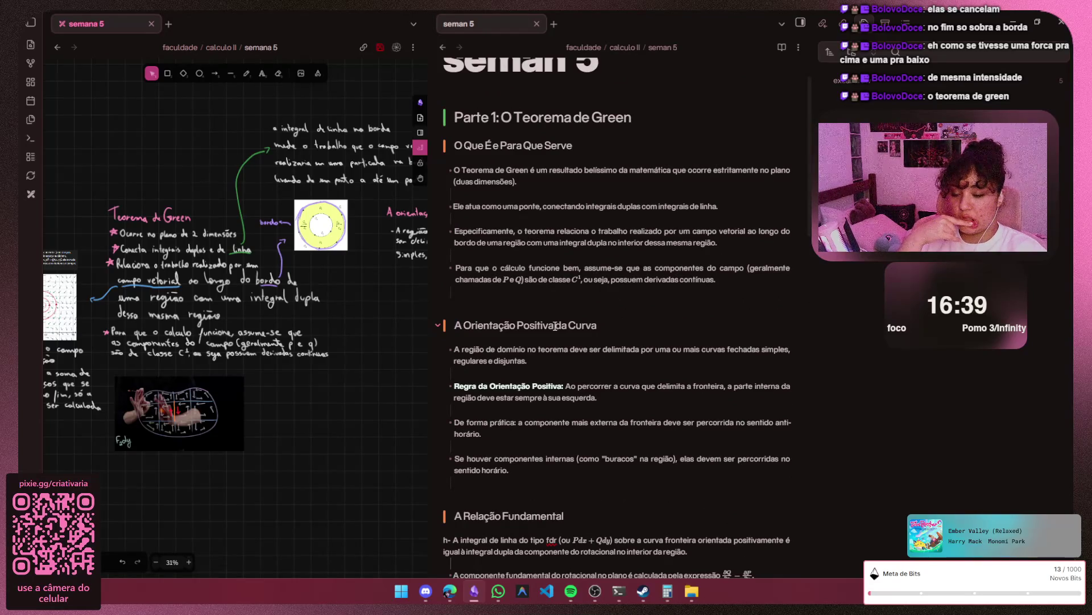